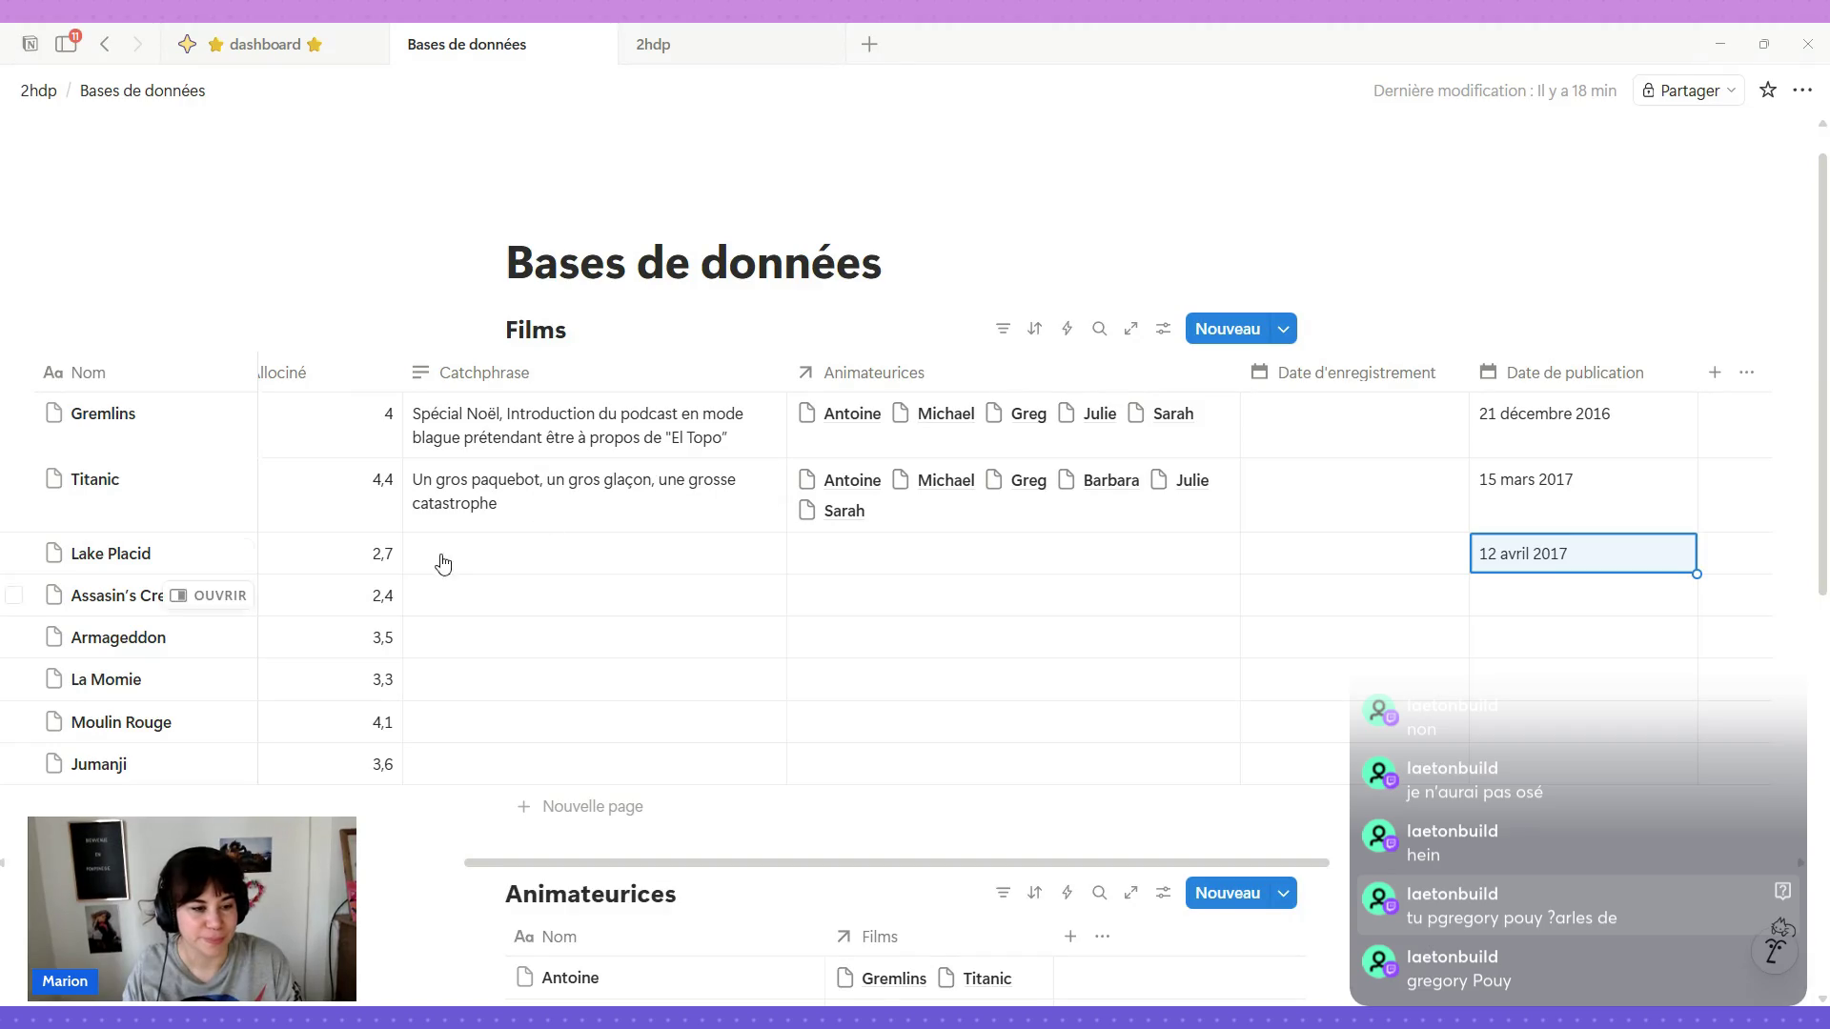
Paste the stagnant-waters catchphrase and link Antoine, Michael, Barbara, Julie and Sarah to Lake Placid.
type("Des eaux stagnantes, des eaux stagnantes, des eaux stagnantes, des eaux stagnantes, des eaux stagnantes, des eaux stagnantes, des eaux stagnantes, des eaux stagnantes !!!")
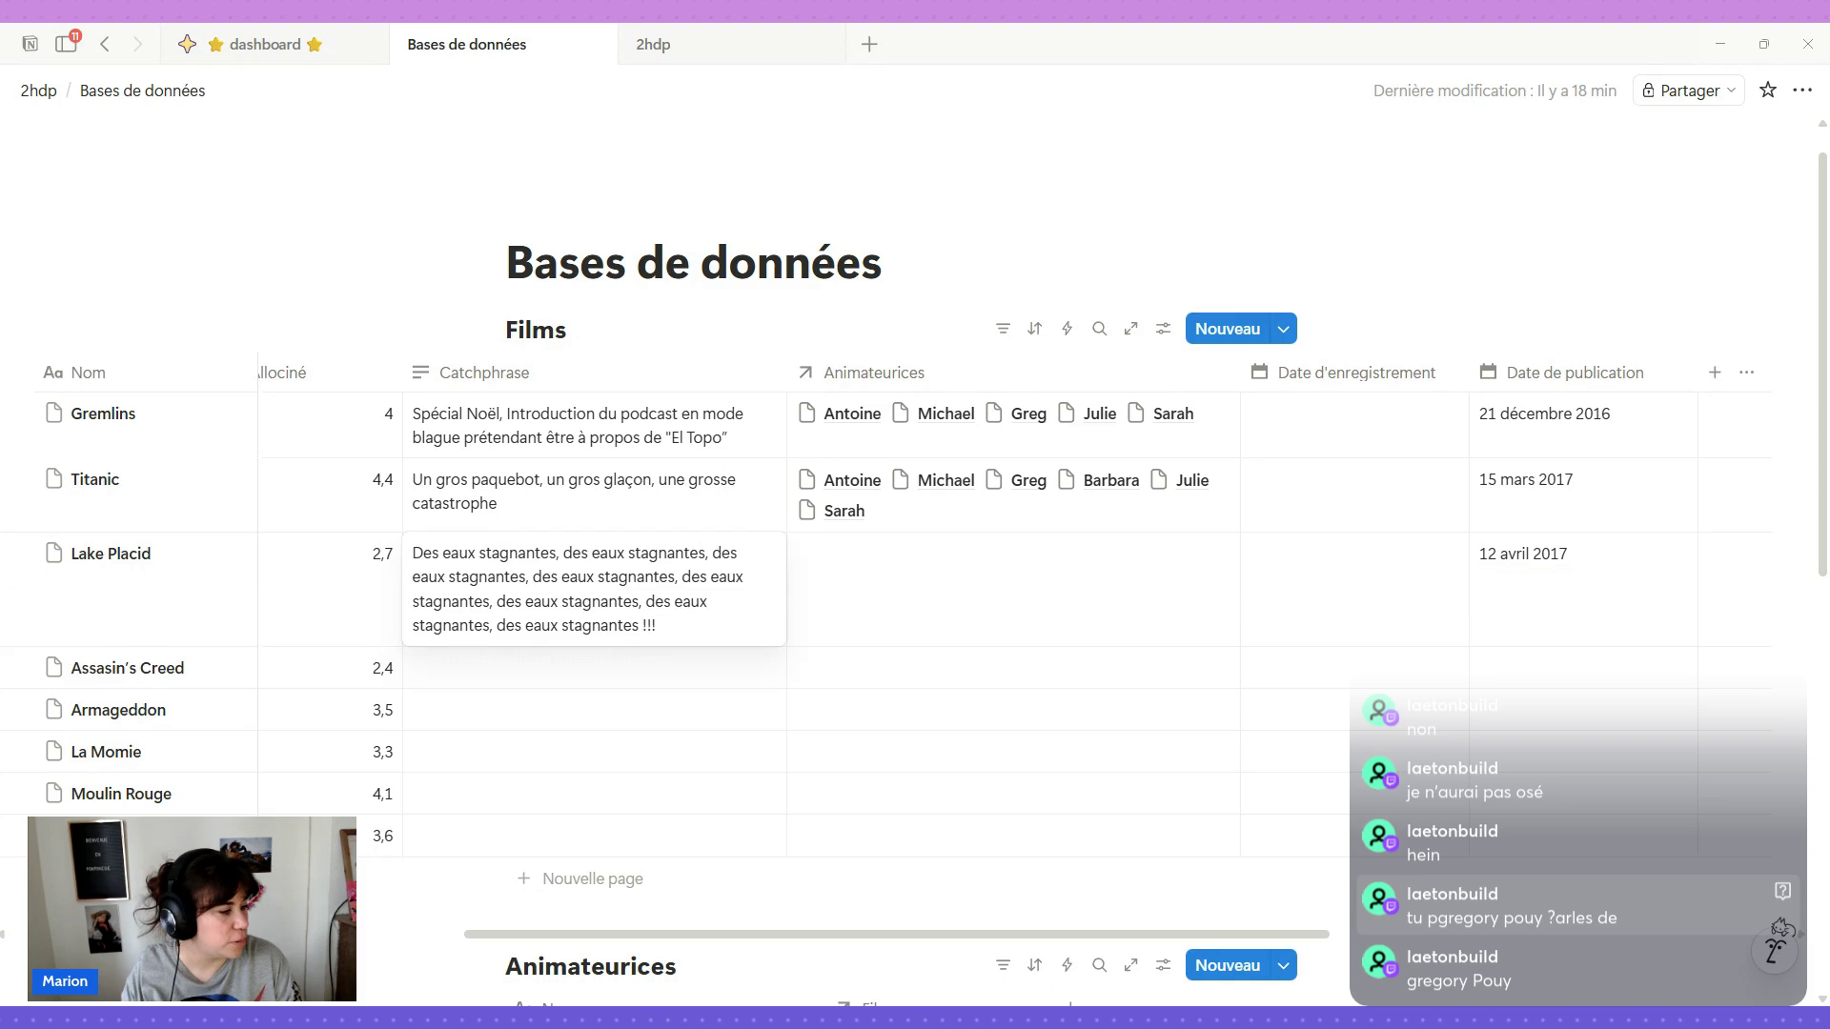
left_click(940, 564)
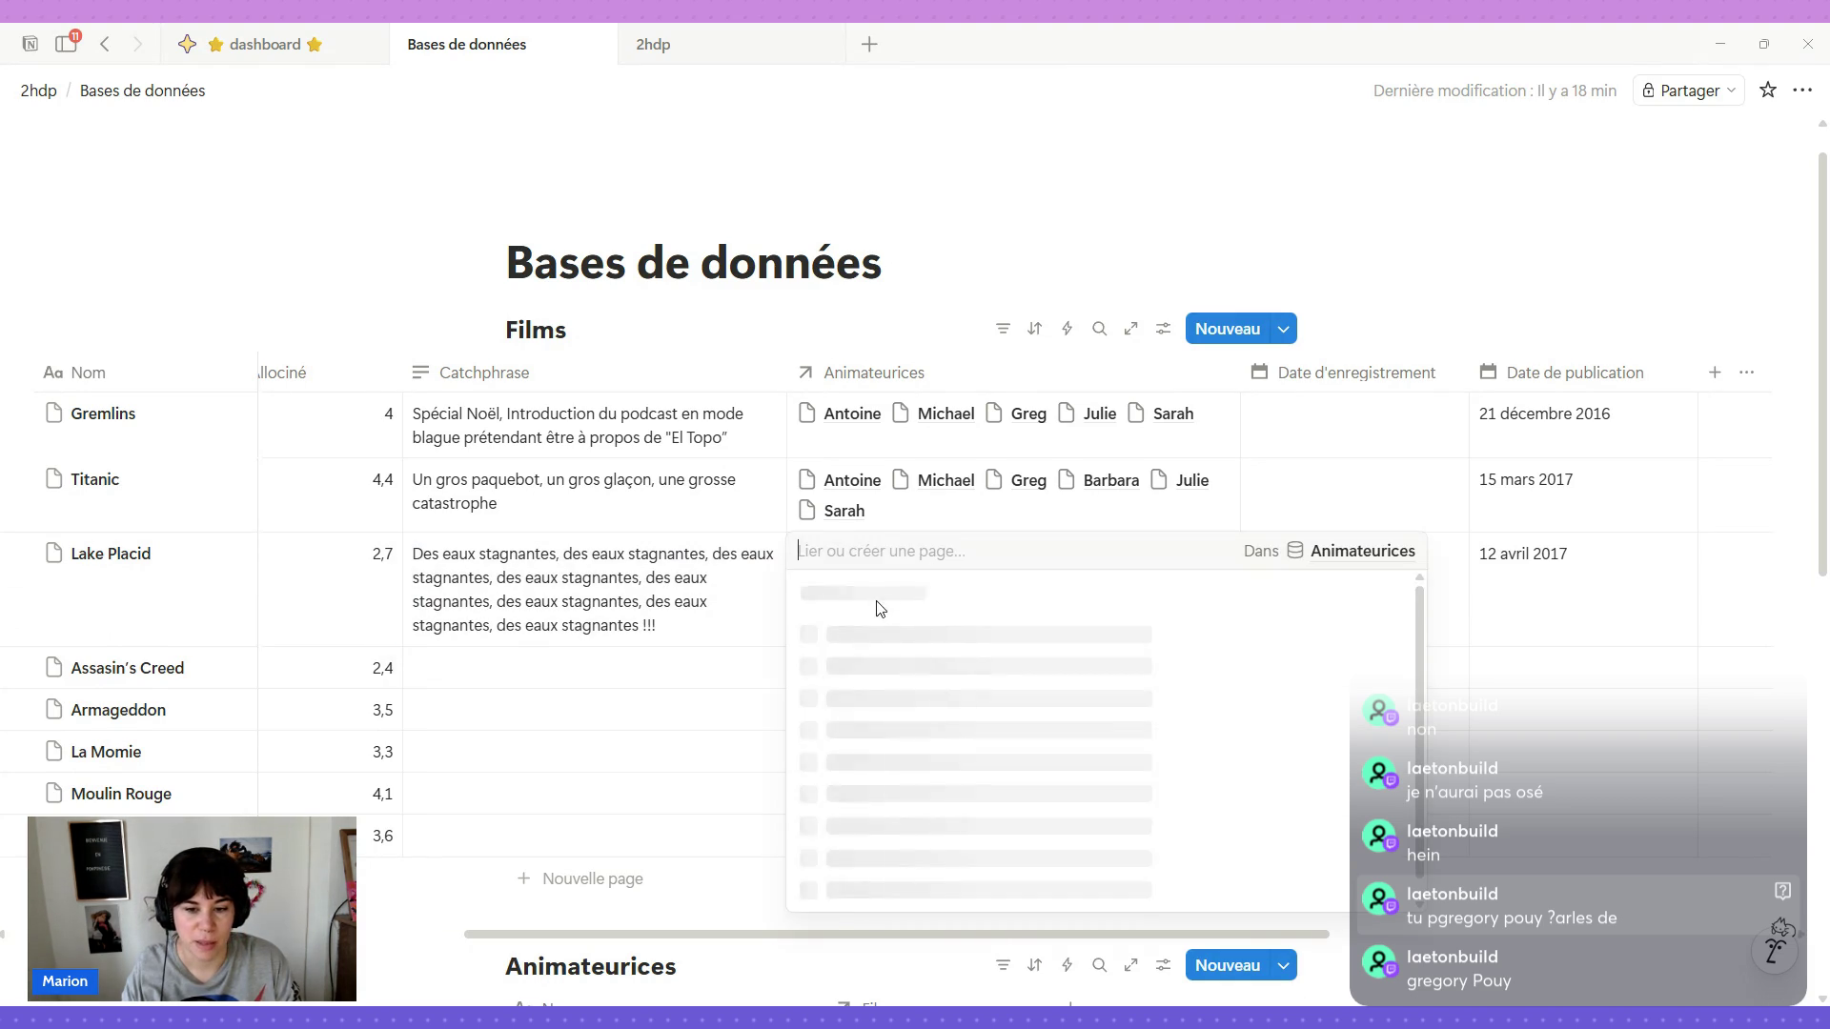
scroll(887, 772, "down", 1)
scroll(891, 857, "down", 1)
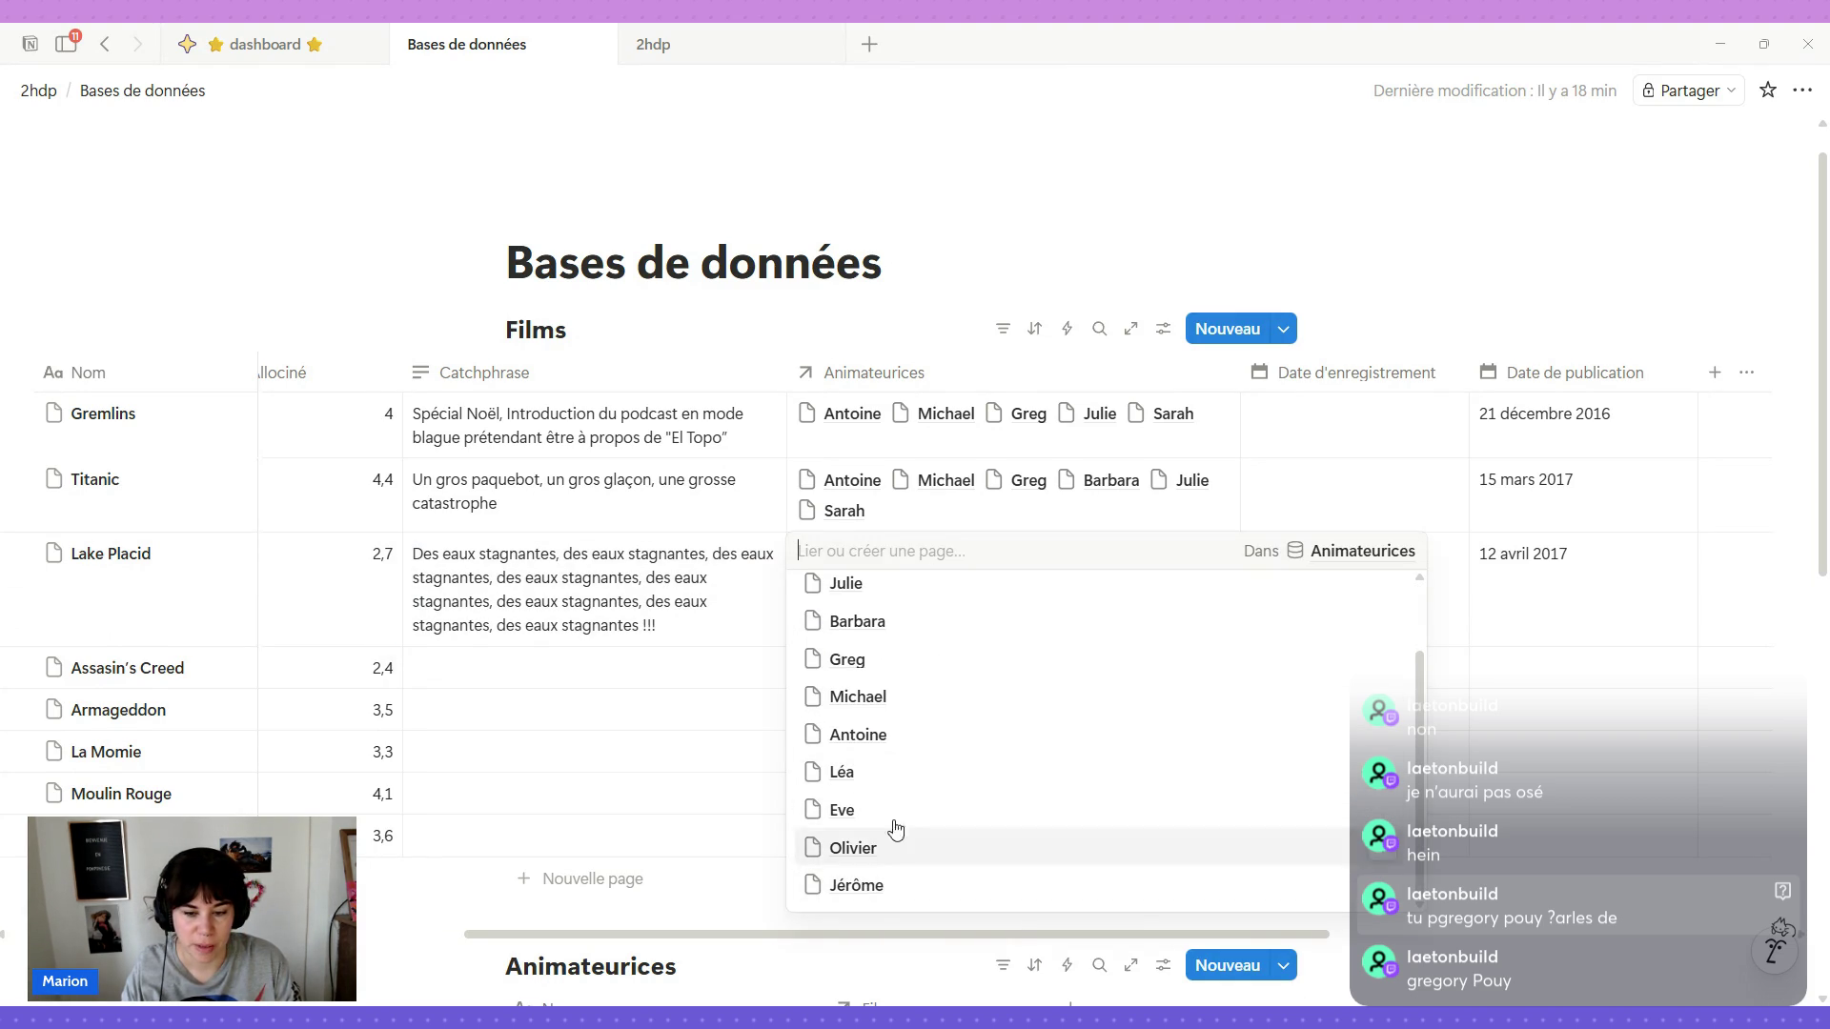
scroll(897, 744, "up", 2)
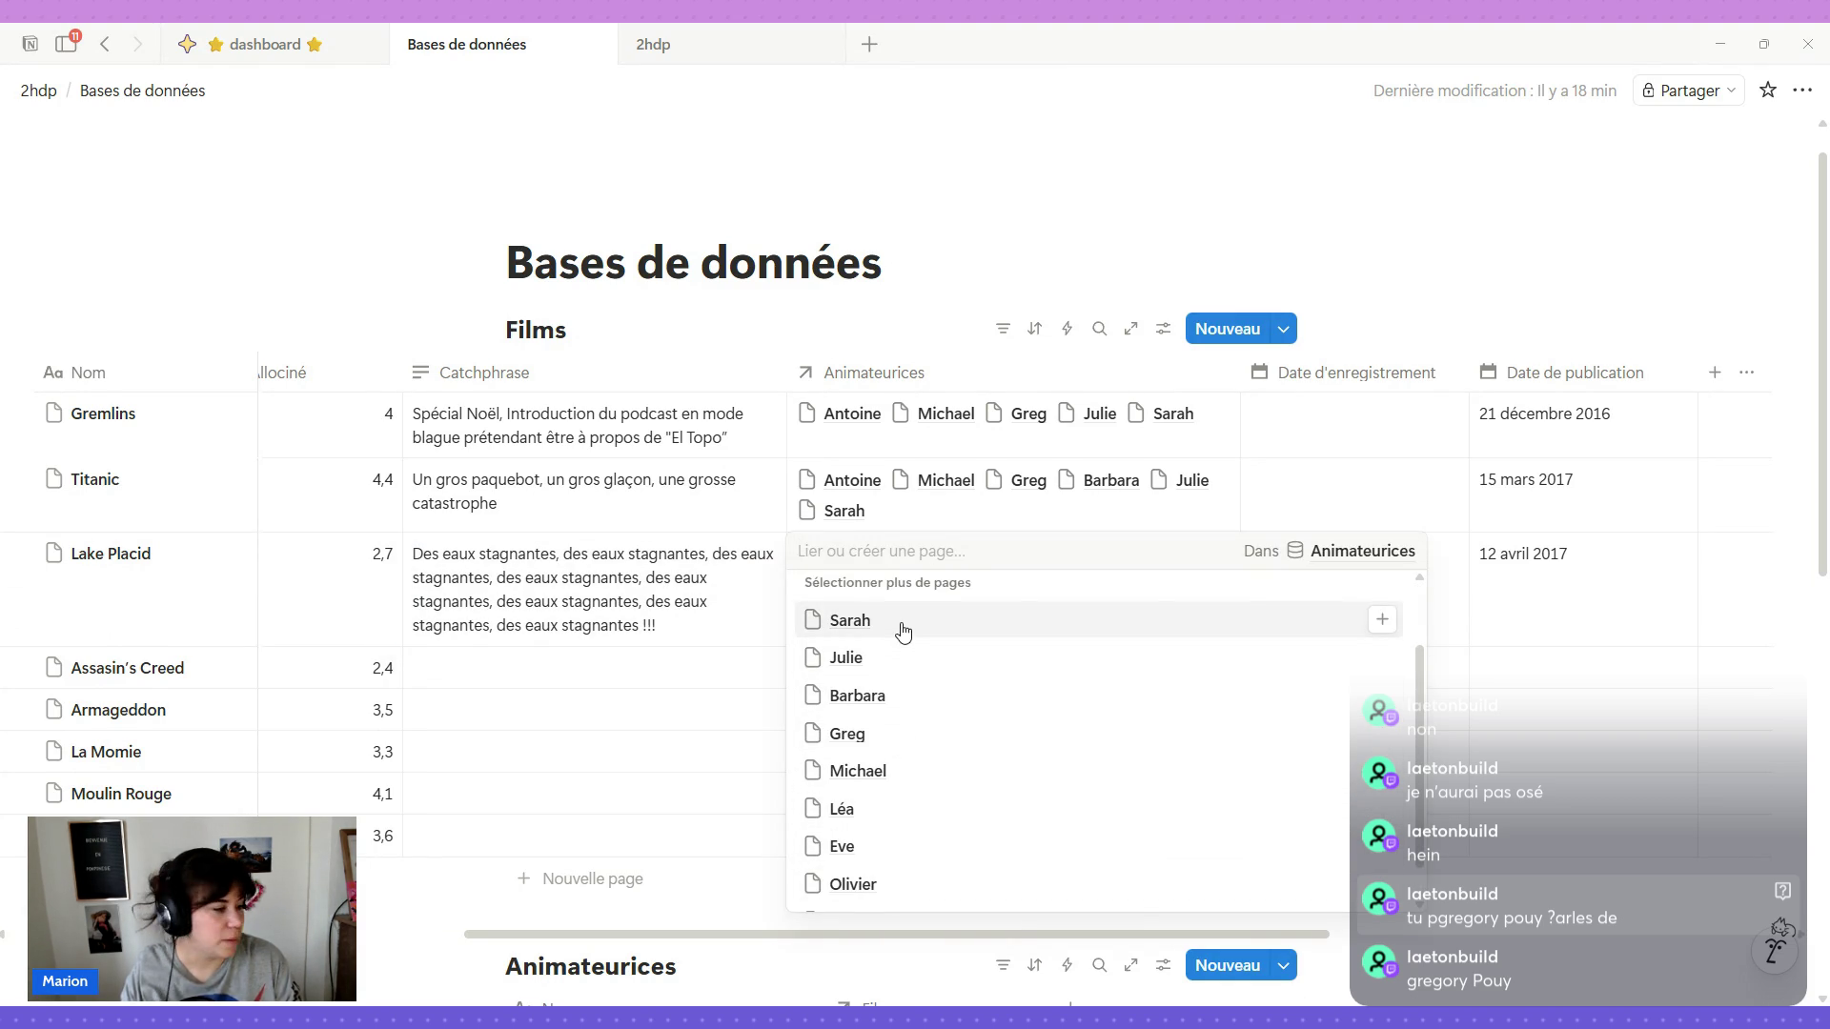
left_click(902, 739)
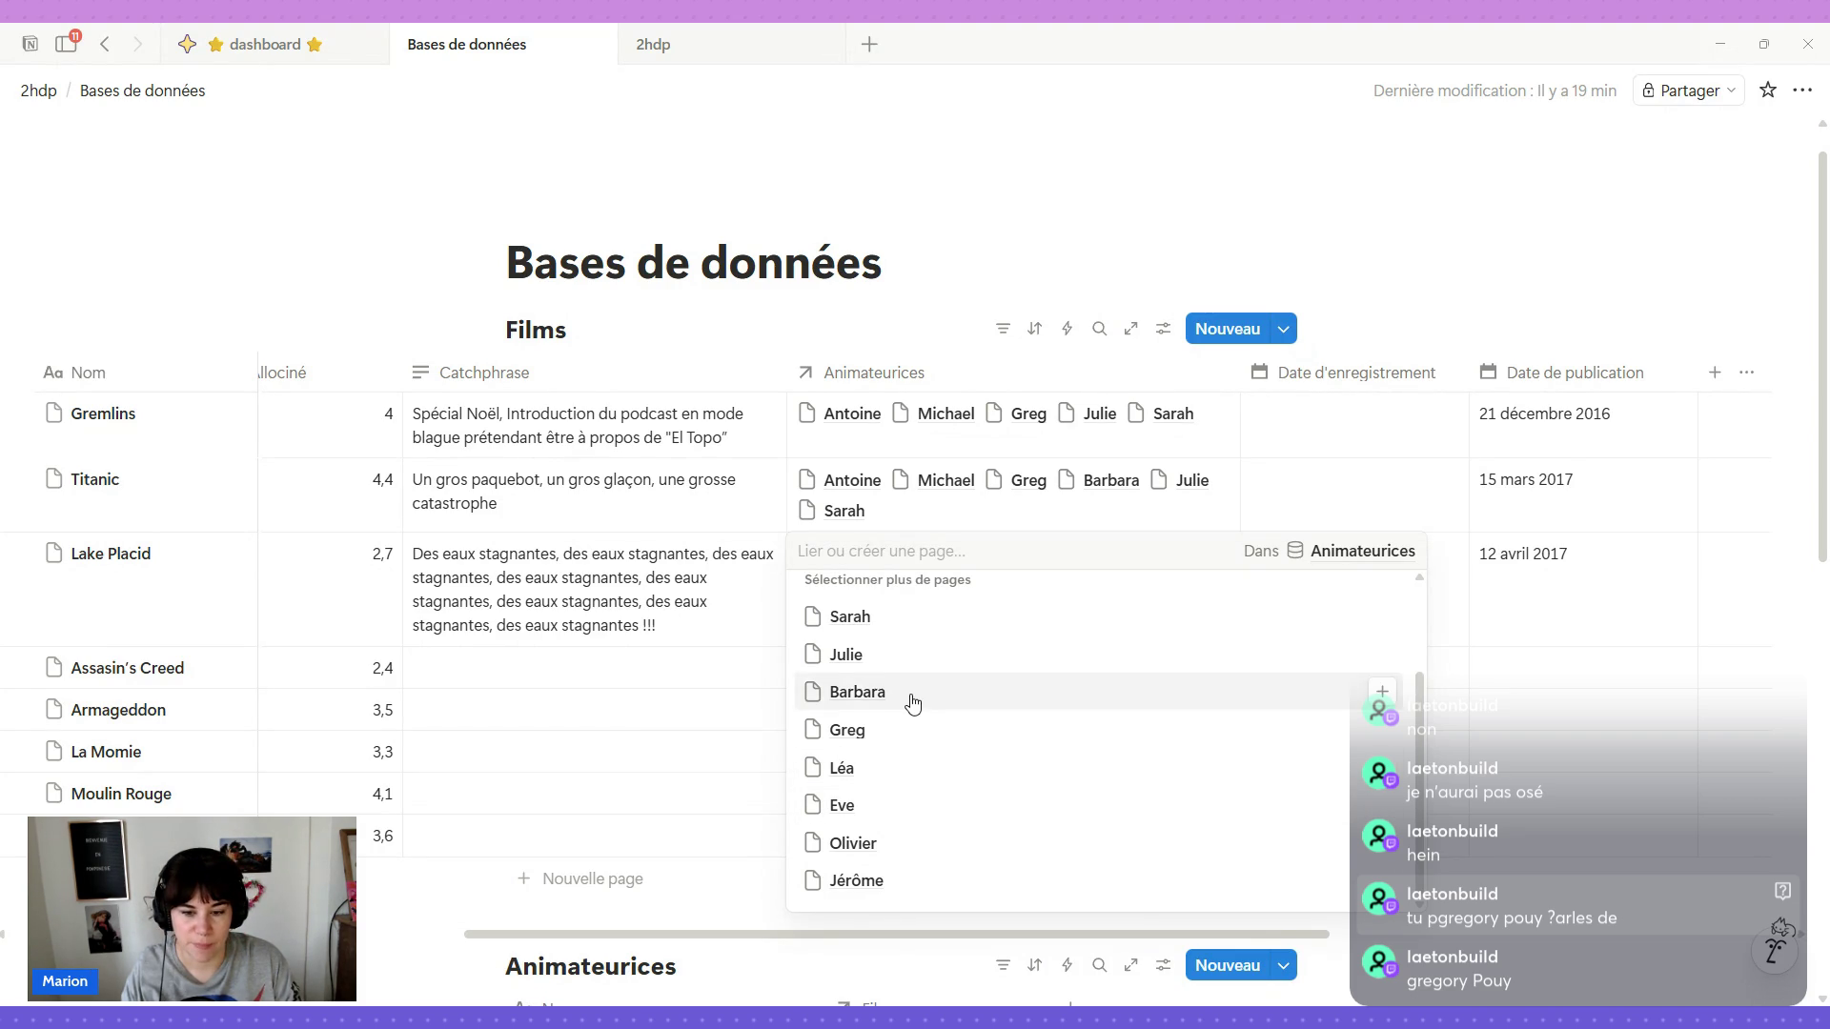
left_click(906, 696)
left_click(886, 693)
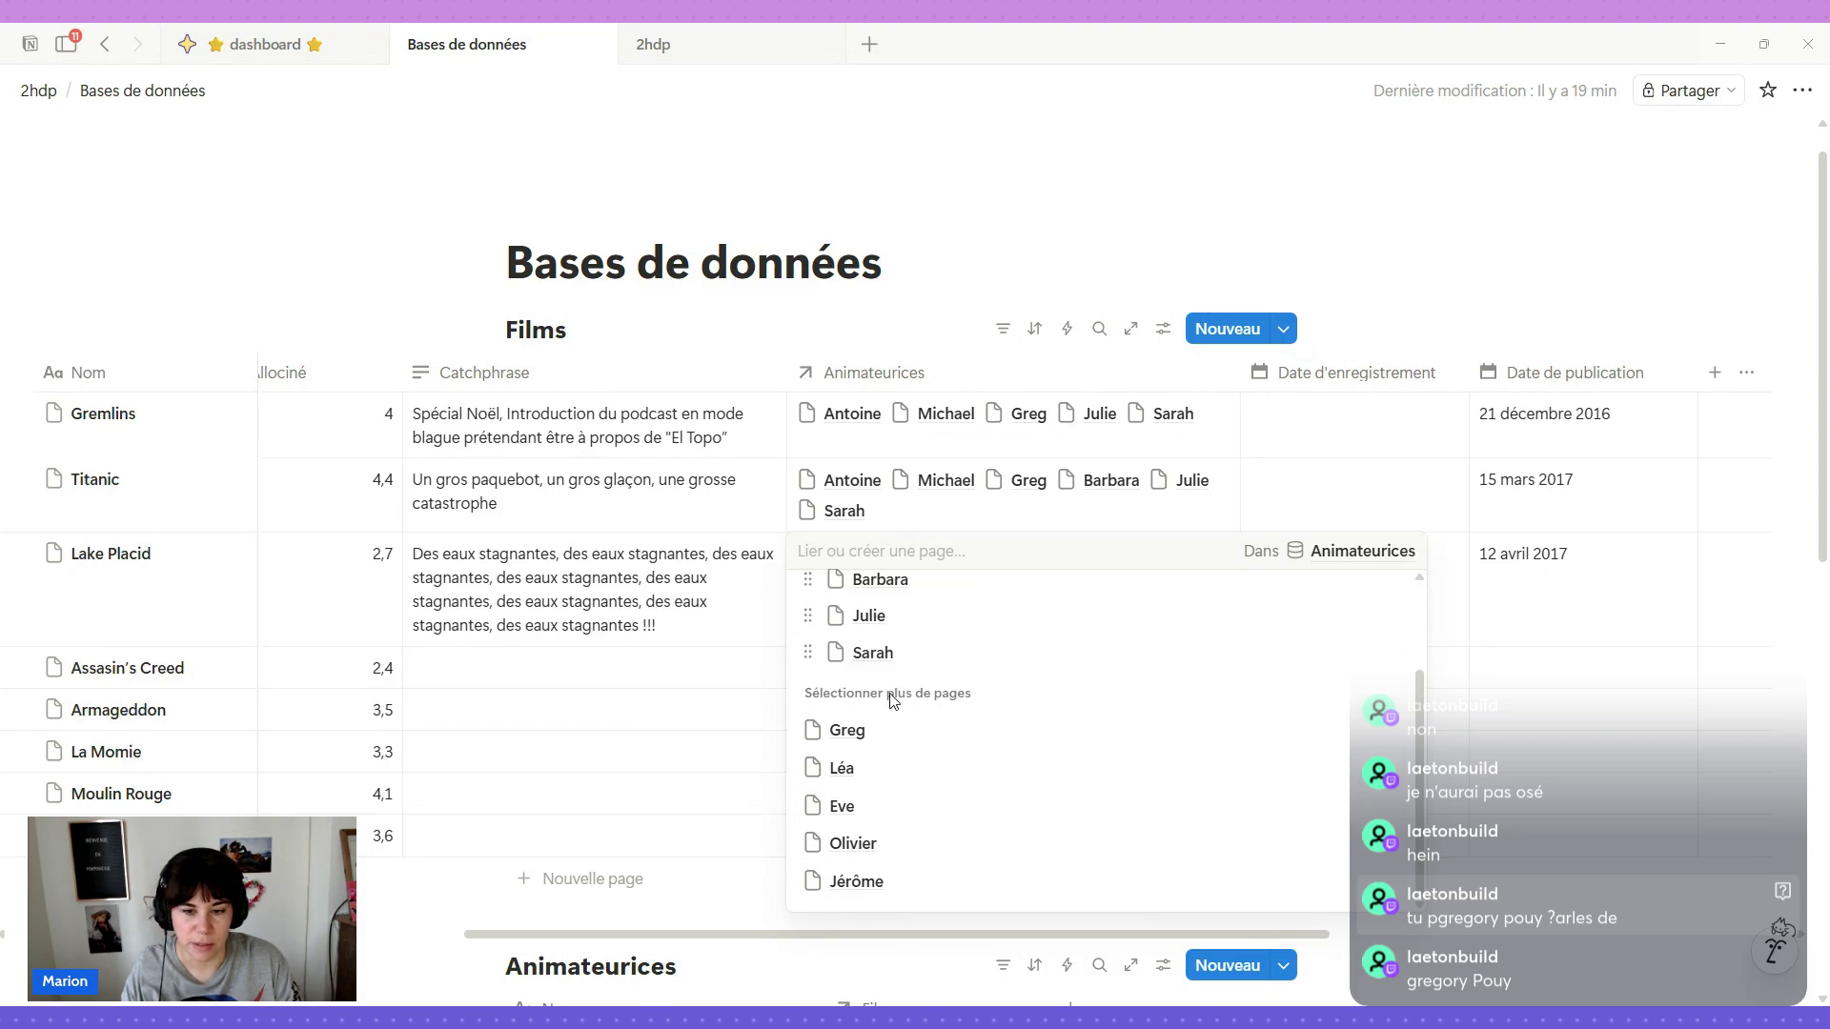
left_click(1049, 235)
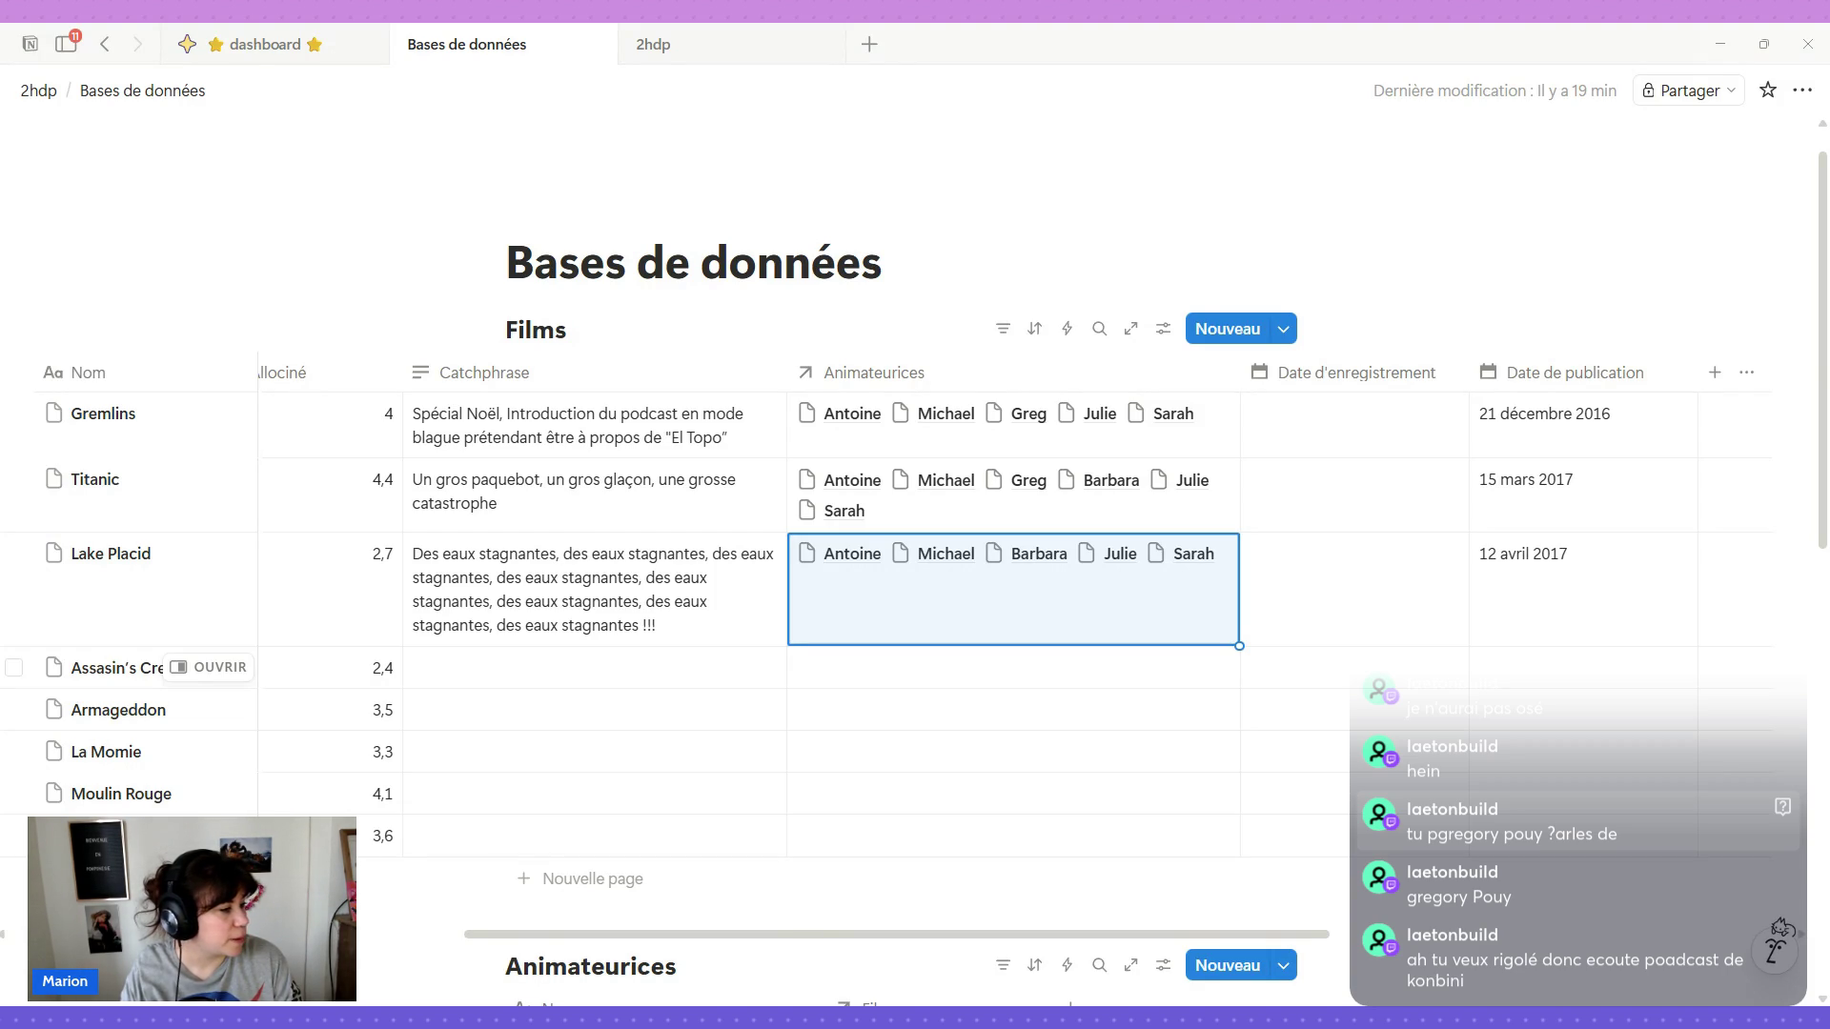
Enter 17/05/2017 as Assassin's Creed's Date de publication, correcting the year.
mouse_move(128, 668)
left_click(1536, 673)
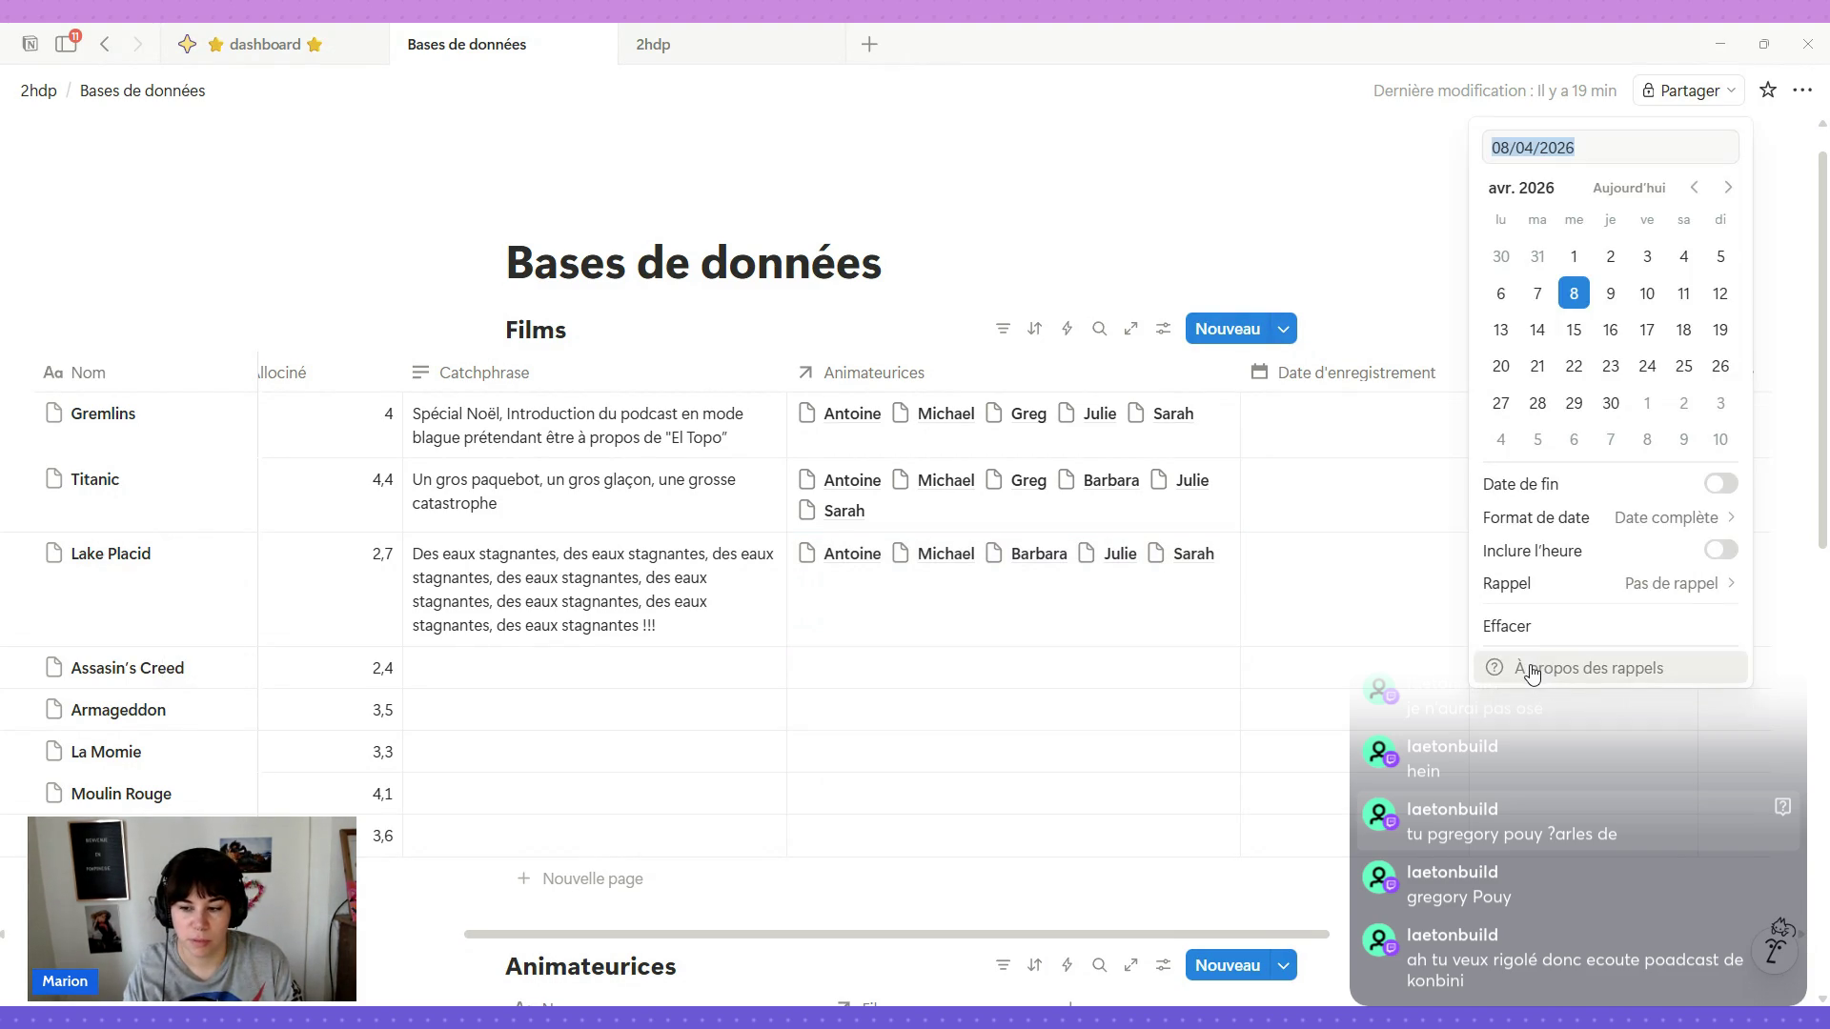
type("17/05/17")
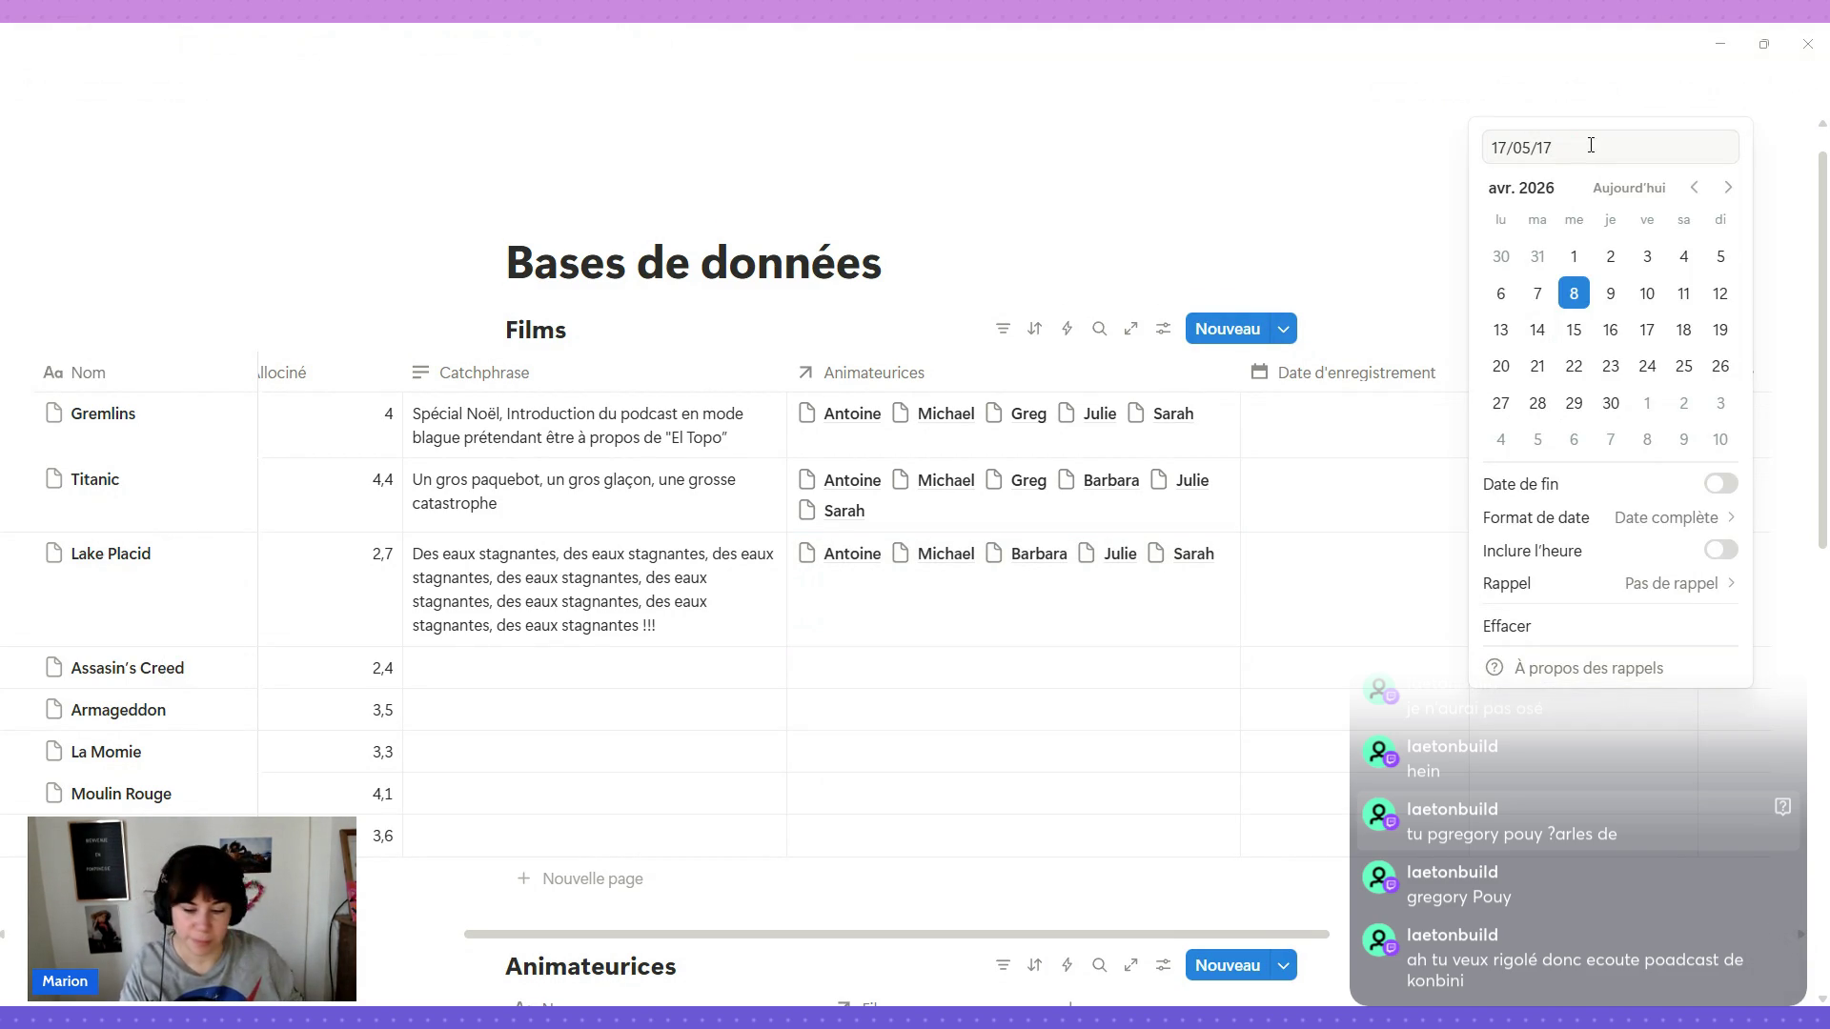
key("BackSpace")
key("BackSpace")
type("2017")
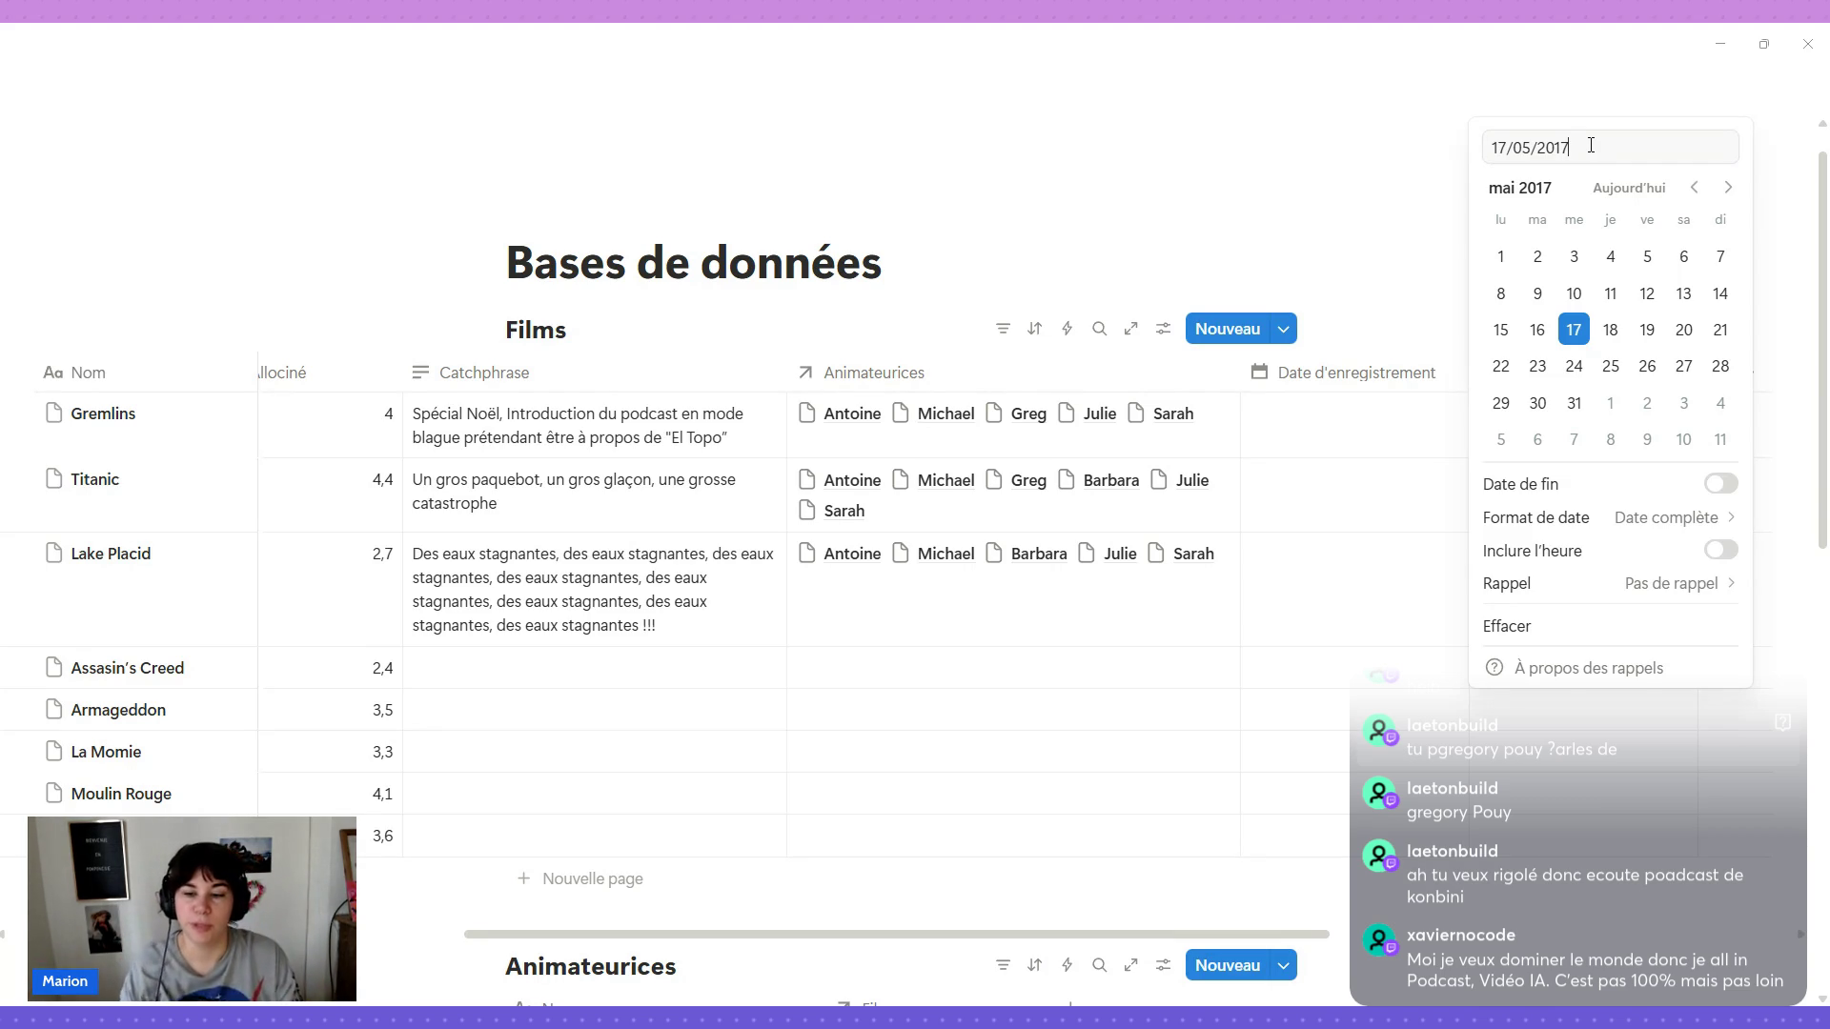
key("Return")
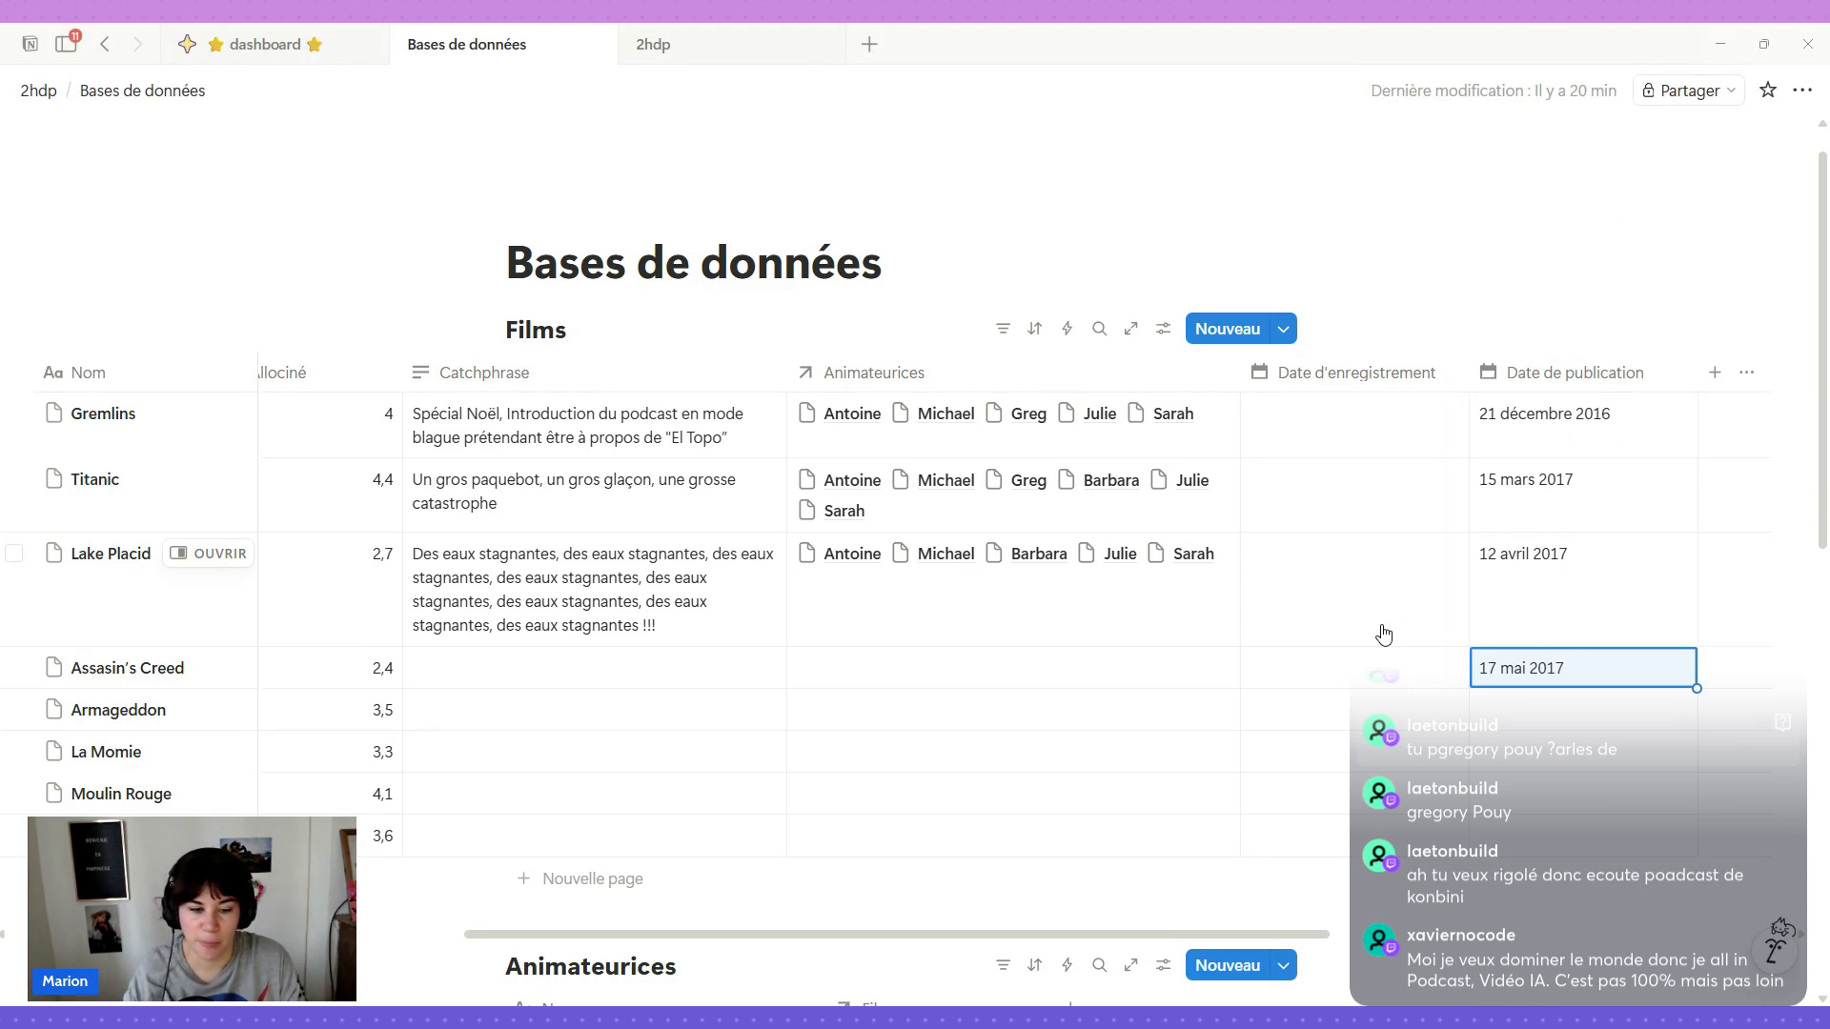
mouse_move(129, 668)
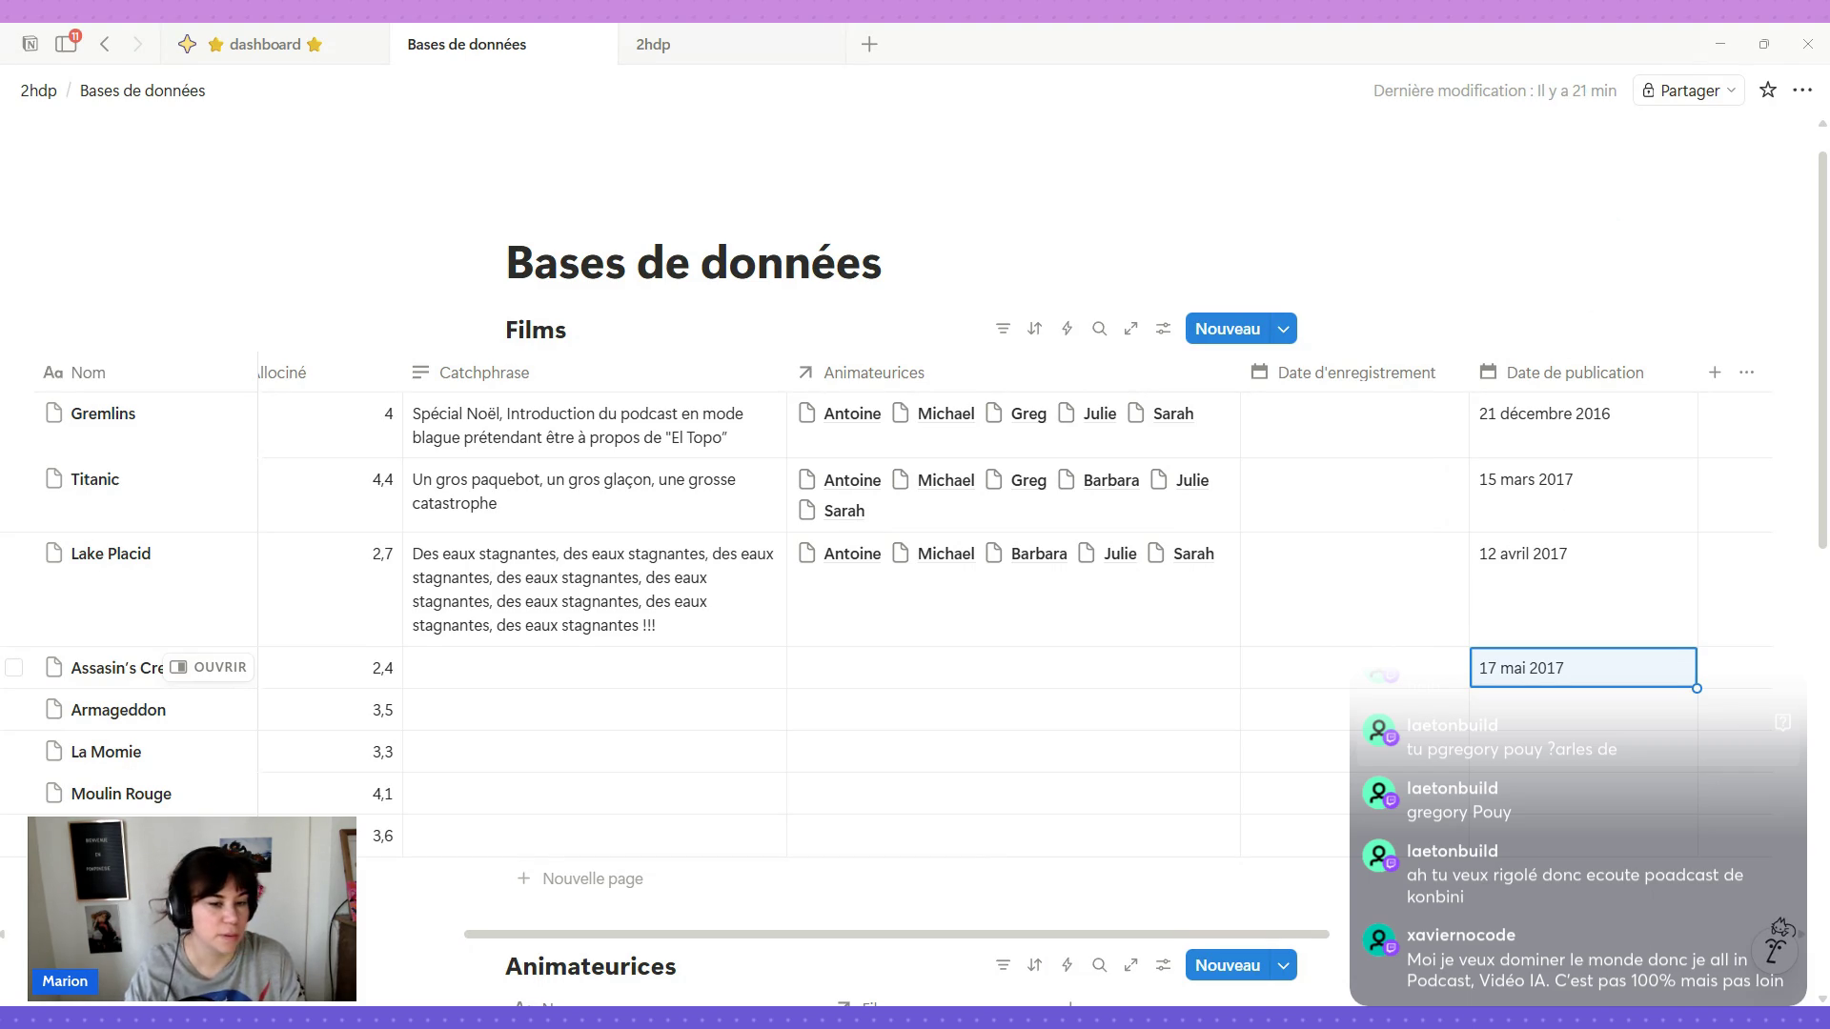
Write "Des templiers, des assassins, une pomme" in Assassin's Creed's Catchphrase cell.
left_click(447, 668)
type("Des templiers, des assassins, une pomme")
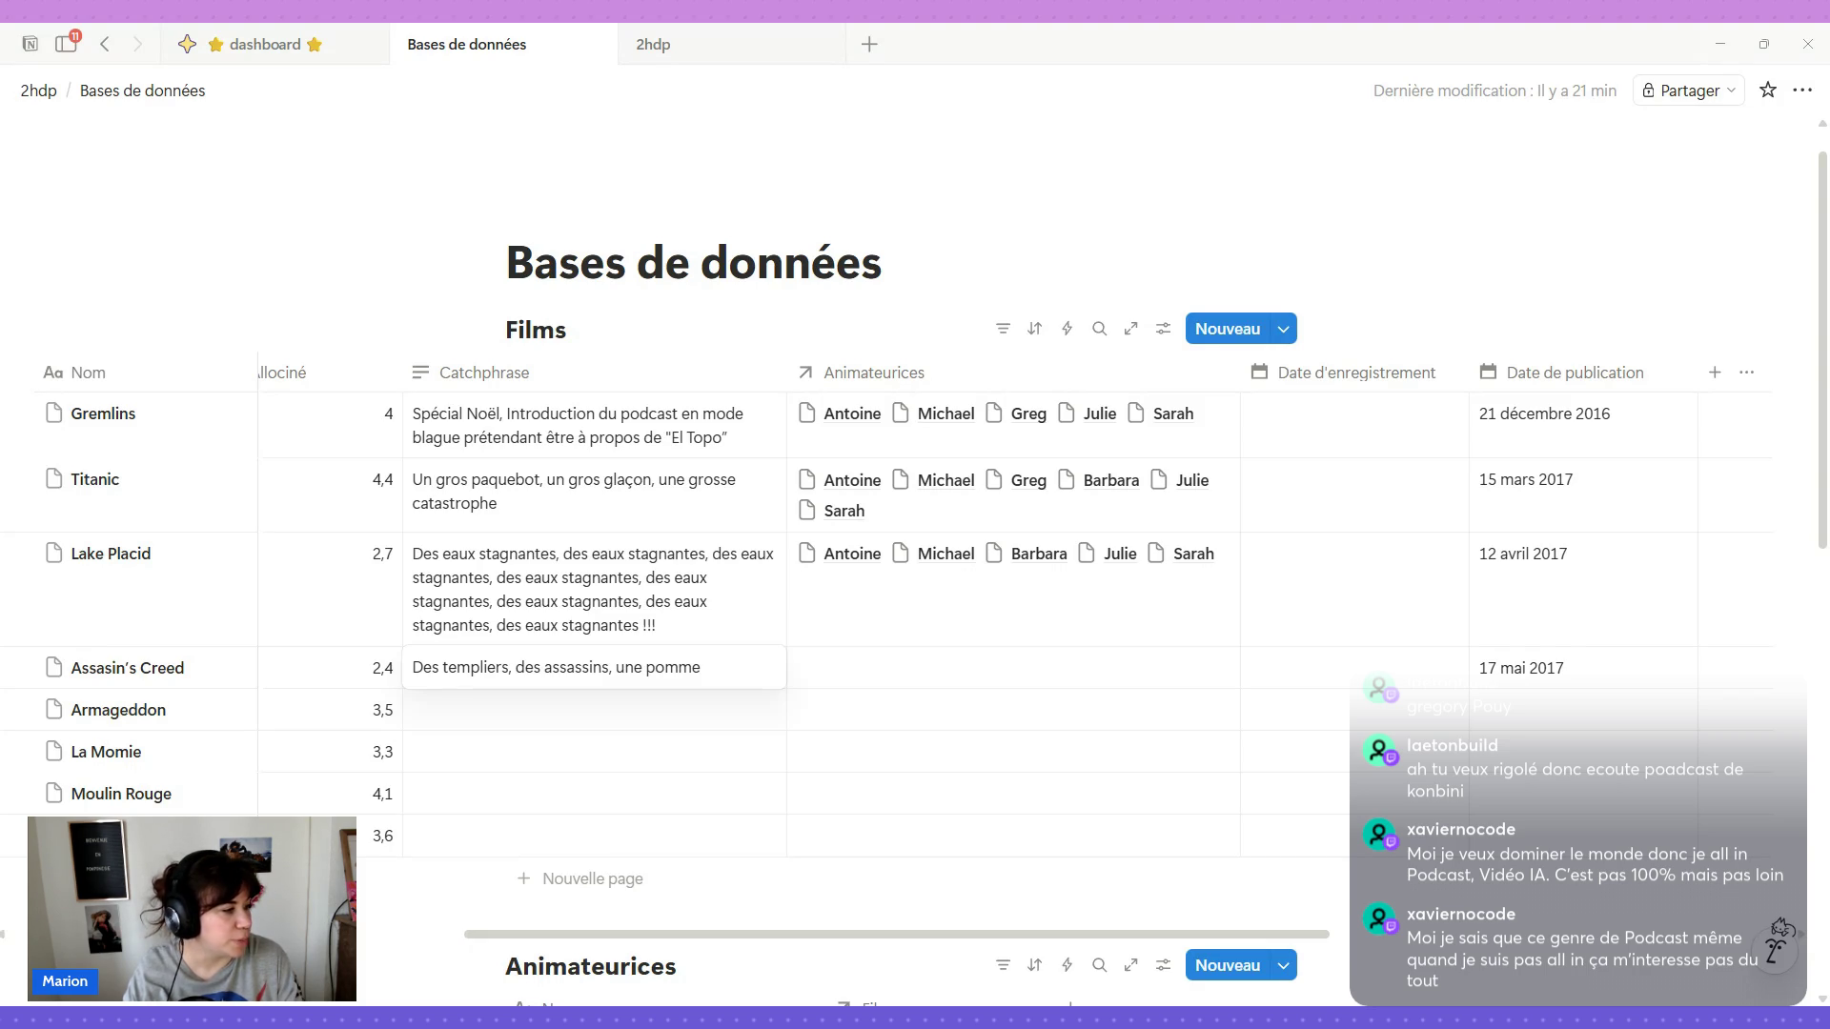
Select Antoine, Michael, Julie and Sarah as Assassin's Creed's Animateurices.
left_click(850, 684)
scroll(925, 561, "down", 1)
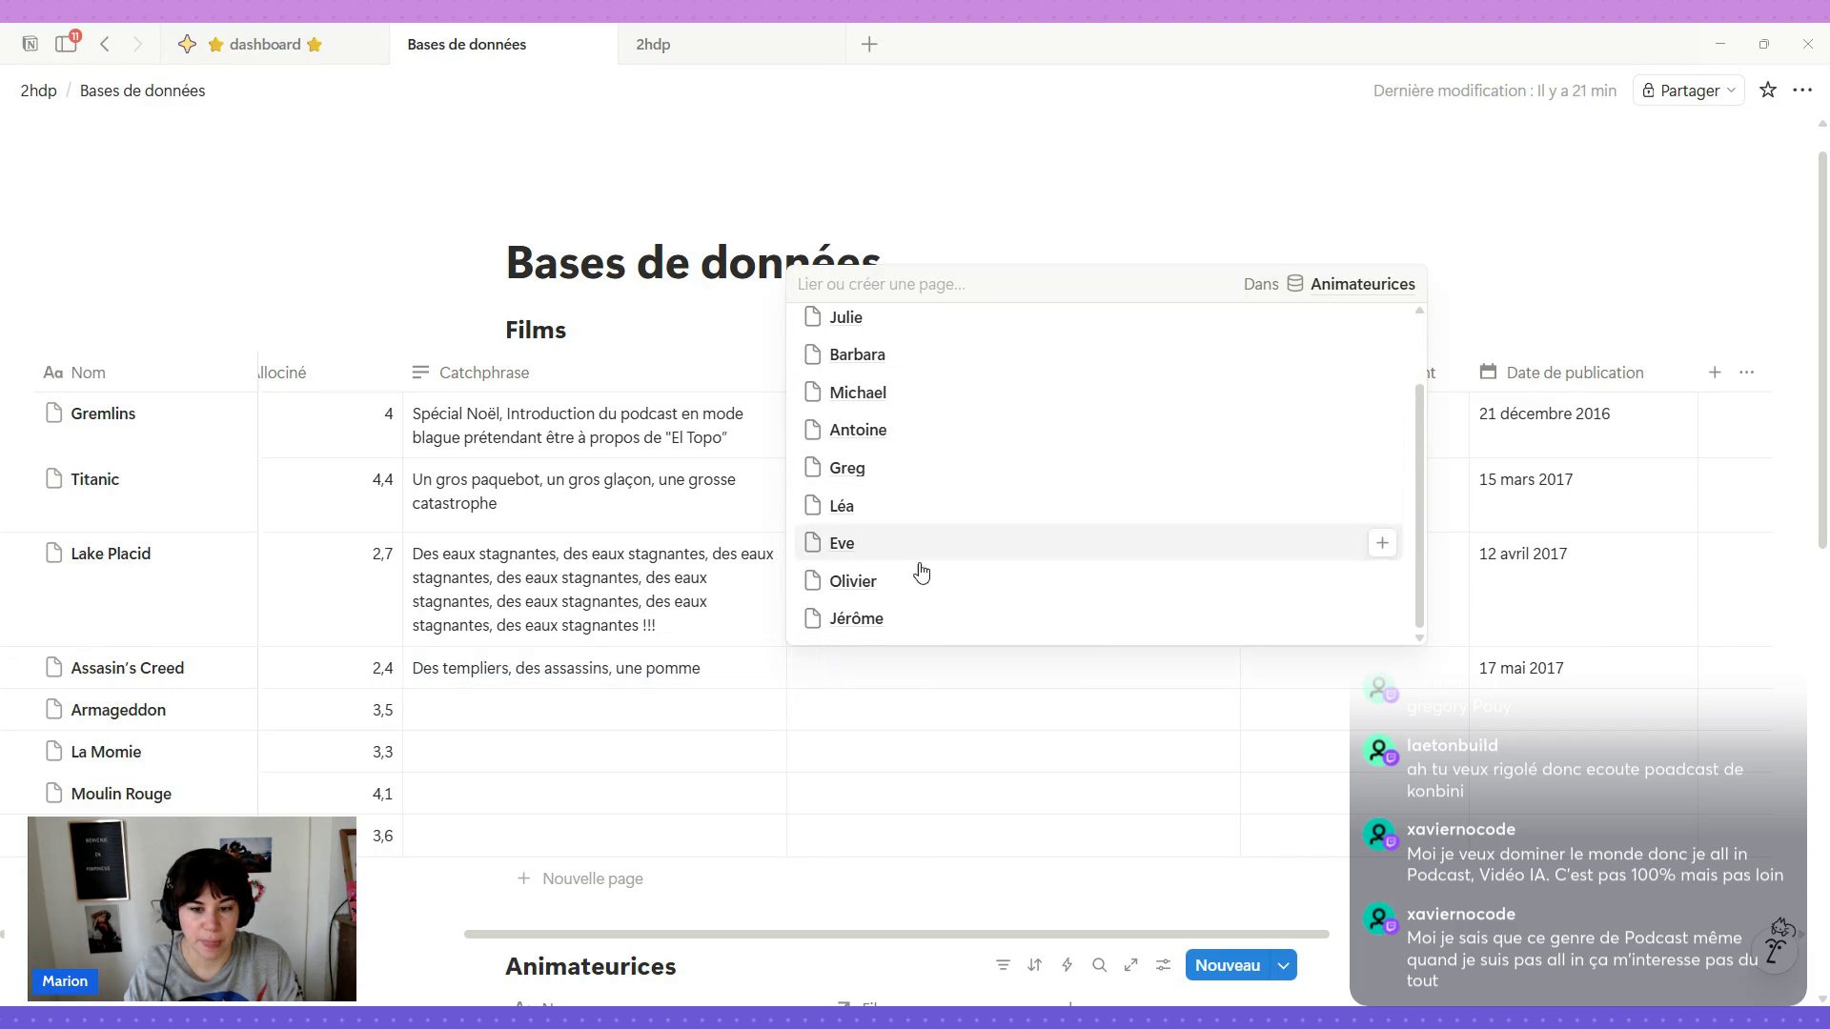
scroll(888, 544, "up", 1)
left_click(895, 527)
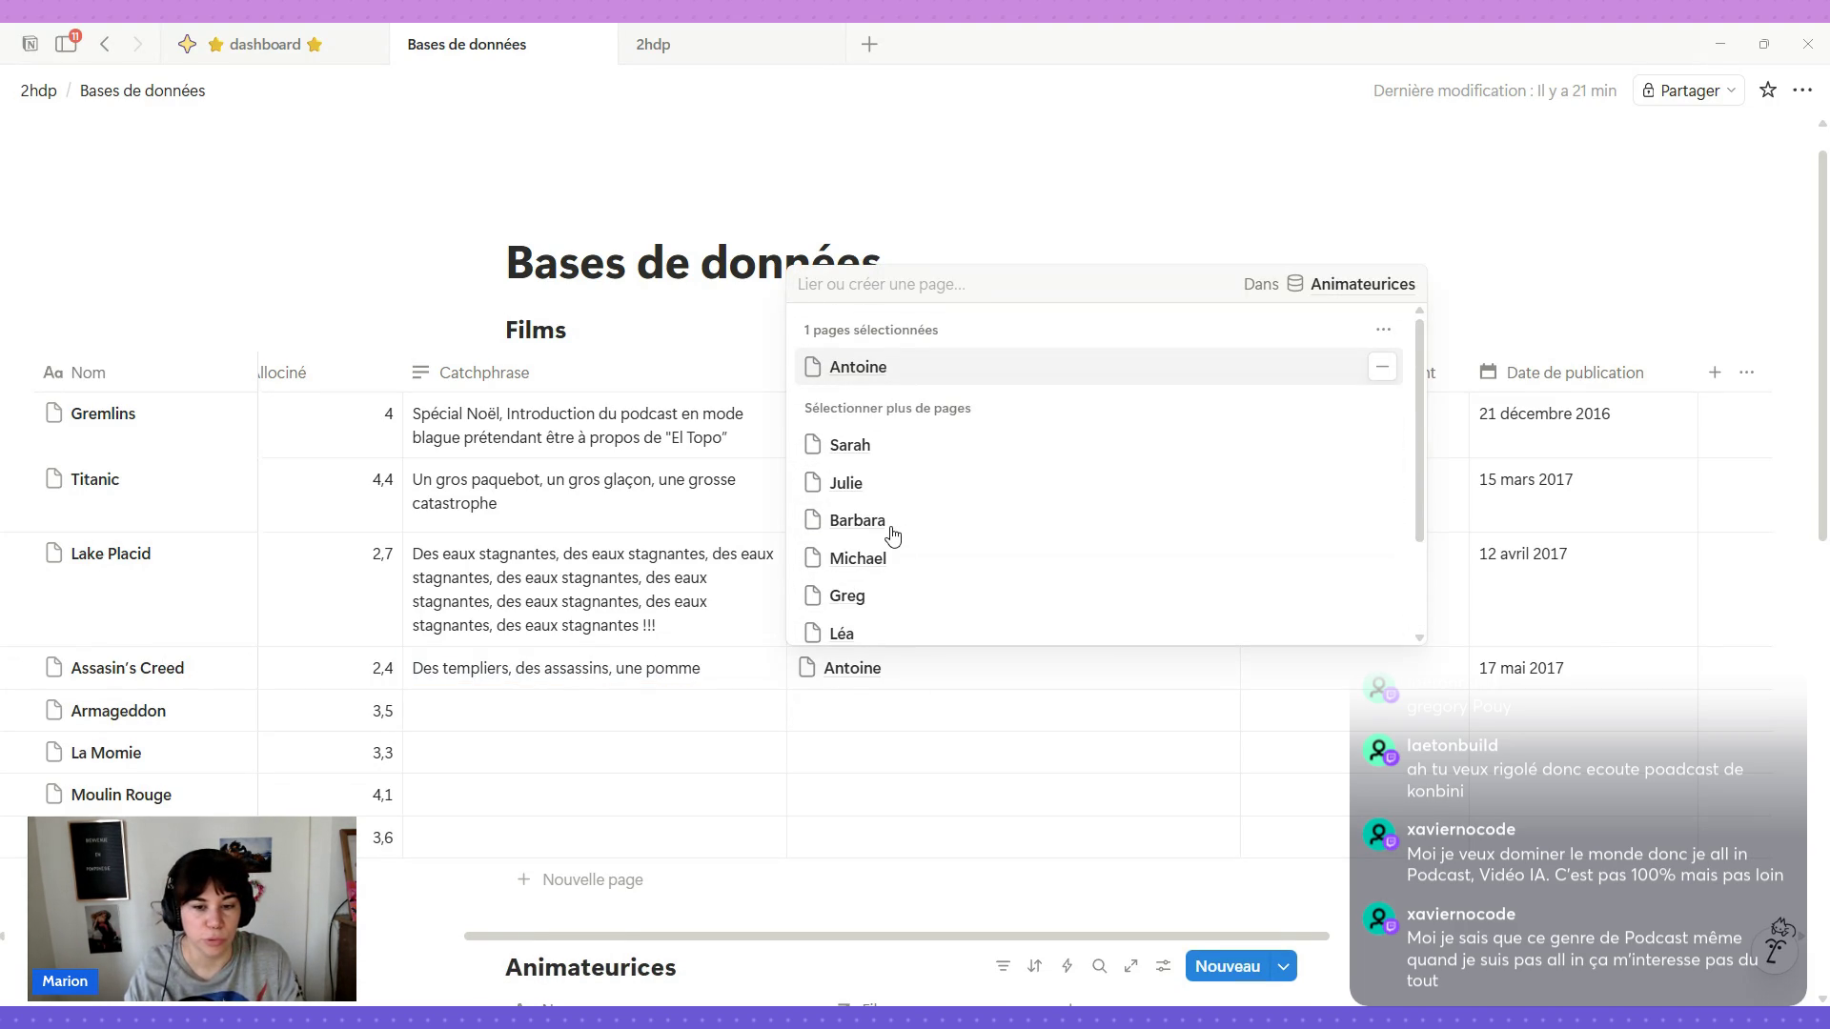
left_click(904, 560)
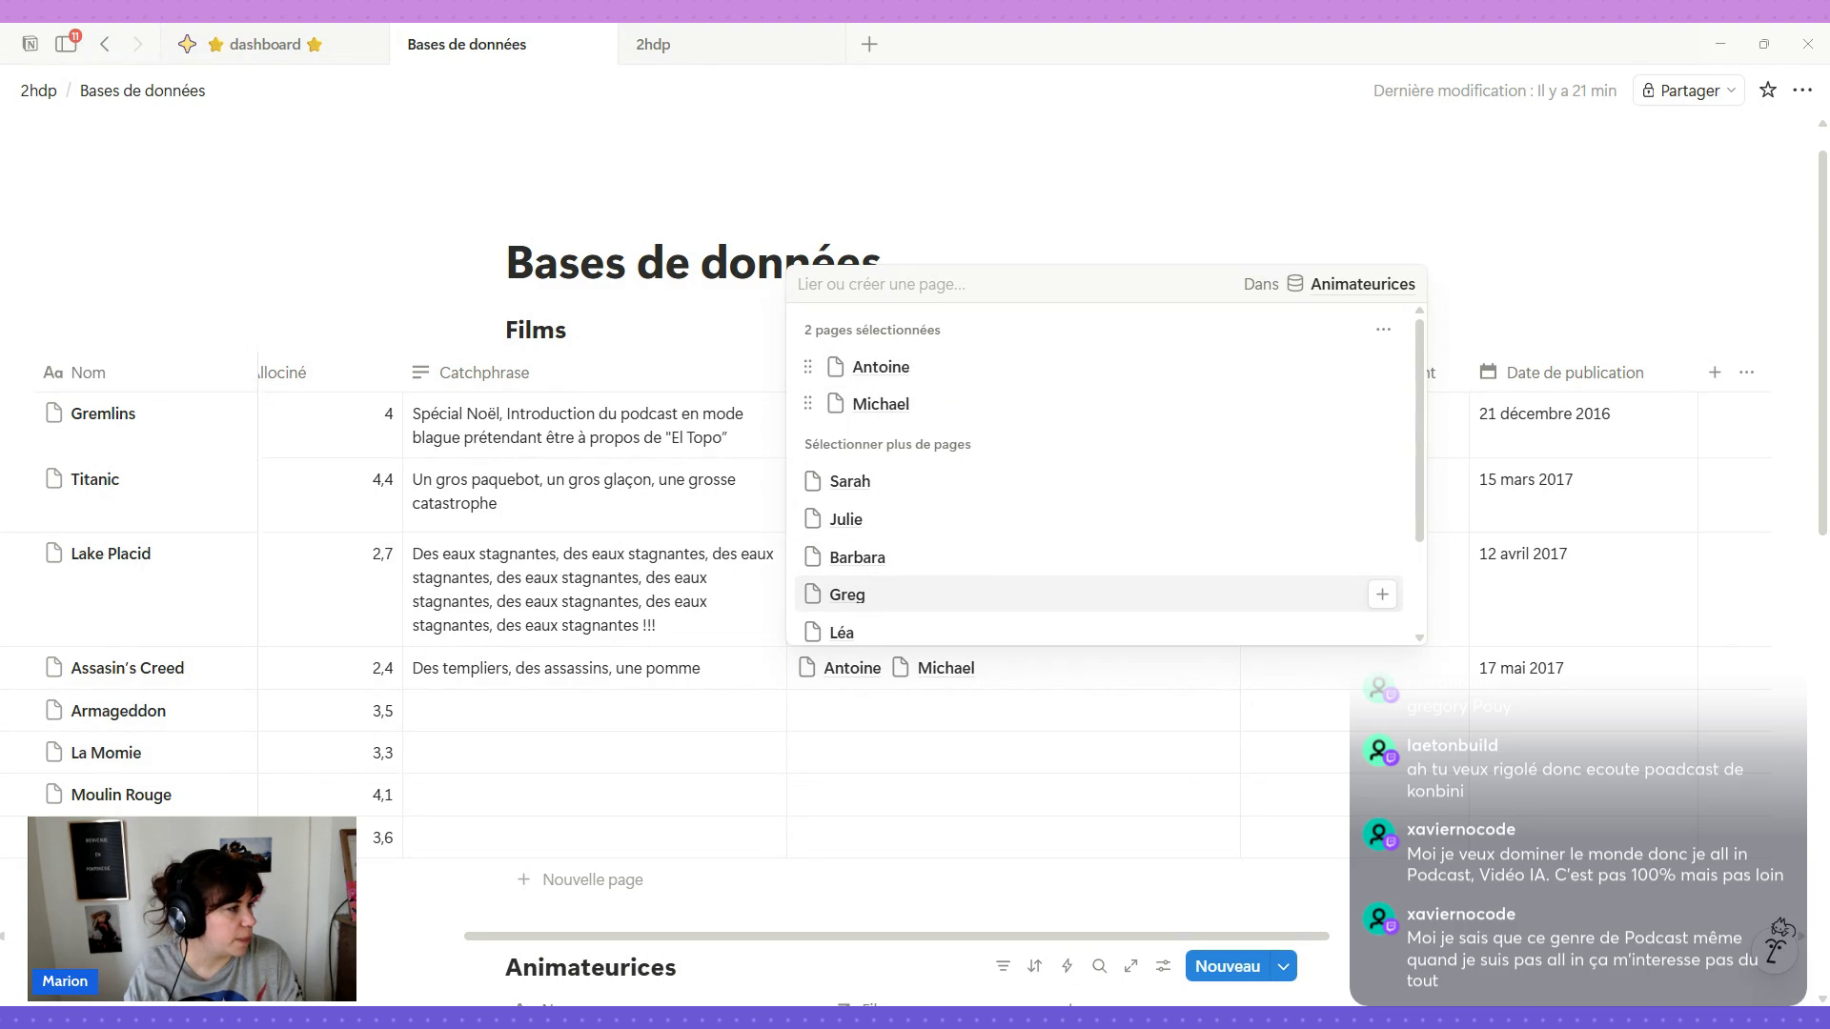
left_click(935, 523)
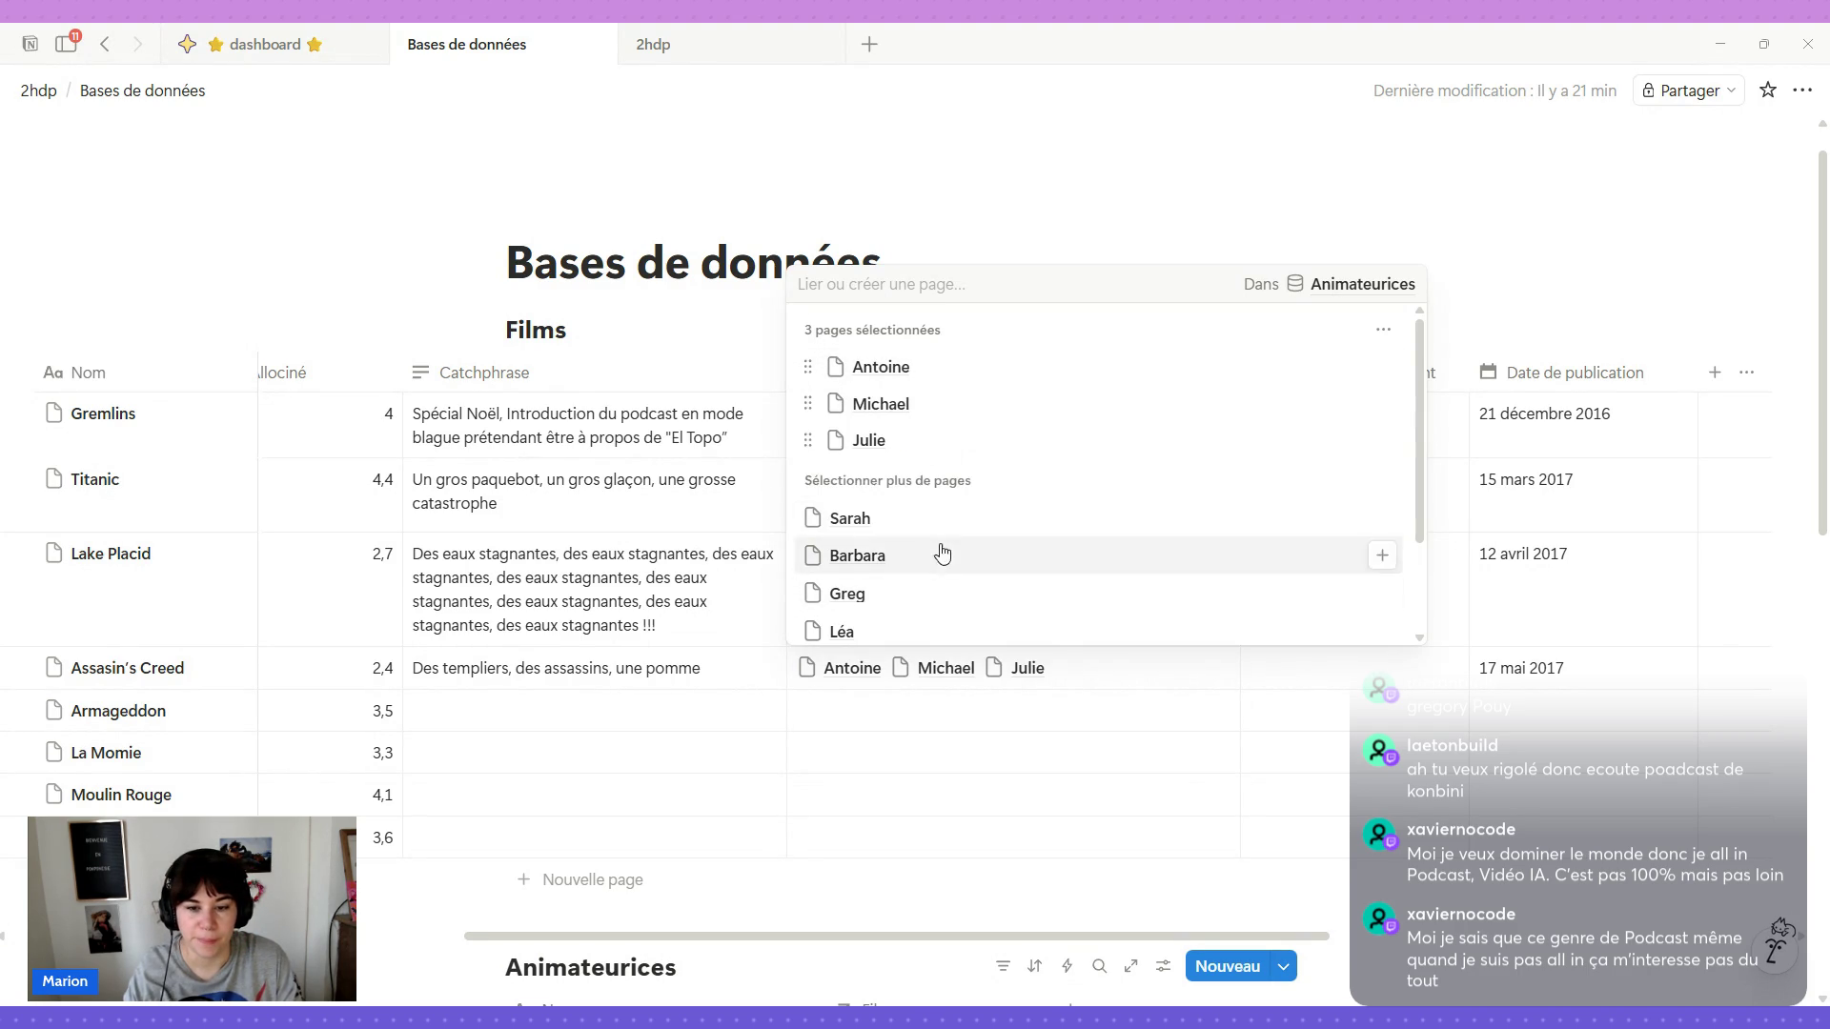
left_click(1328, 687)
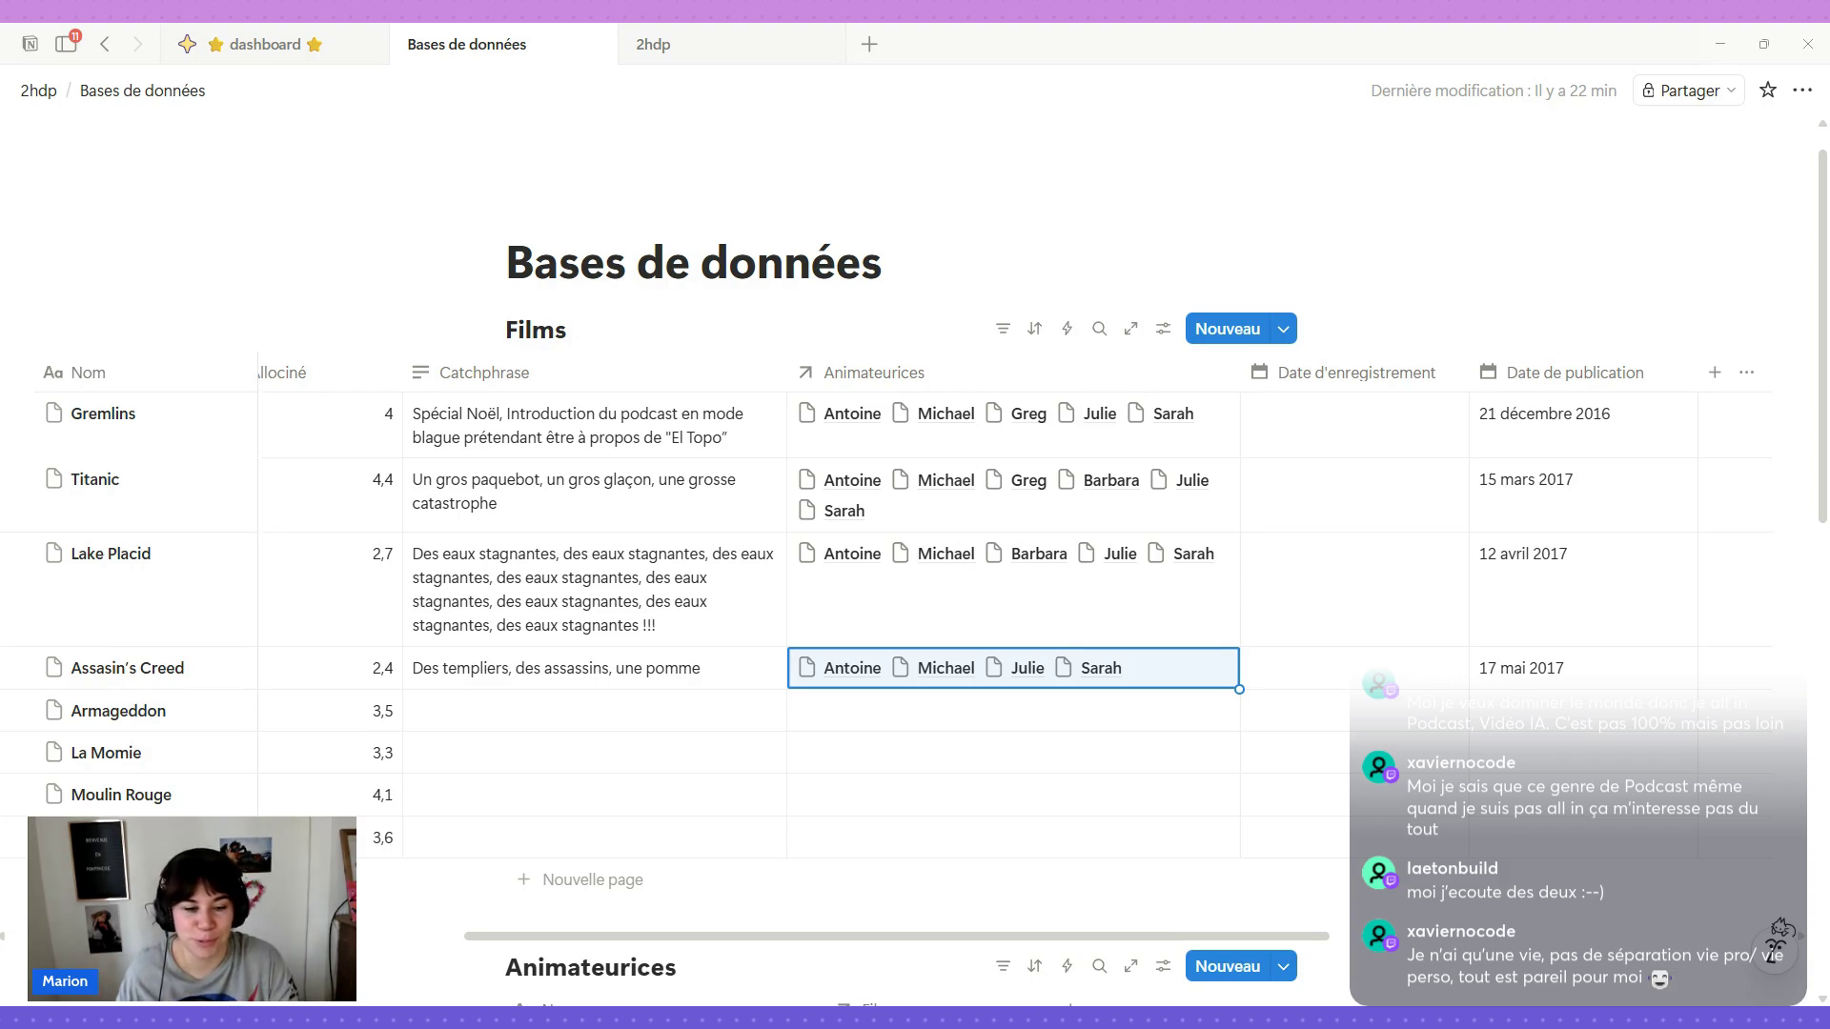
mouse_move(430, 710)
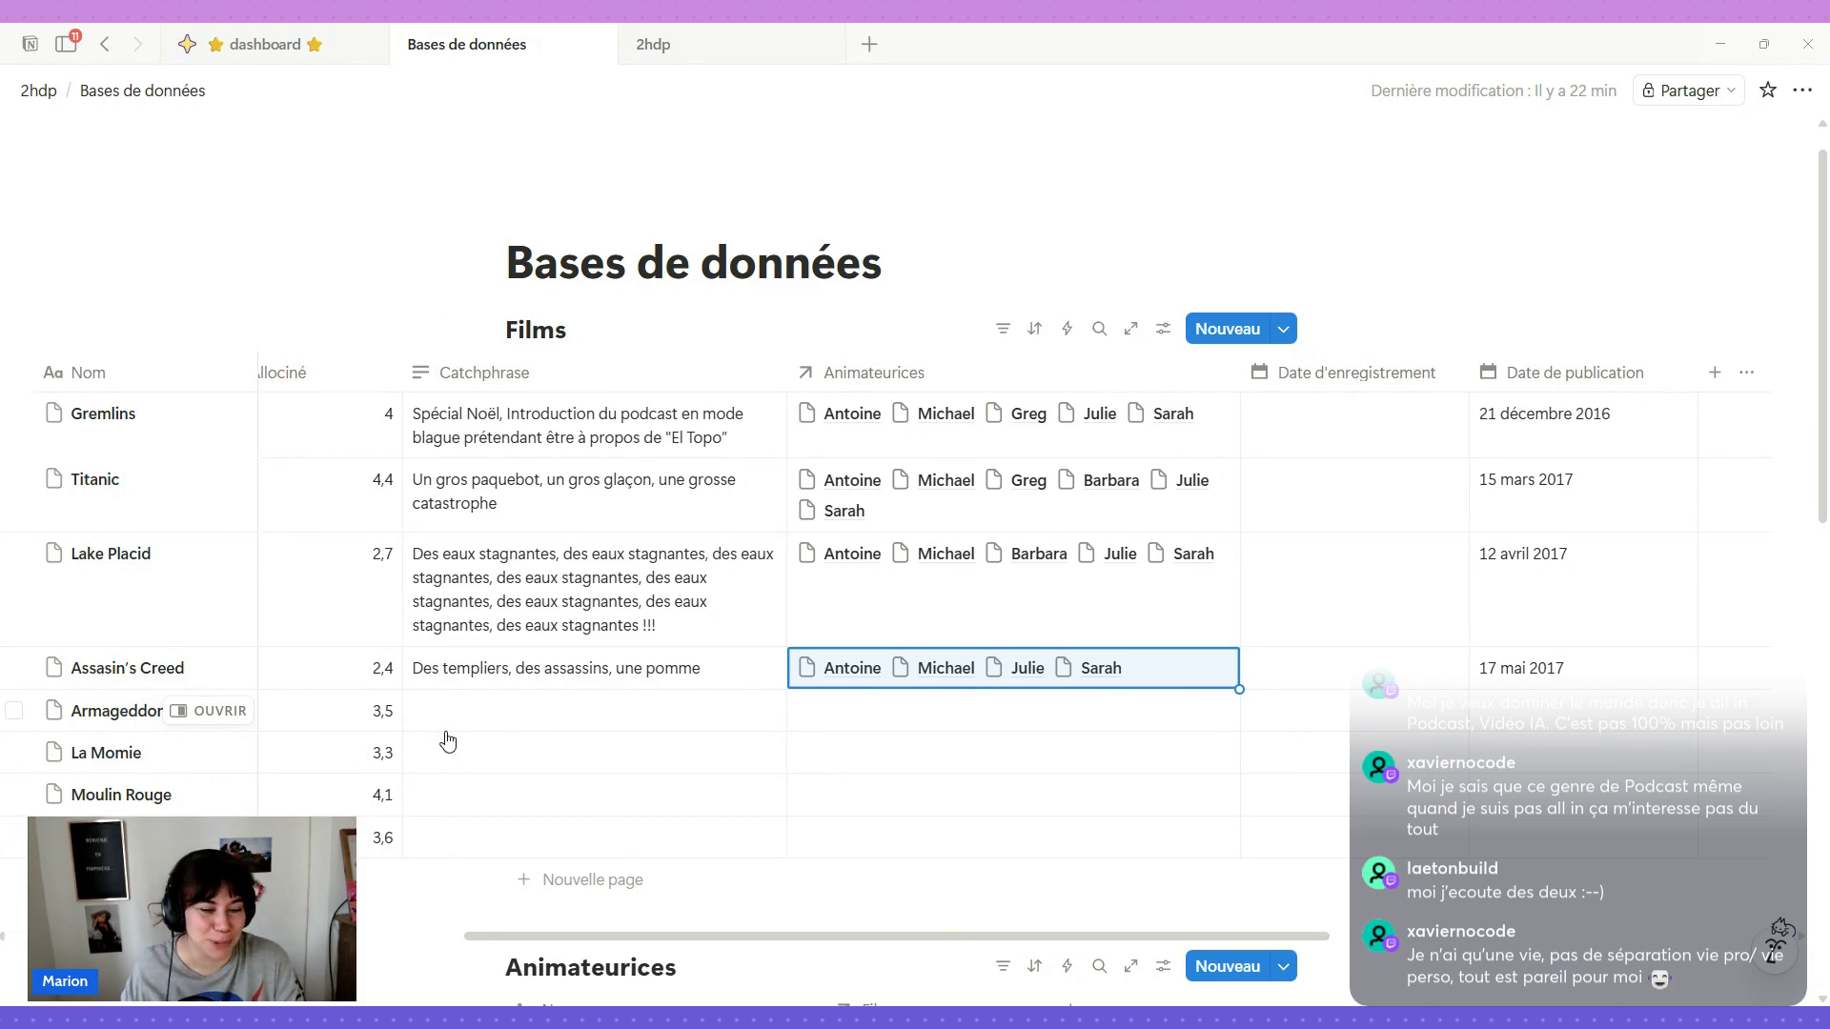
Enter 31/01/18 as Armageddon's Date de publication and return to its Catchphrase cell.
left_click(480, 716)
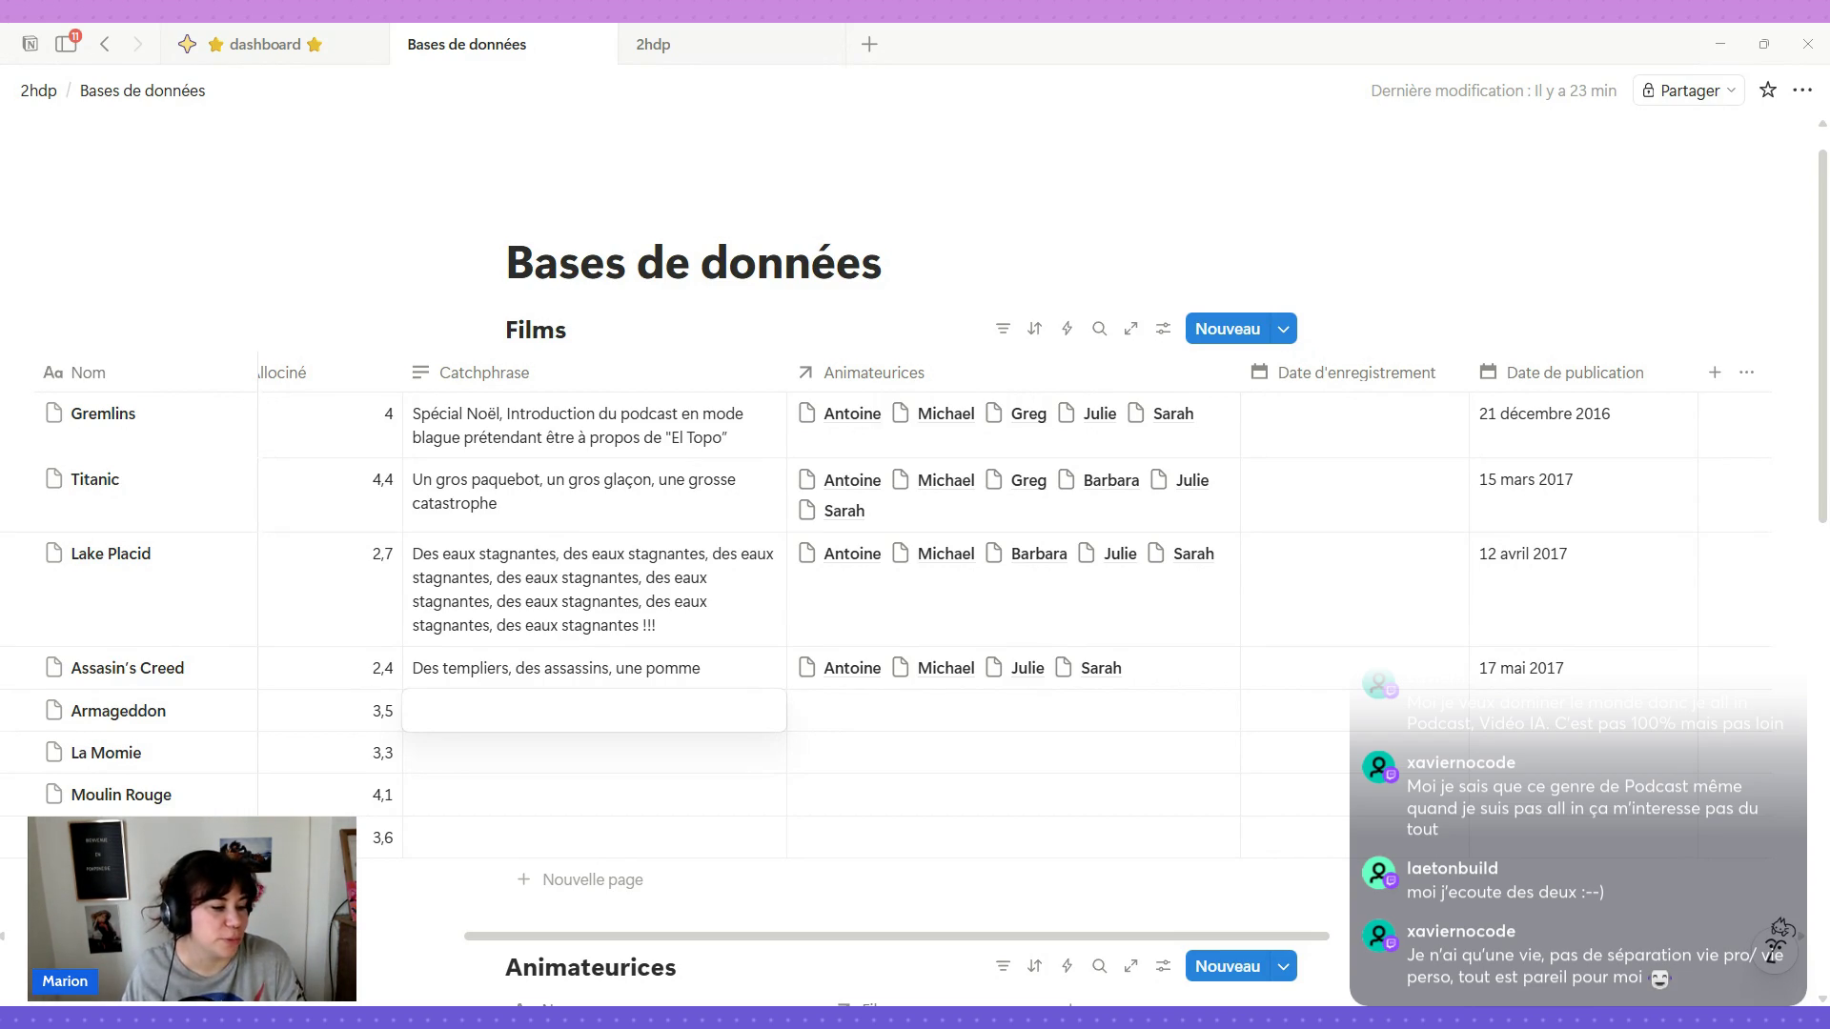
left_click(1493, 710)
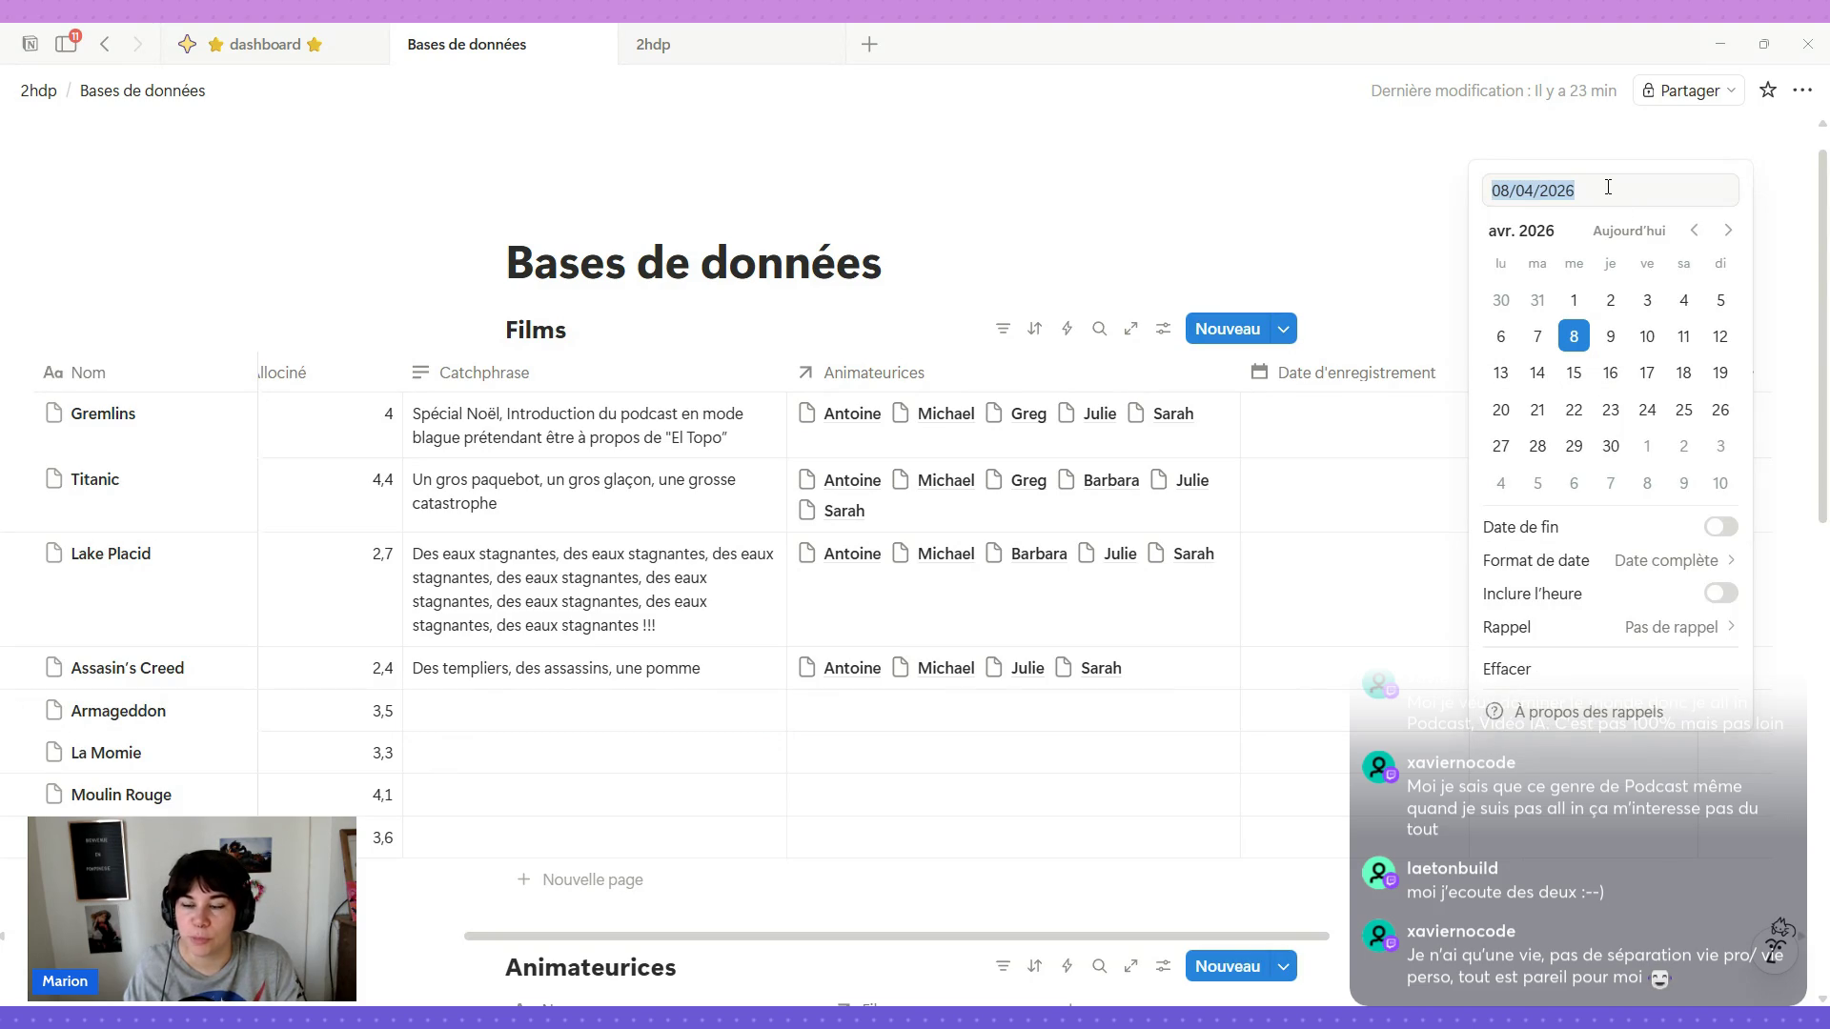
type("31/01/18")
key("Return")
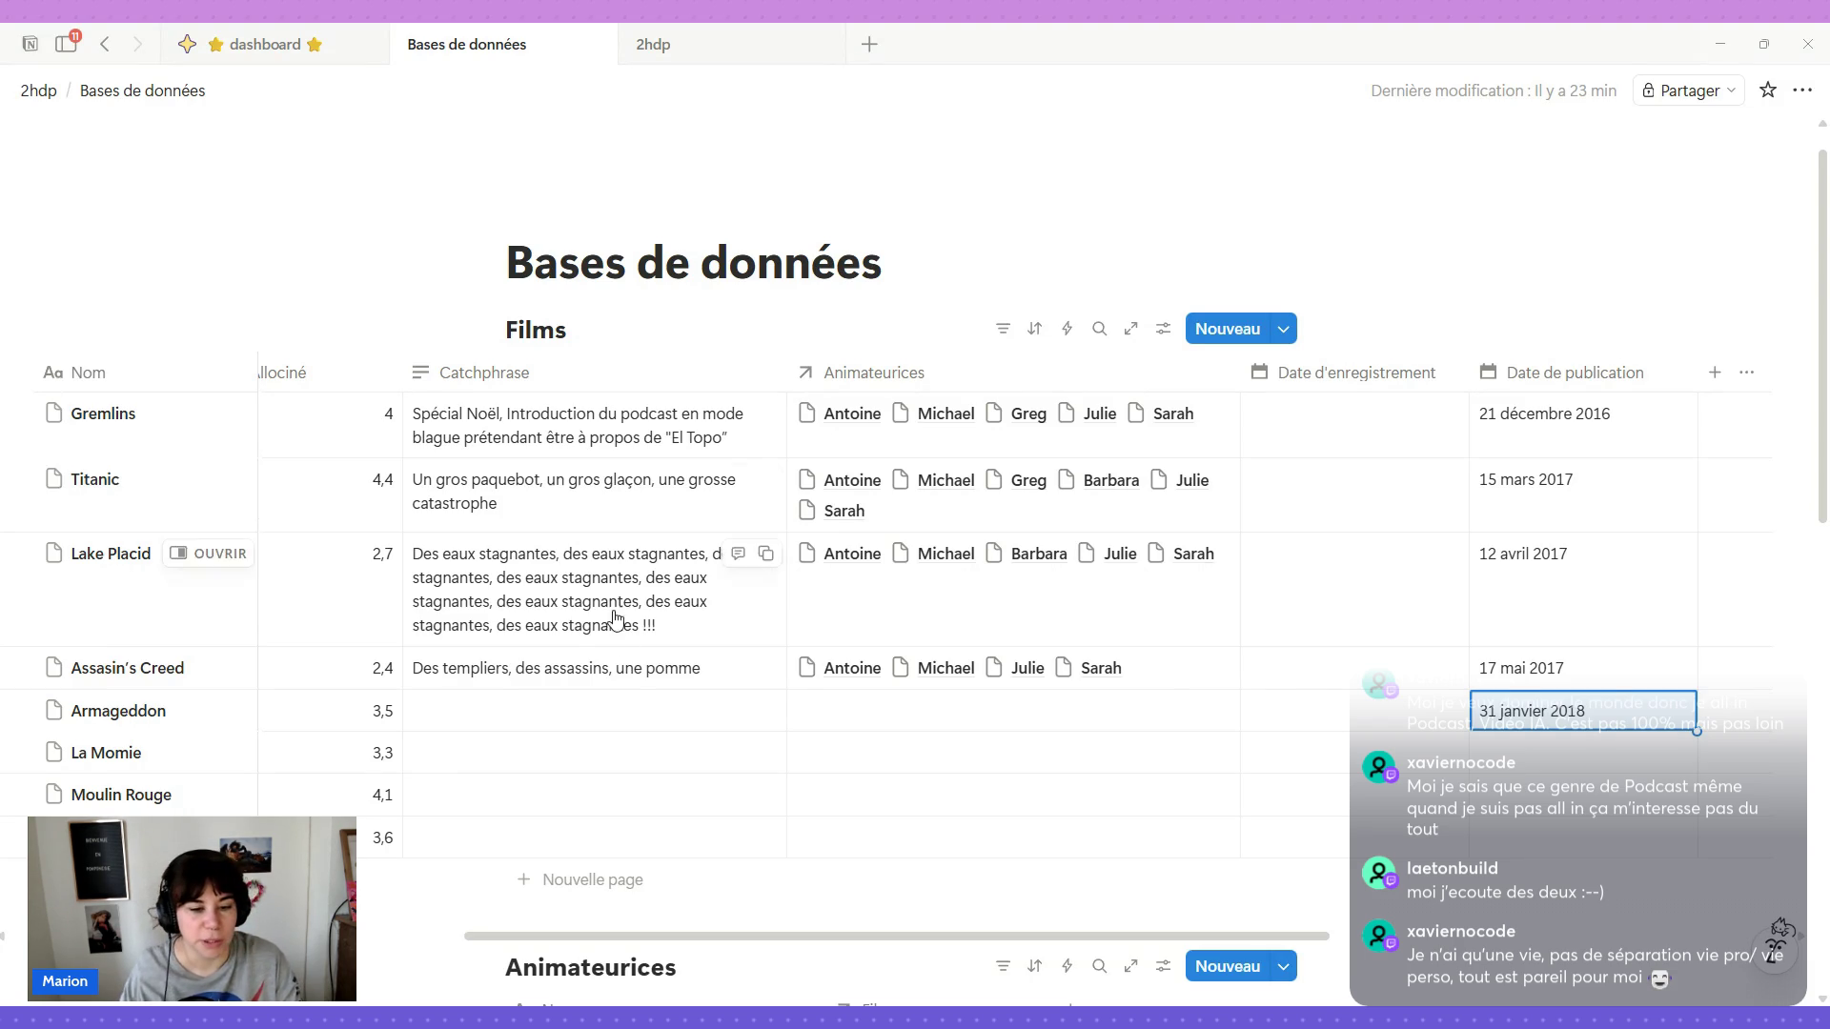
left_click(471, 711)
Paste "Un gros caillou, des explosions, un chef de chantier" as Armageddon's catchphrase.
type("Un gros caillou, des explosions, un chef de chantier")
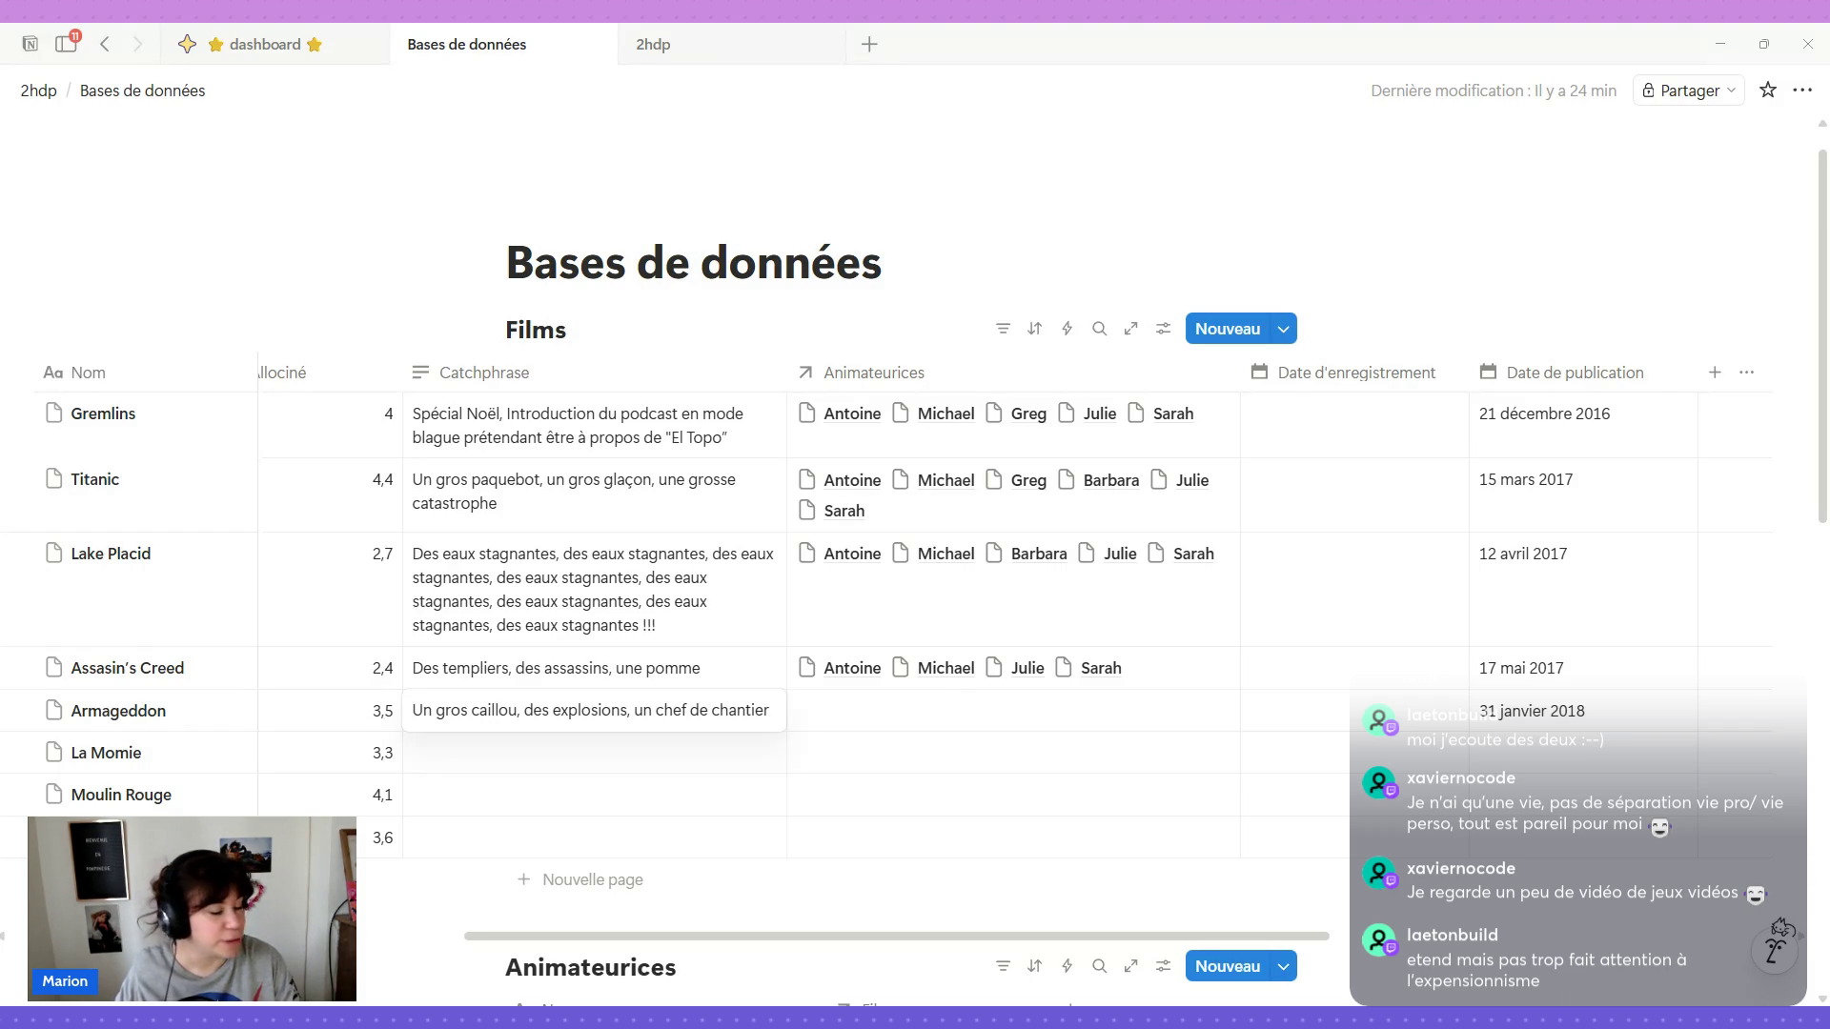
Select Antoine, Michael, Julie and Sarah as Armageddon's Animateurices.
left_click(825, 714)
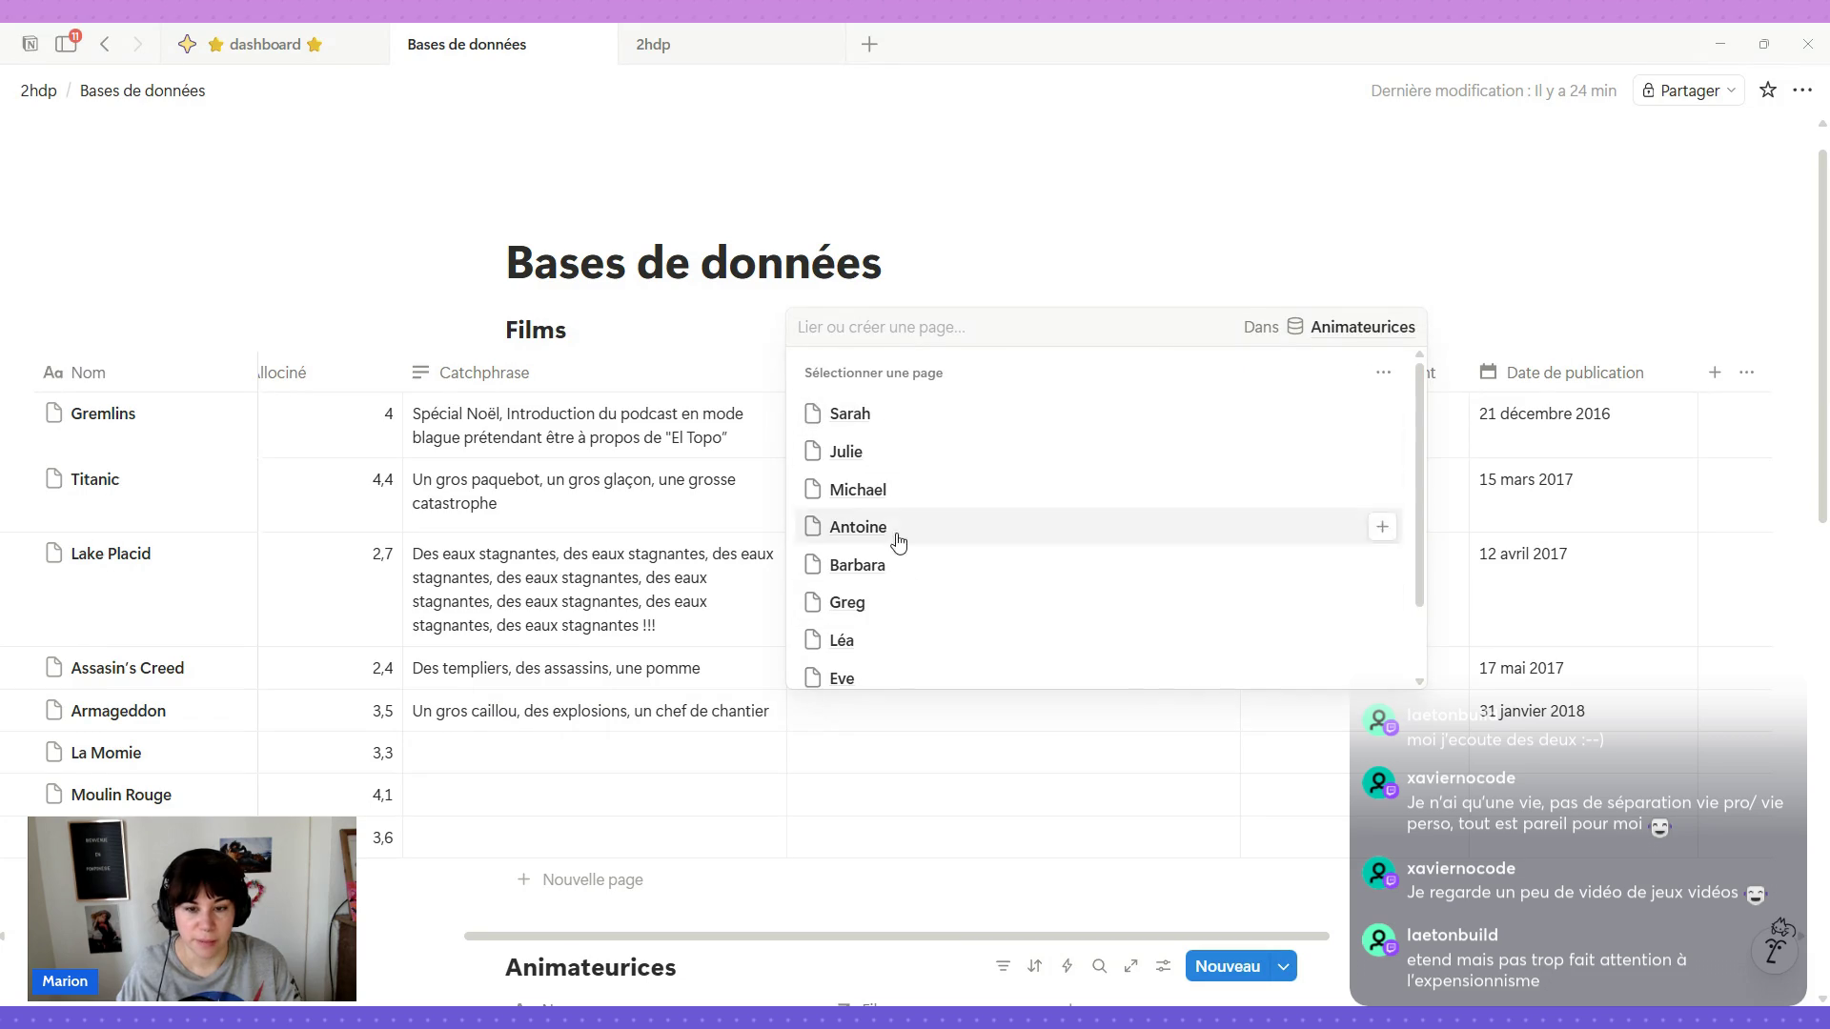
left_click(915, 531)
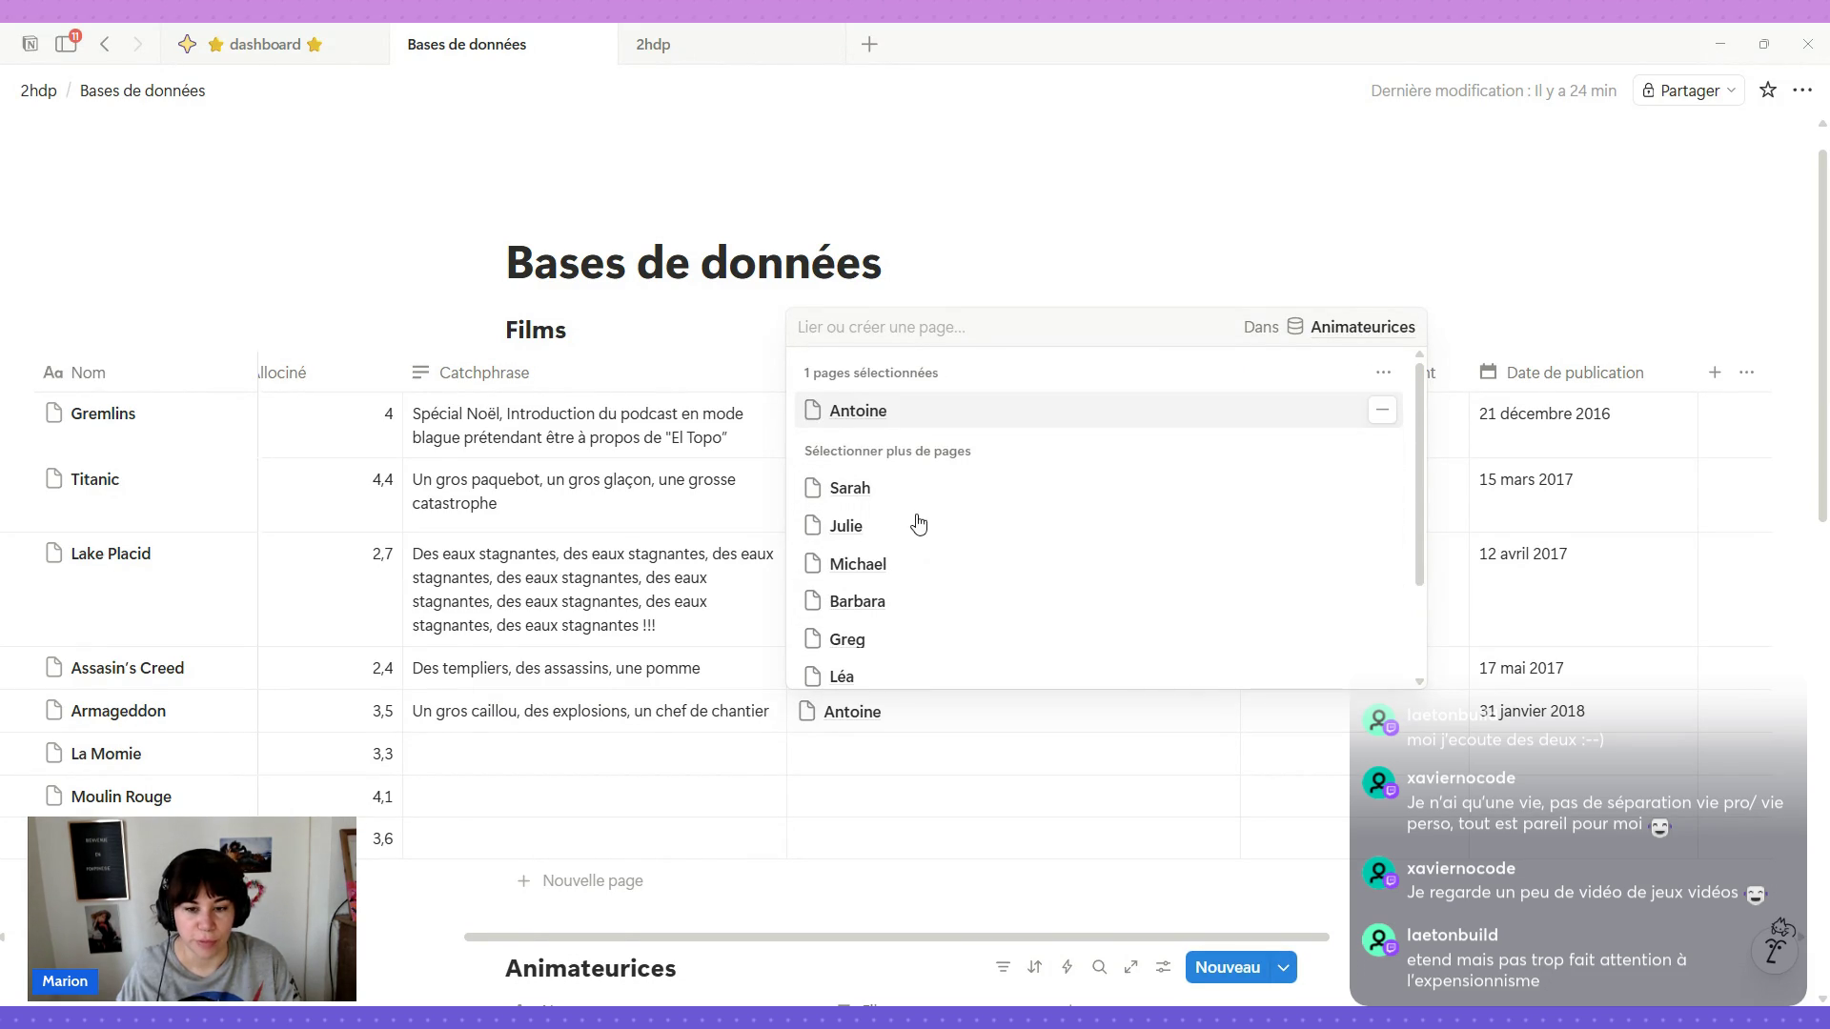
scroll(917, 549, "down", 1)
left_click(911, 472)
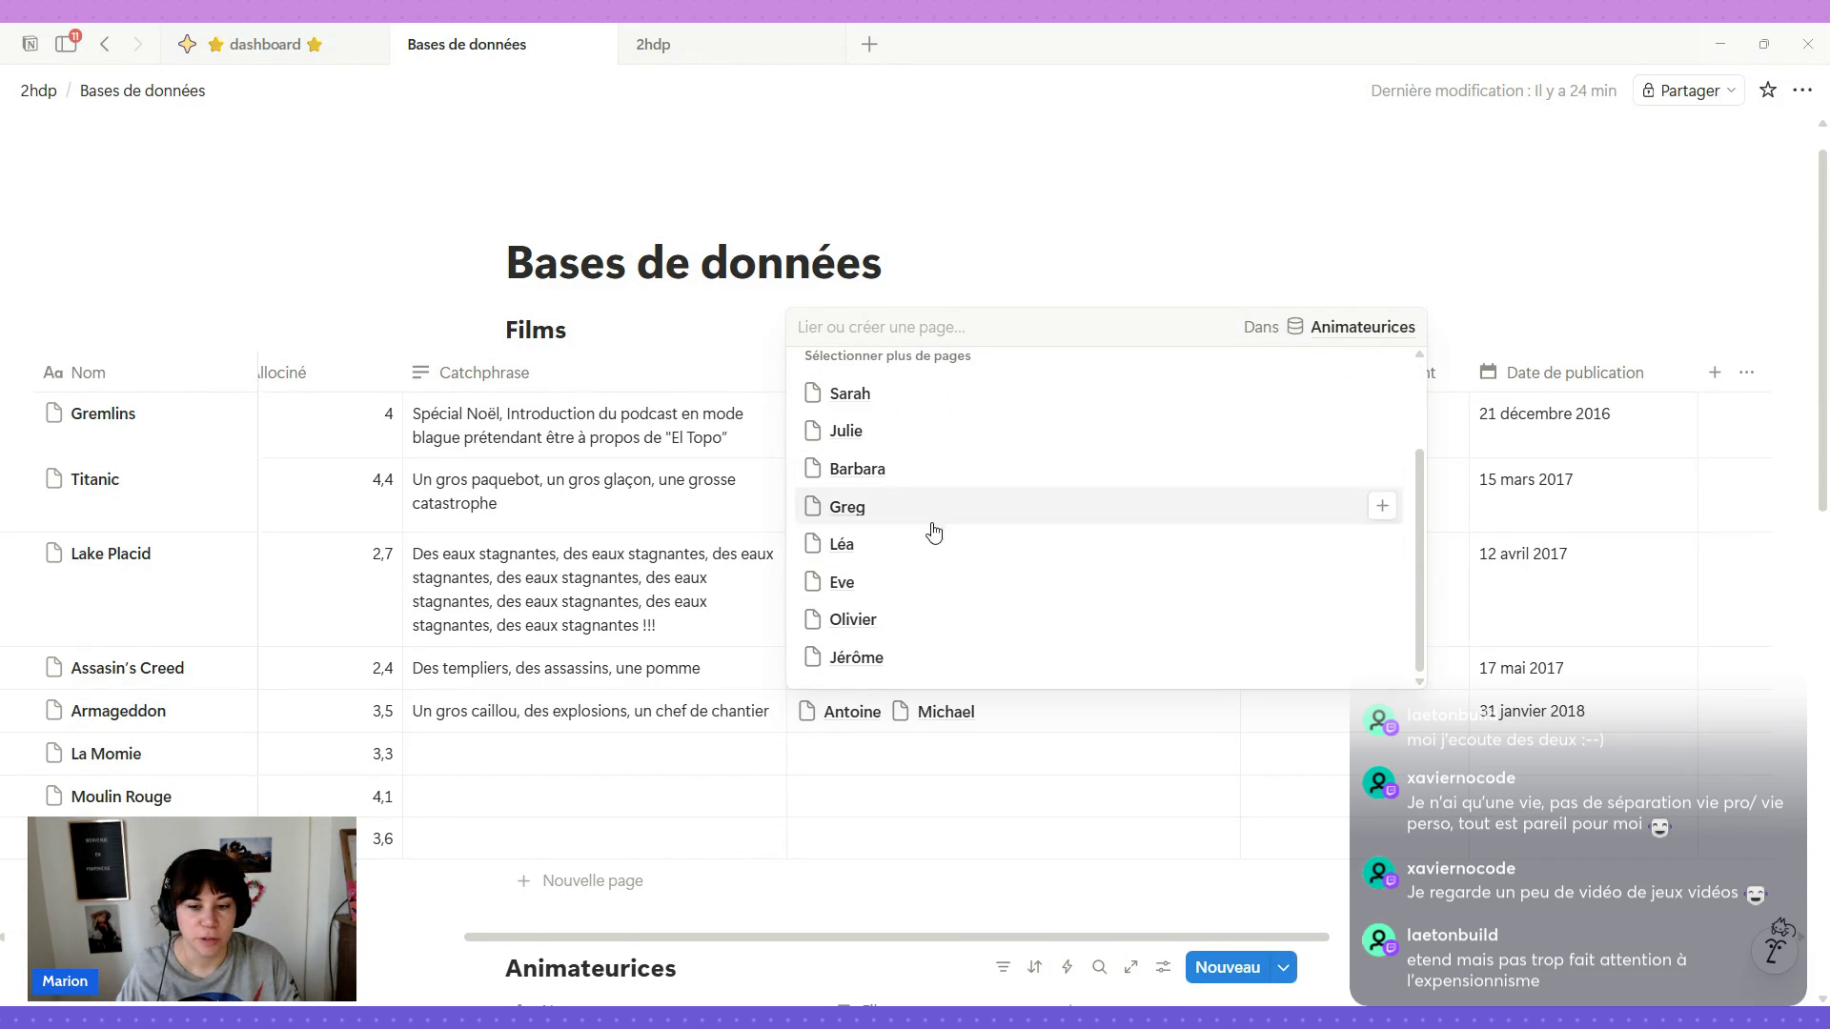
left_click(902, 429)
left_click(906, 431)
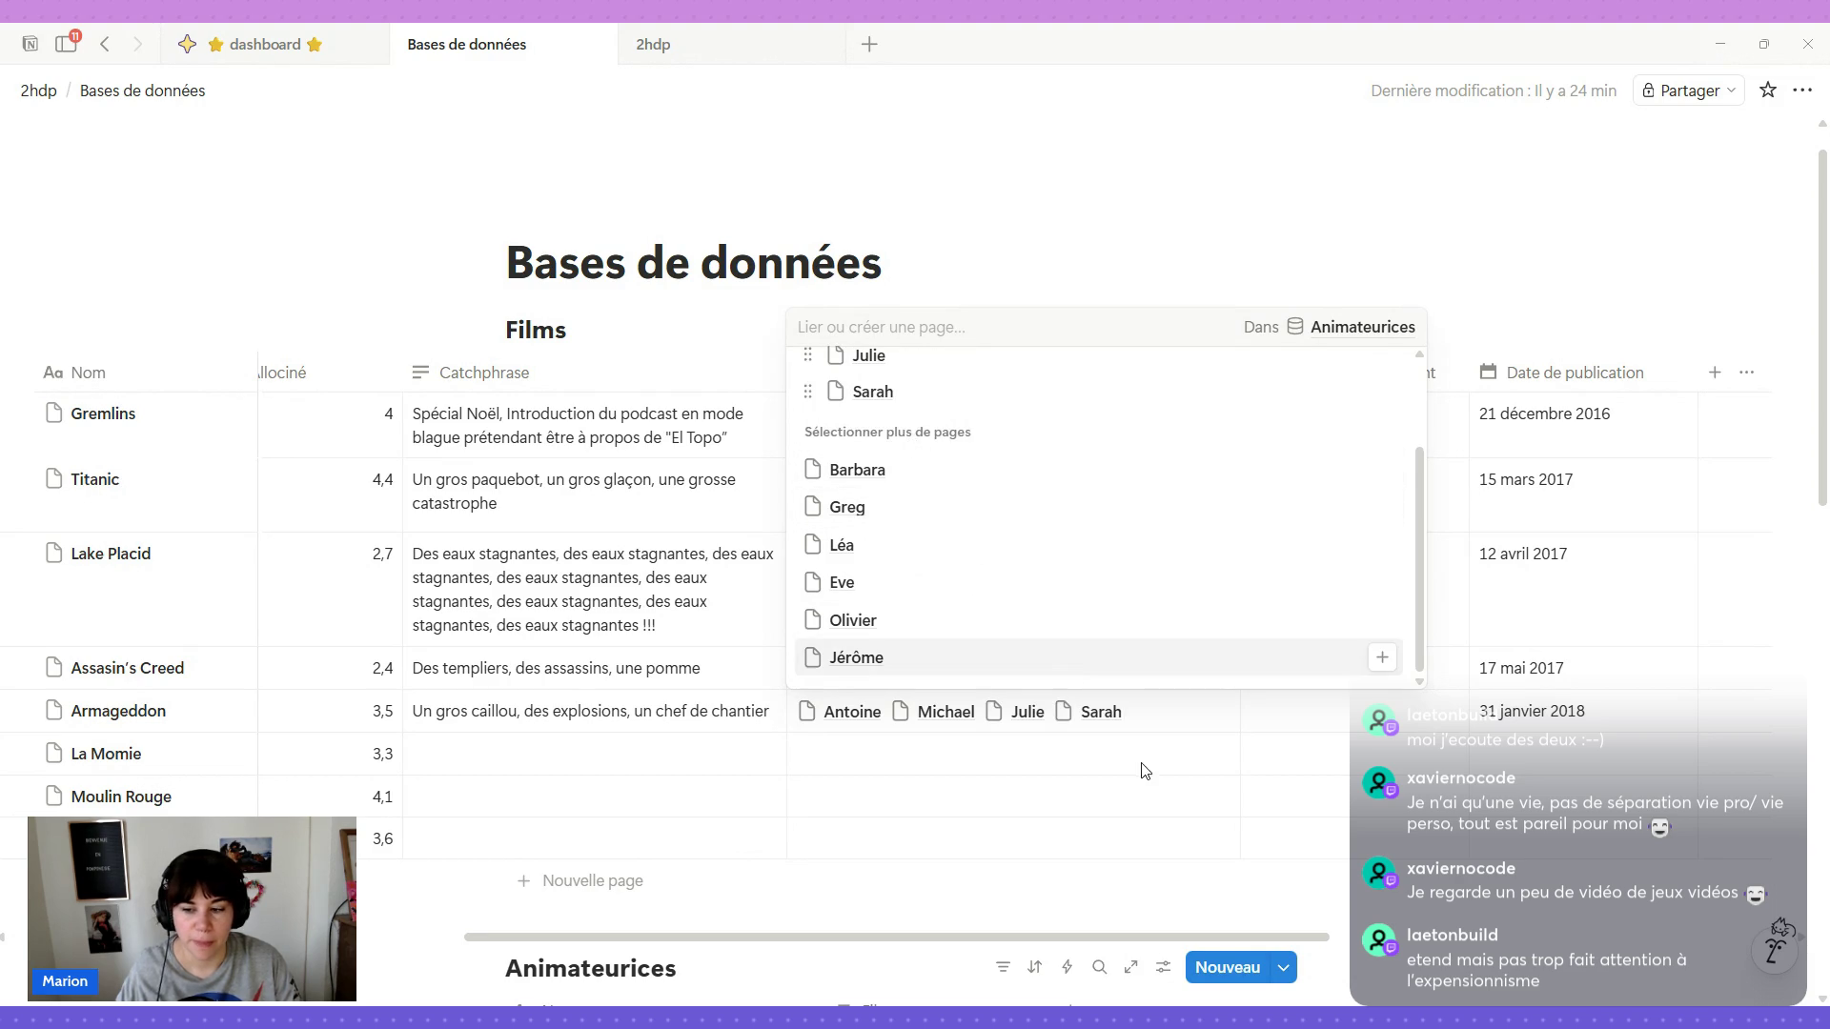
left_click(1277, 739)
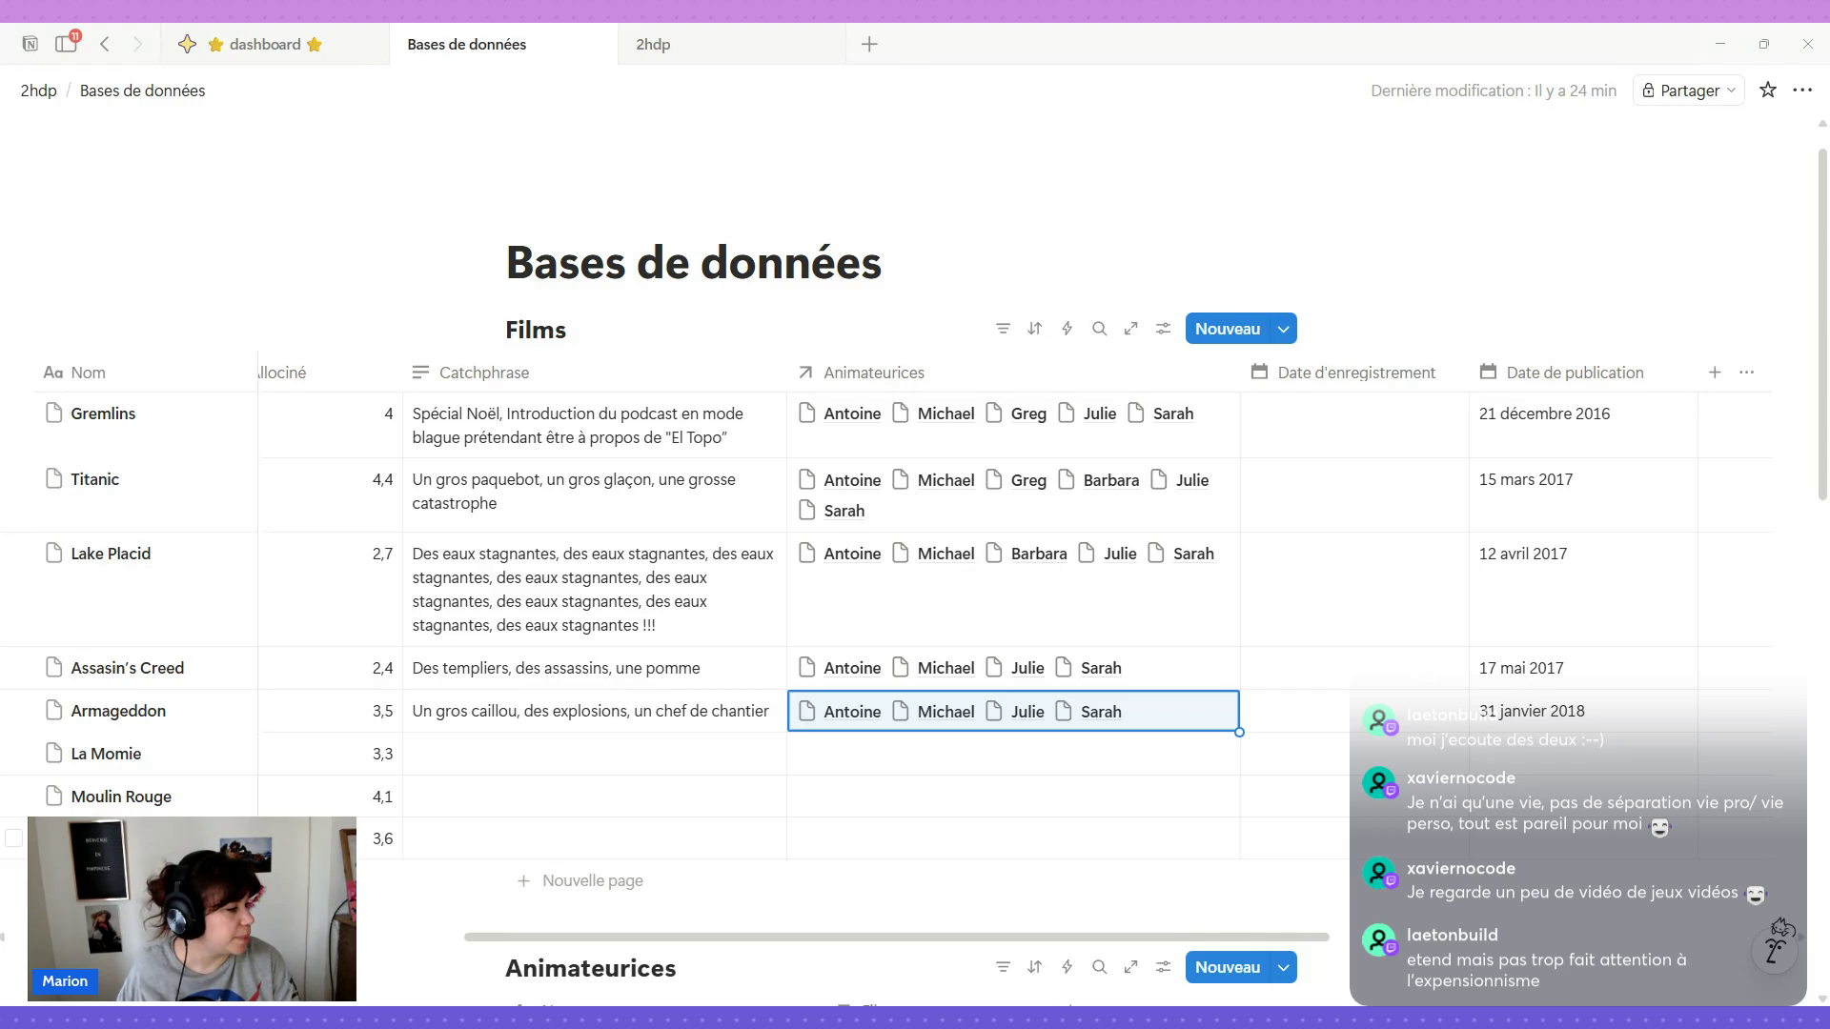
Give La Momie its scarab-and-curse catchphrase and a 31/10/18 publication date.
left_click(493, 756)
type("Des scarabées, une malédiction et une momie")
key("Return")
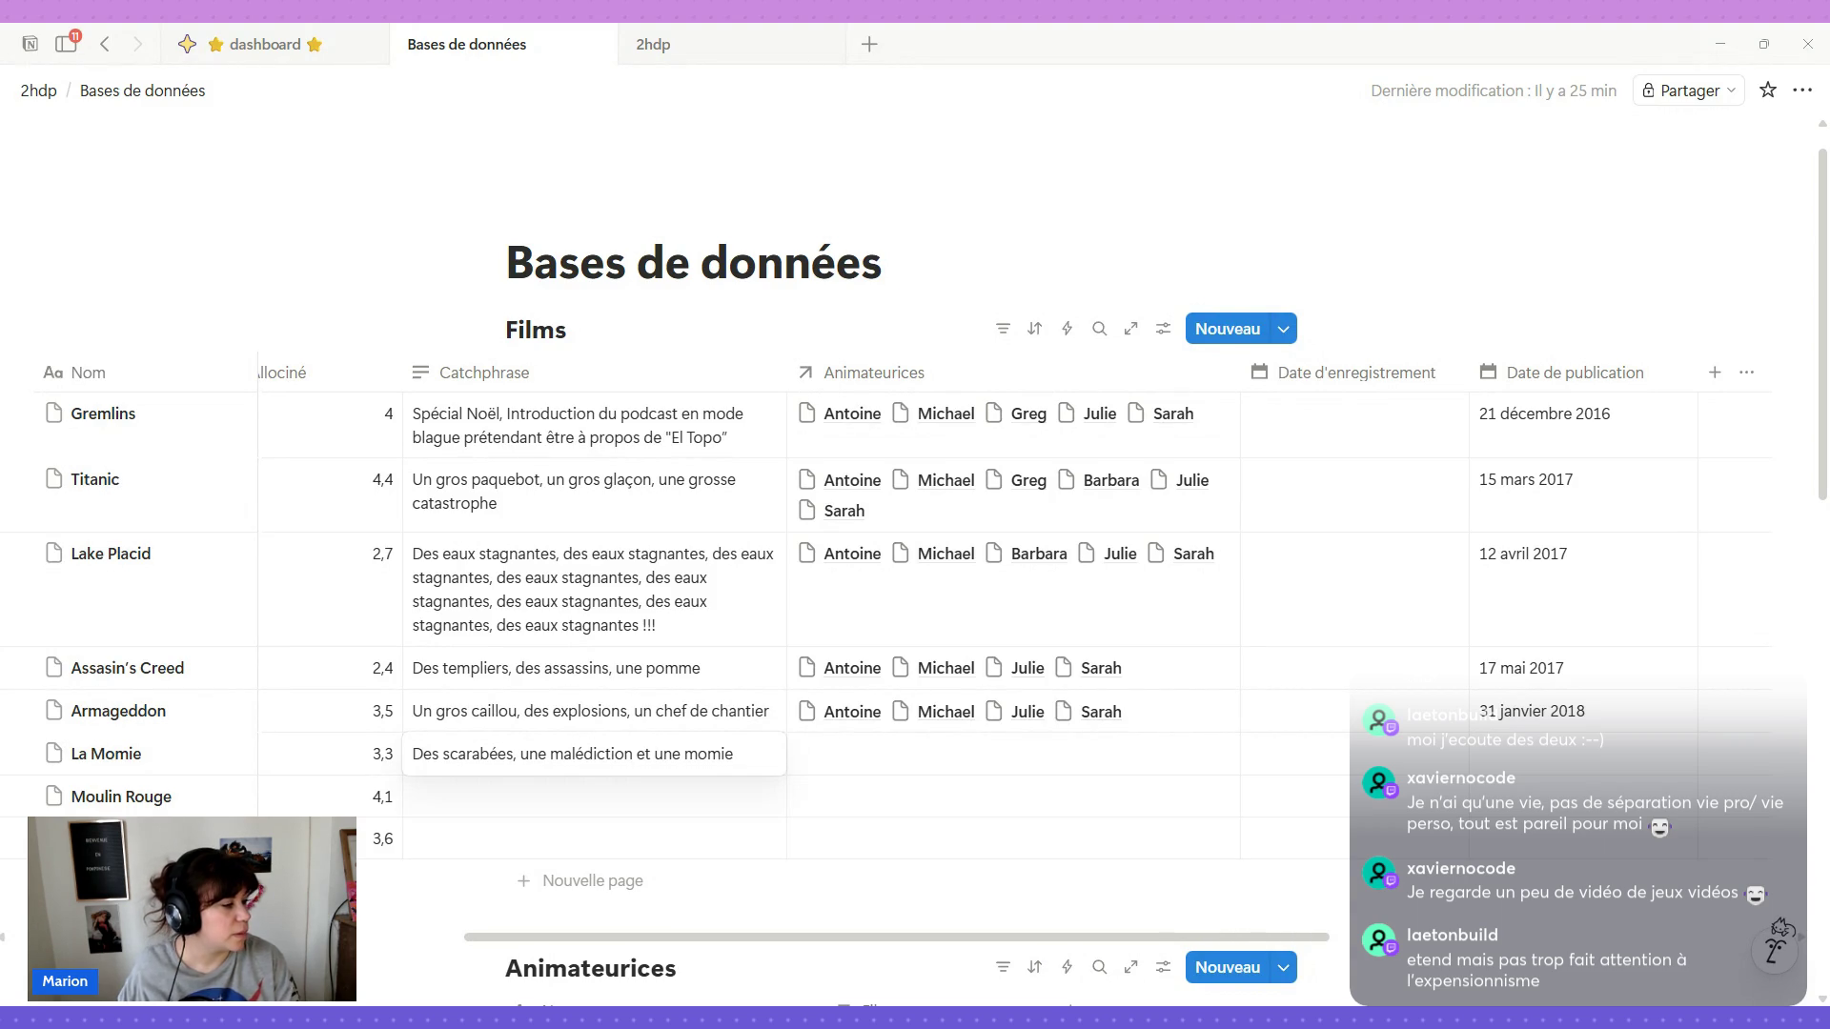
left_click(1537, 760)
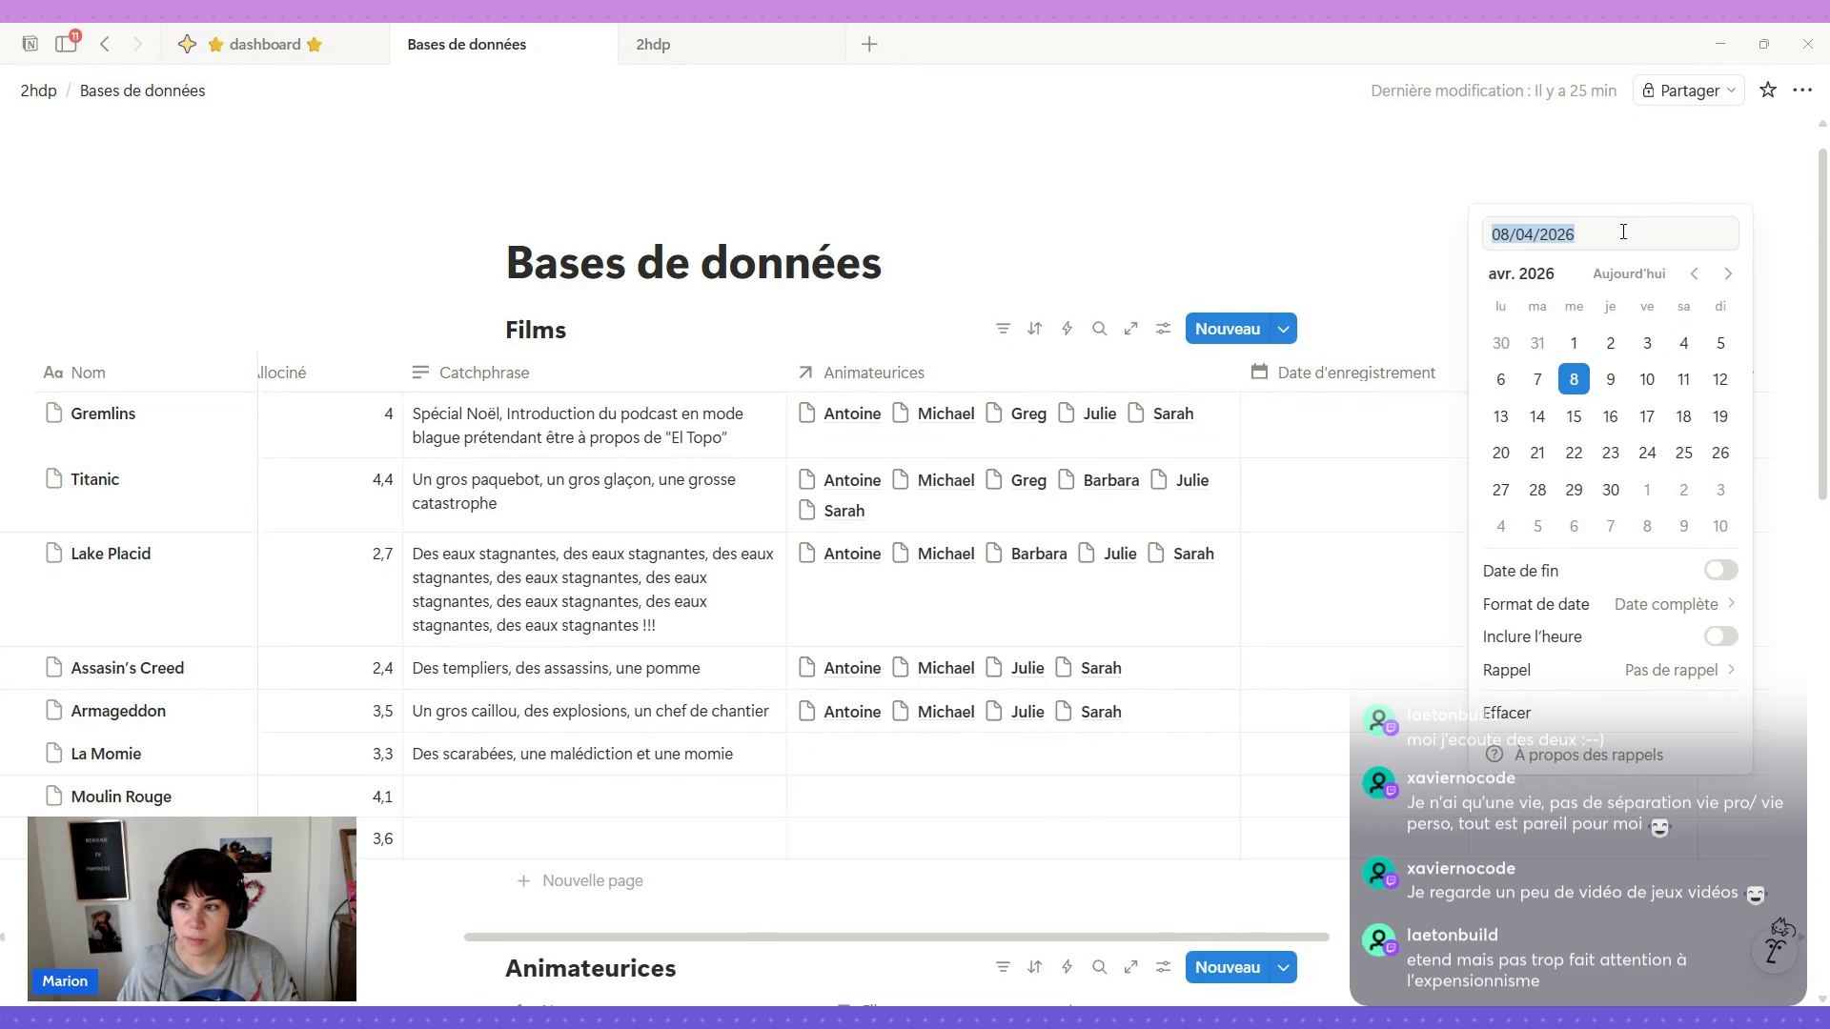
type("31/10/18")
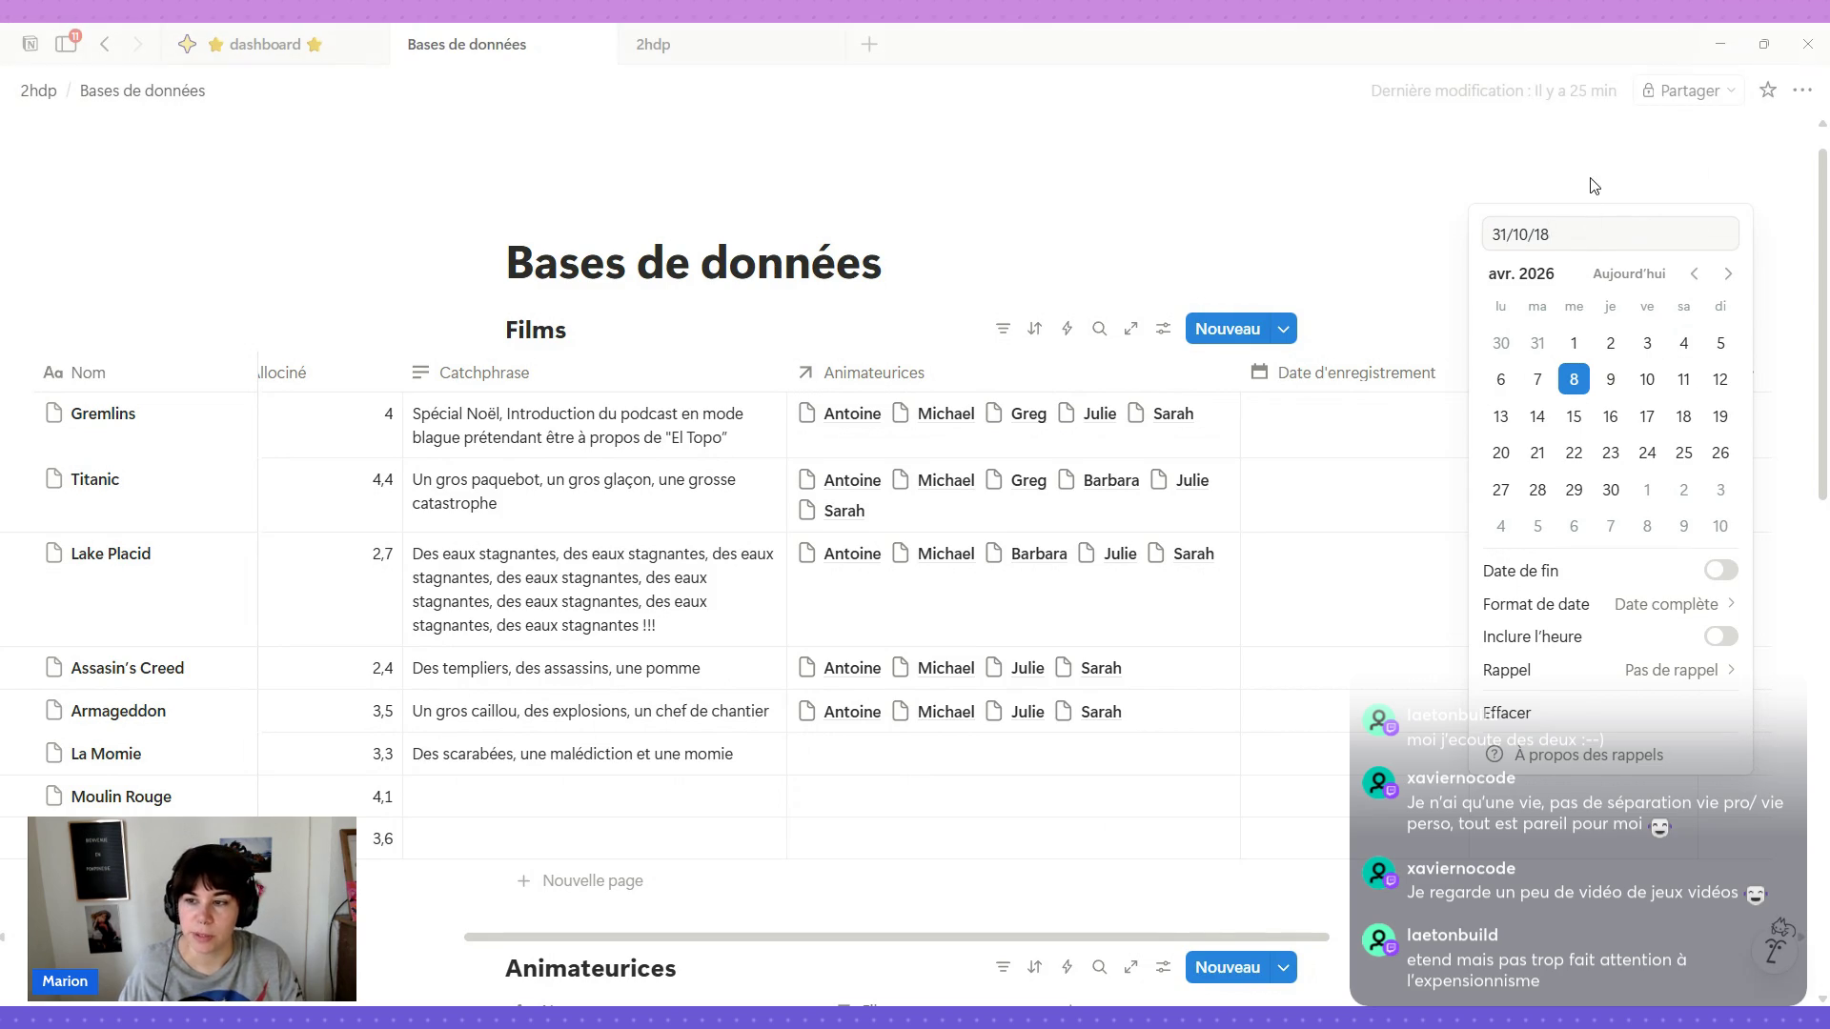
key("Return")
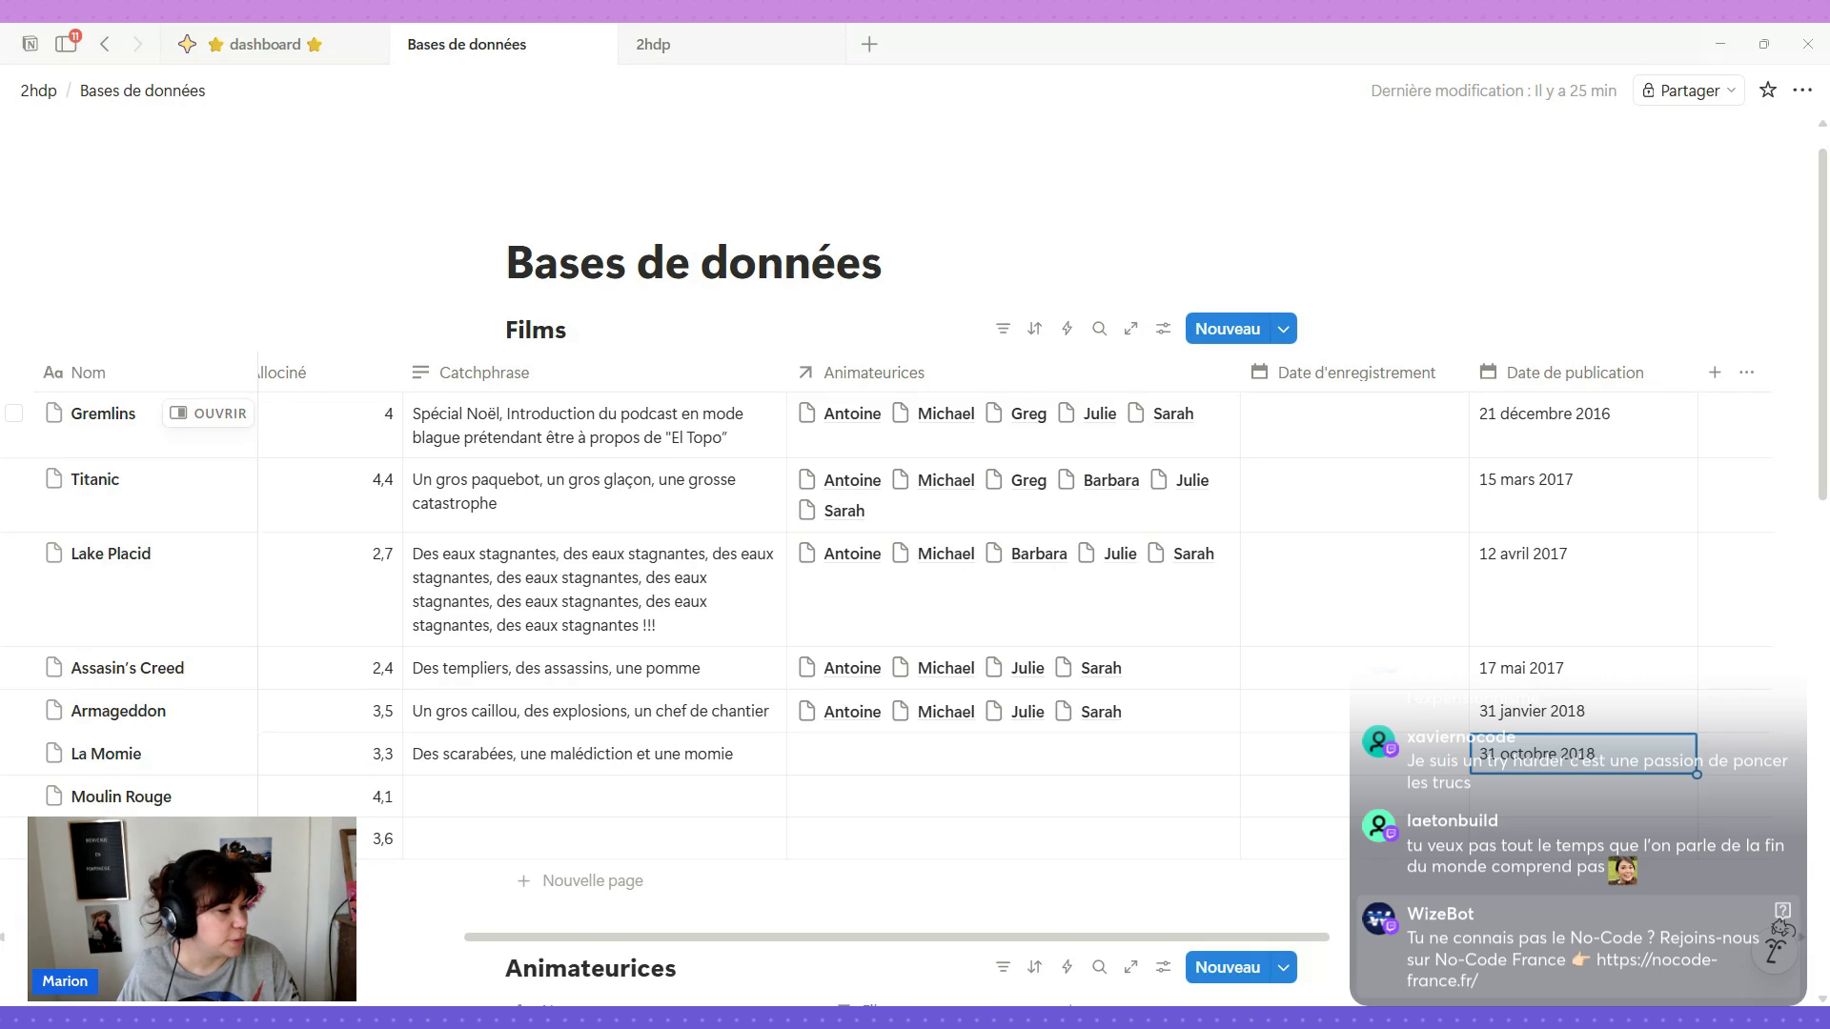
mouse_move(887, 796)
left_click(877, 763)
scroll(915, 657, "down", 2)
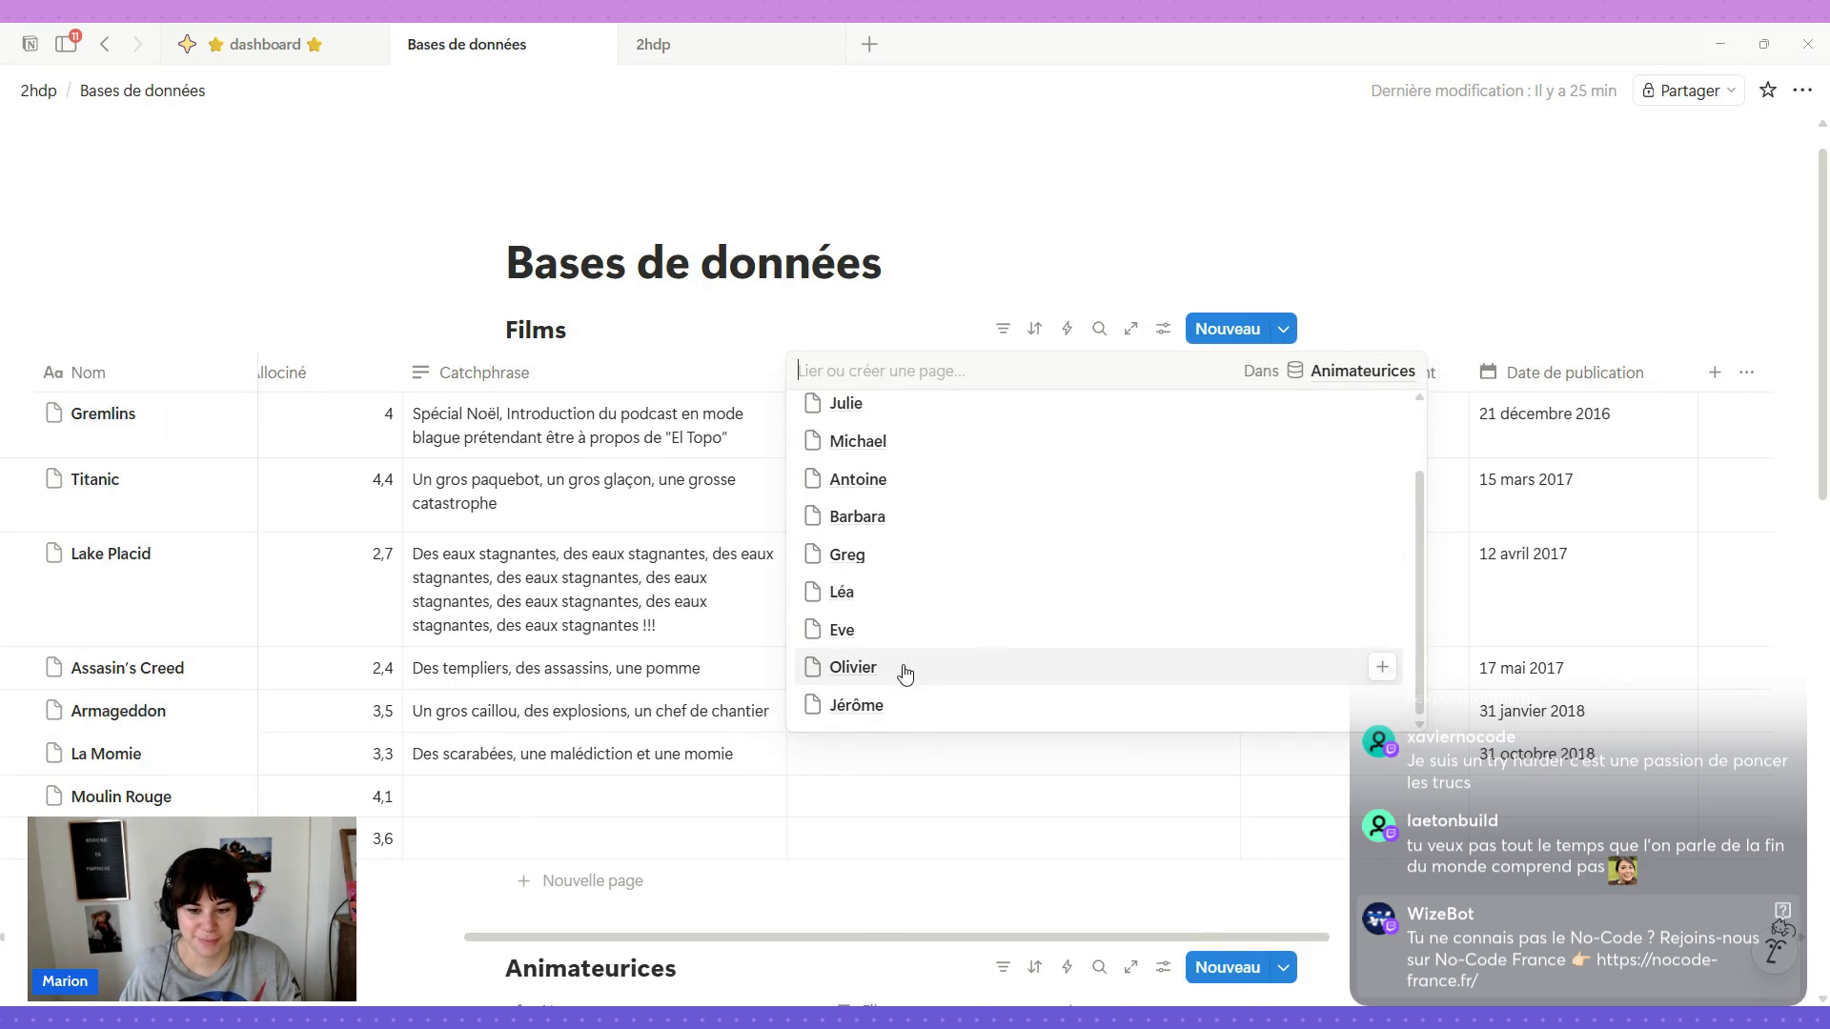
Select Antoine, Greg, Julie, Sarah and Eve as La Momie's Animateurices.
left_click(895, 484)
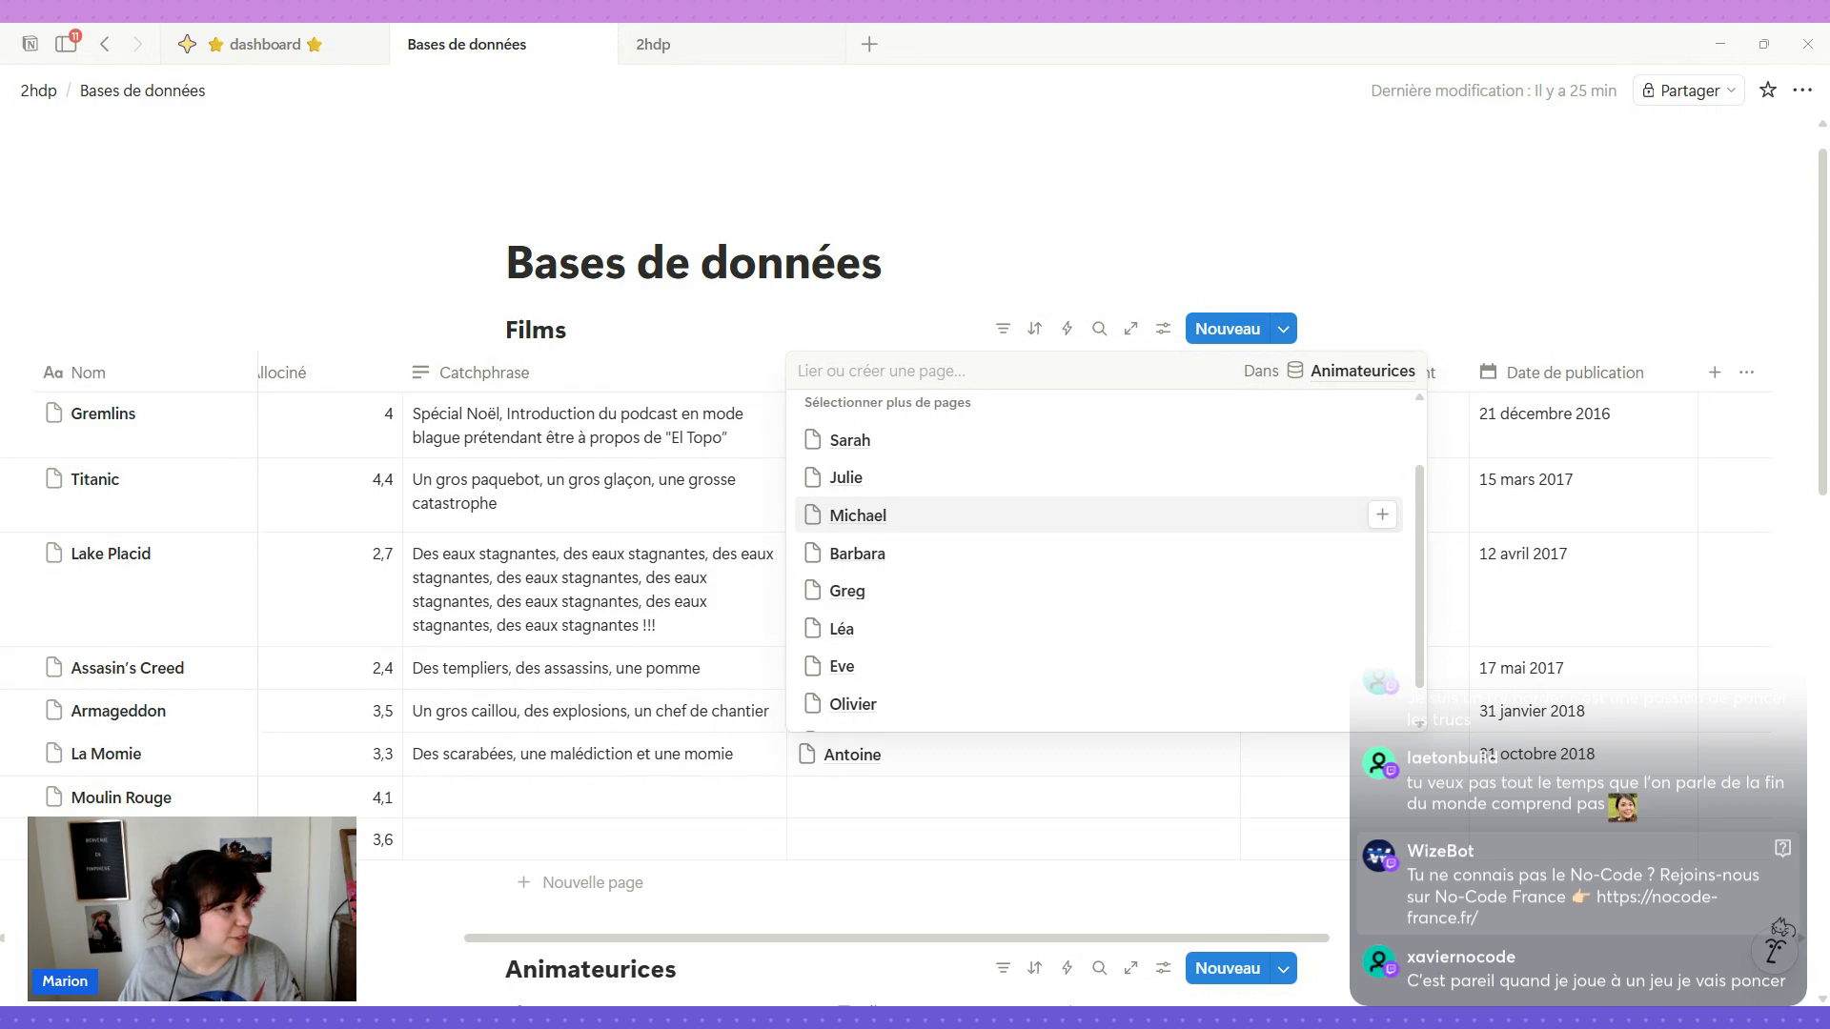
left_click(877, 592)
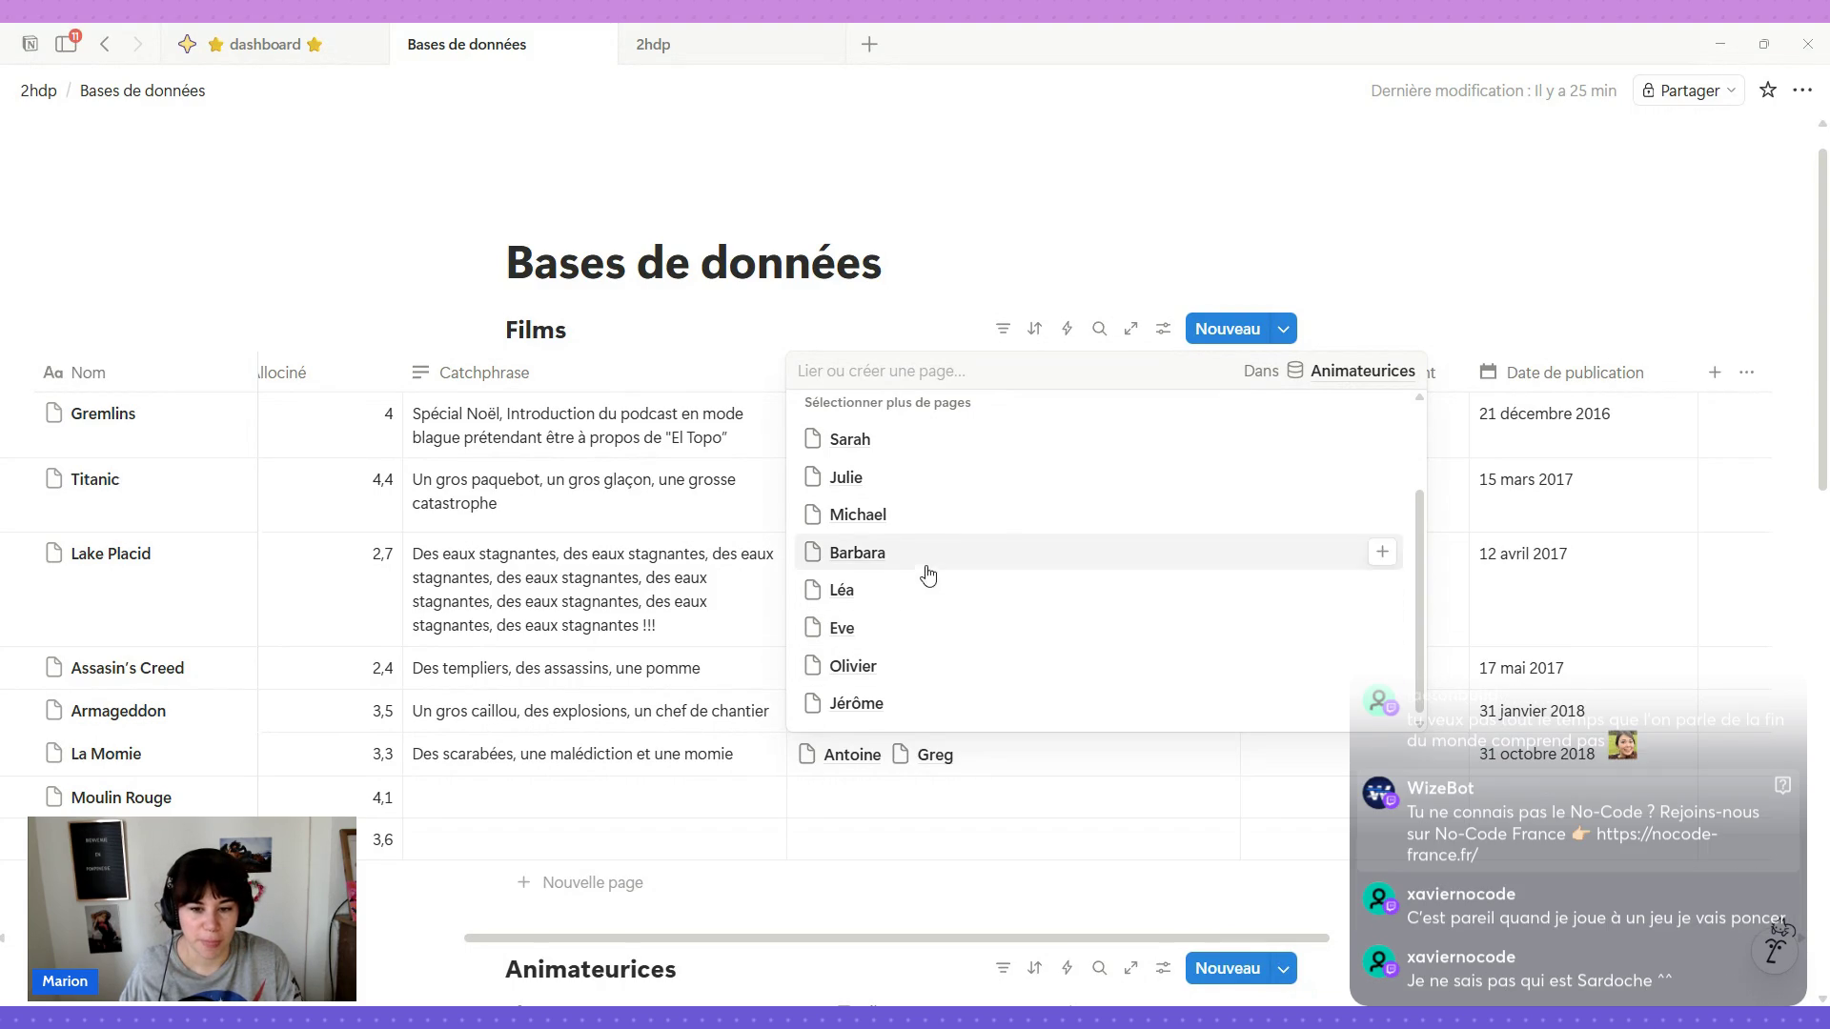
left_click(919, 486)
left_click(915, 476)
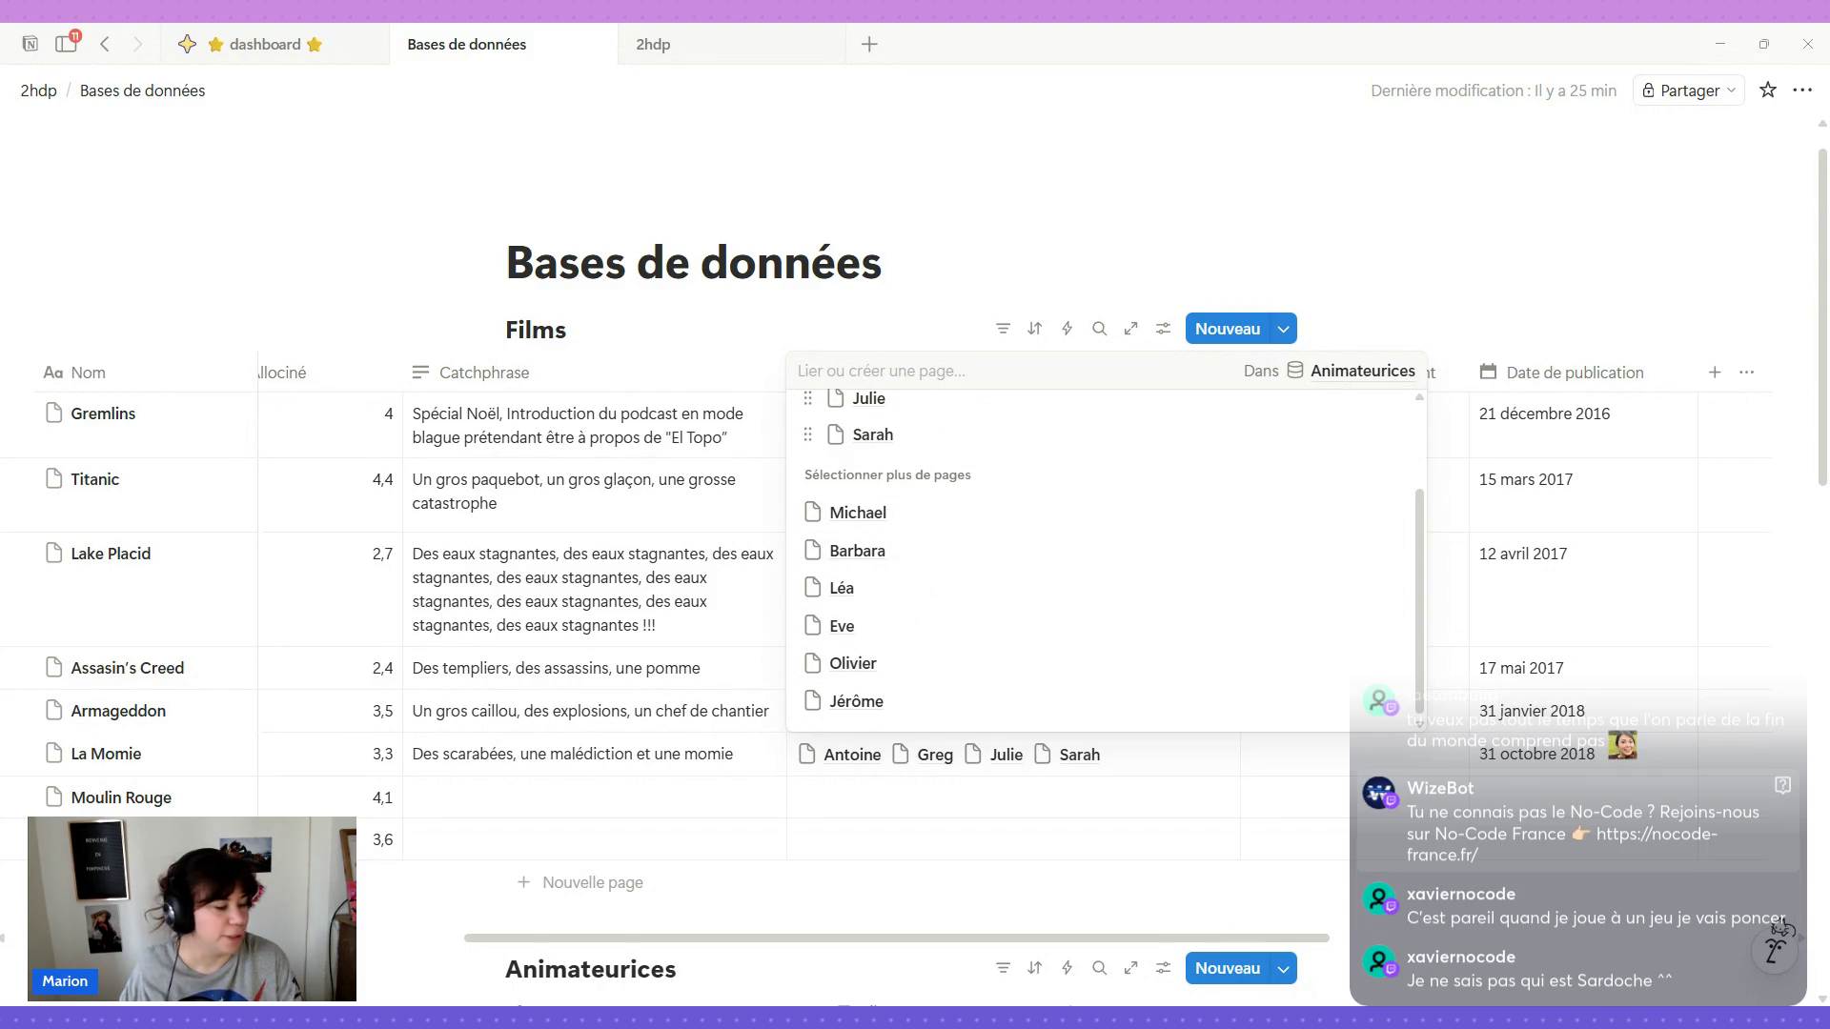
left_click(933, 640)
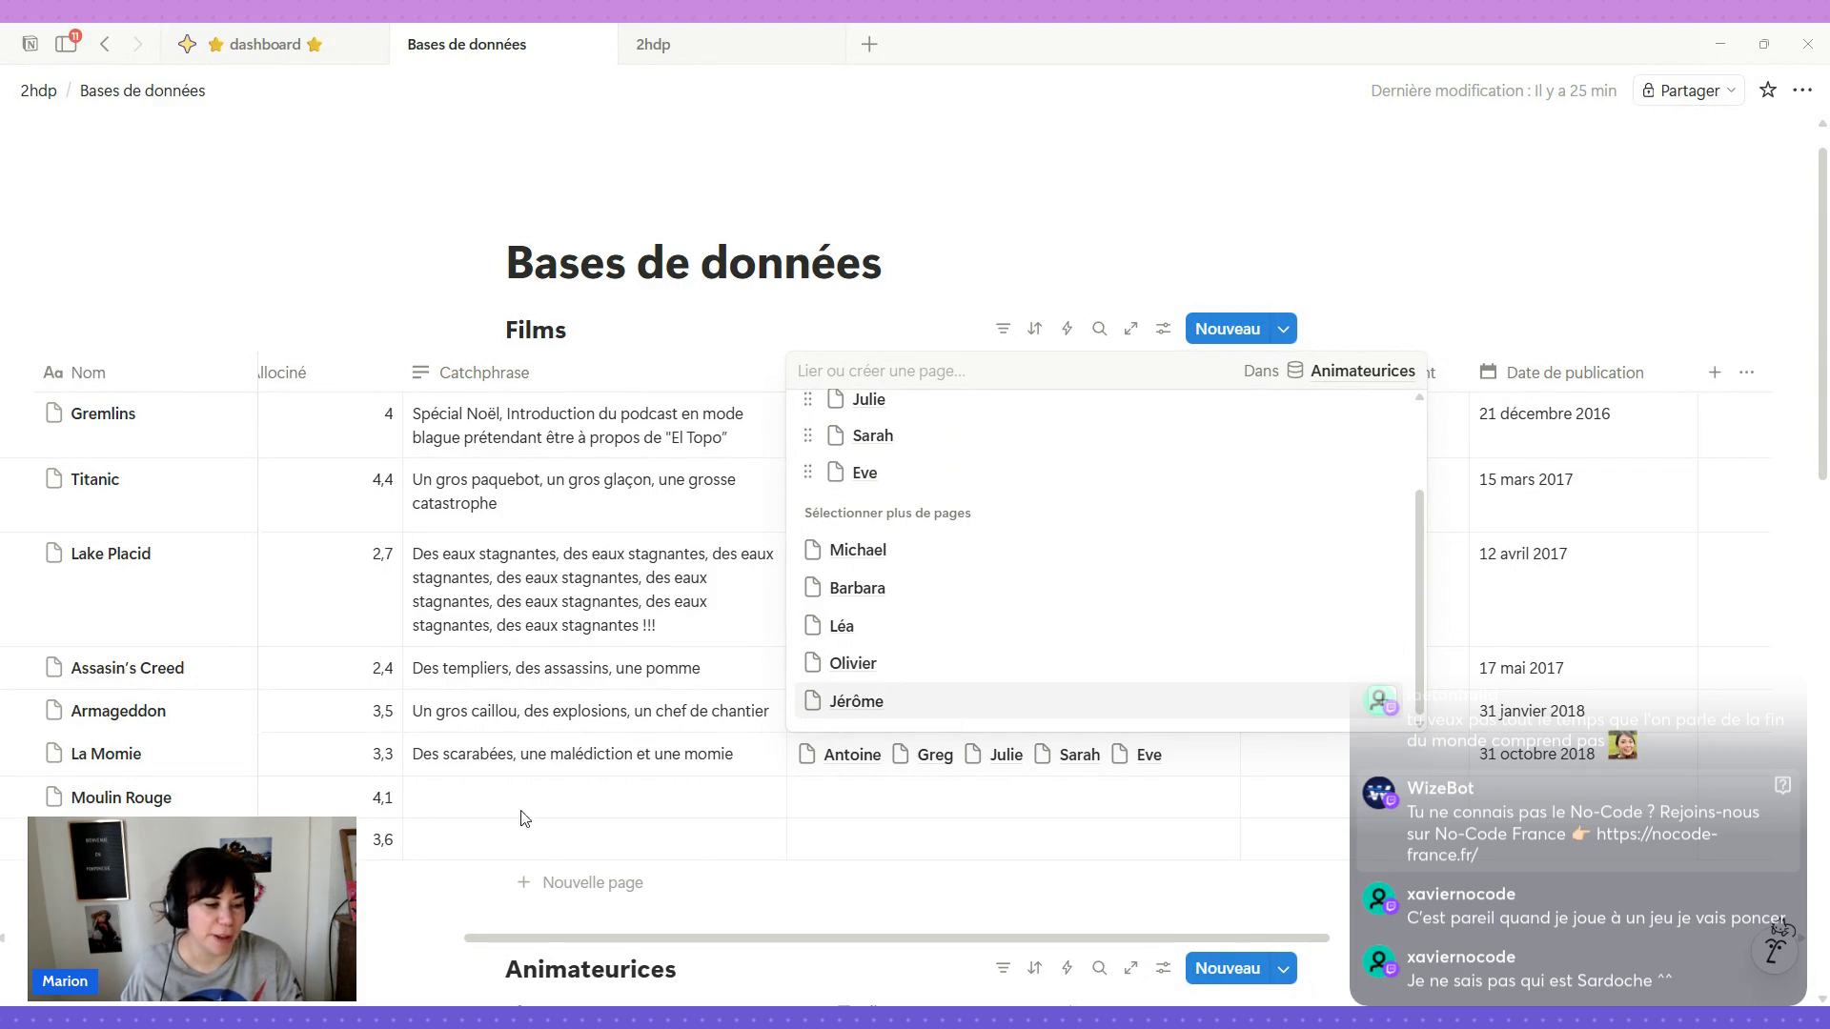
left_click(864, 902)
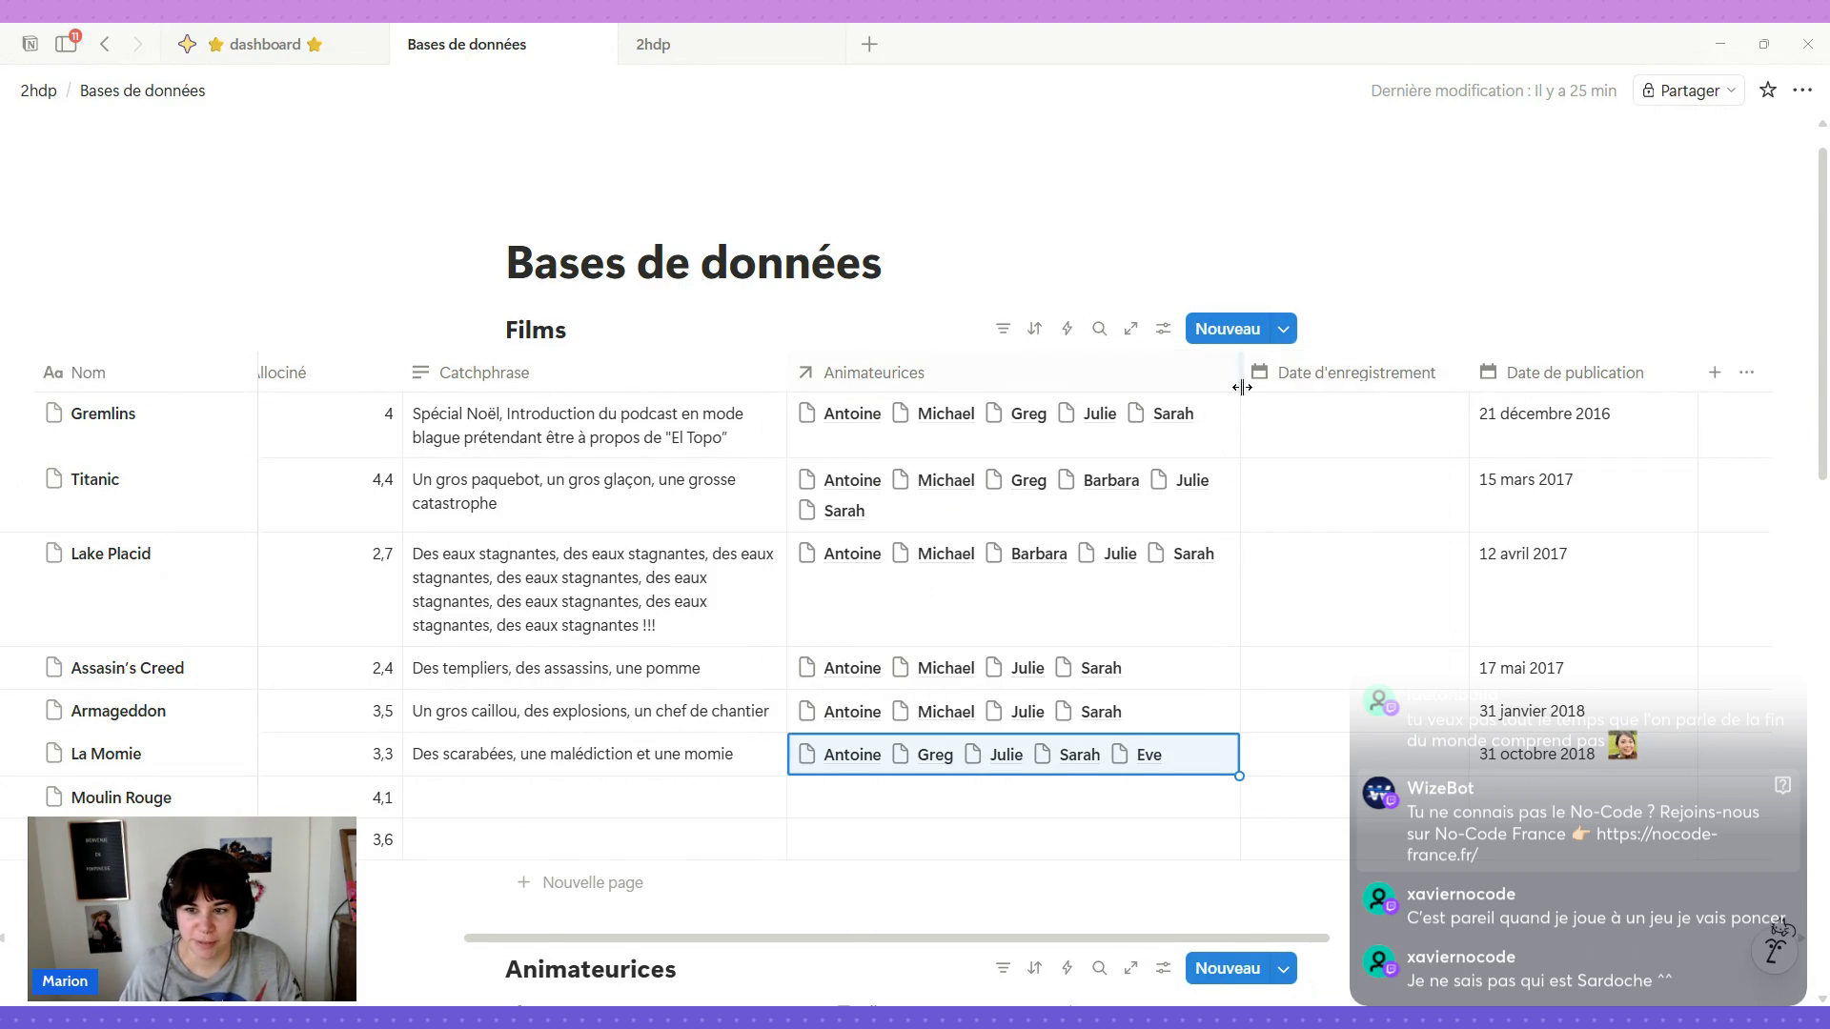
Drag the Animateurices column wider so names fit, then move on to Moulin Rouge's hosts.
left_click_drag(1238, 397, 1348, 409)
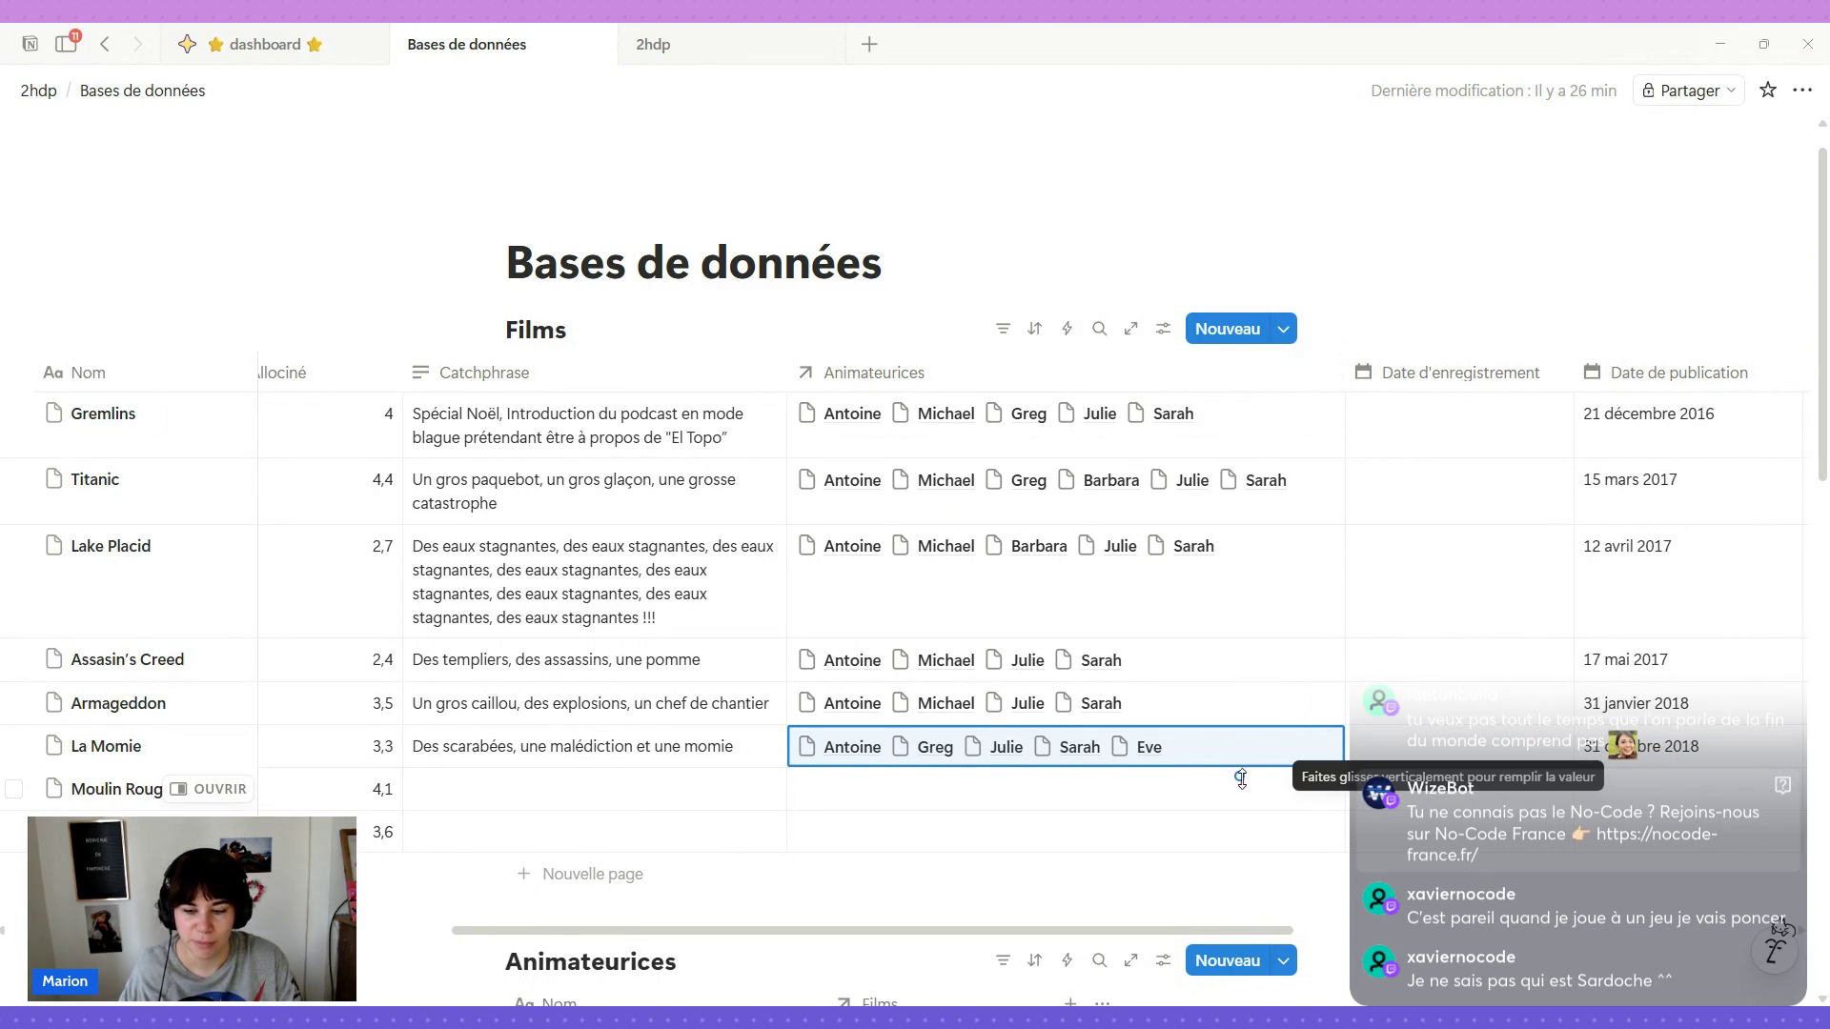
left_click(1299, 884)
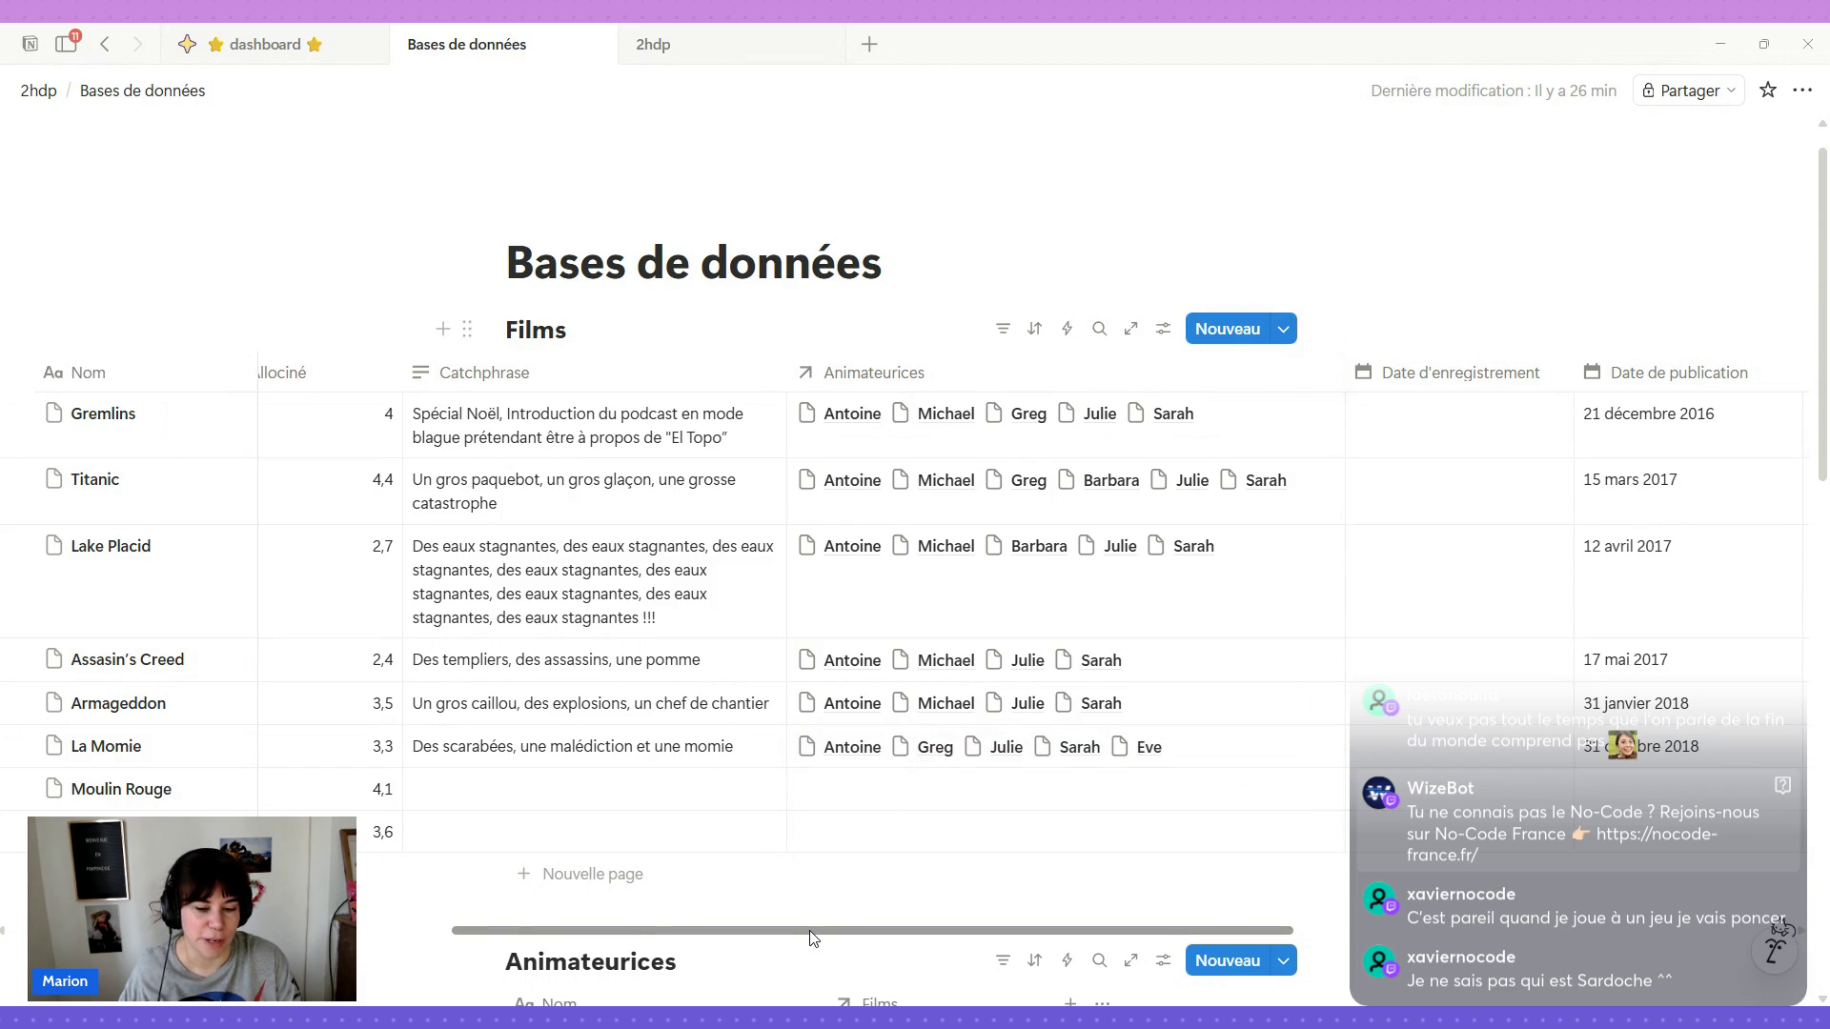
left_click_drag(809, 937, 753, 936)
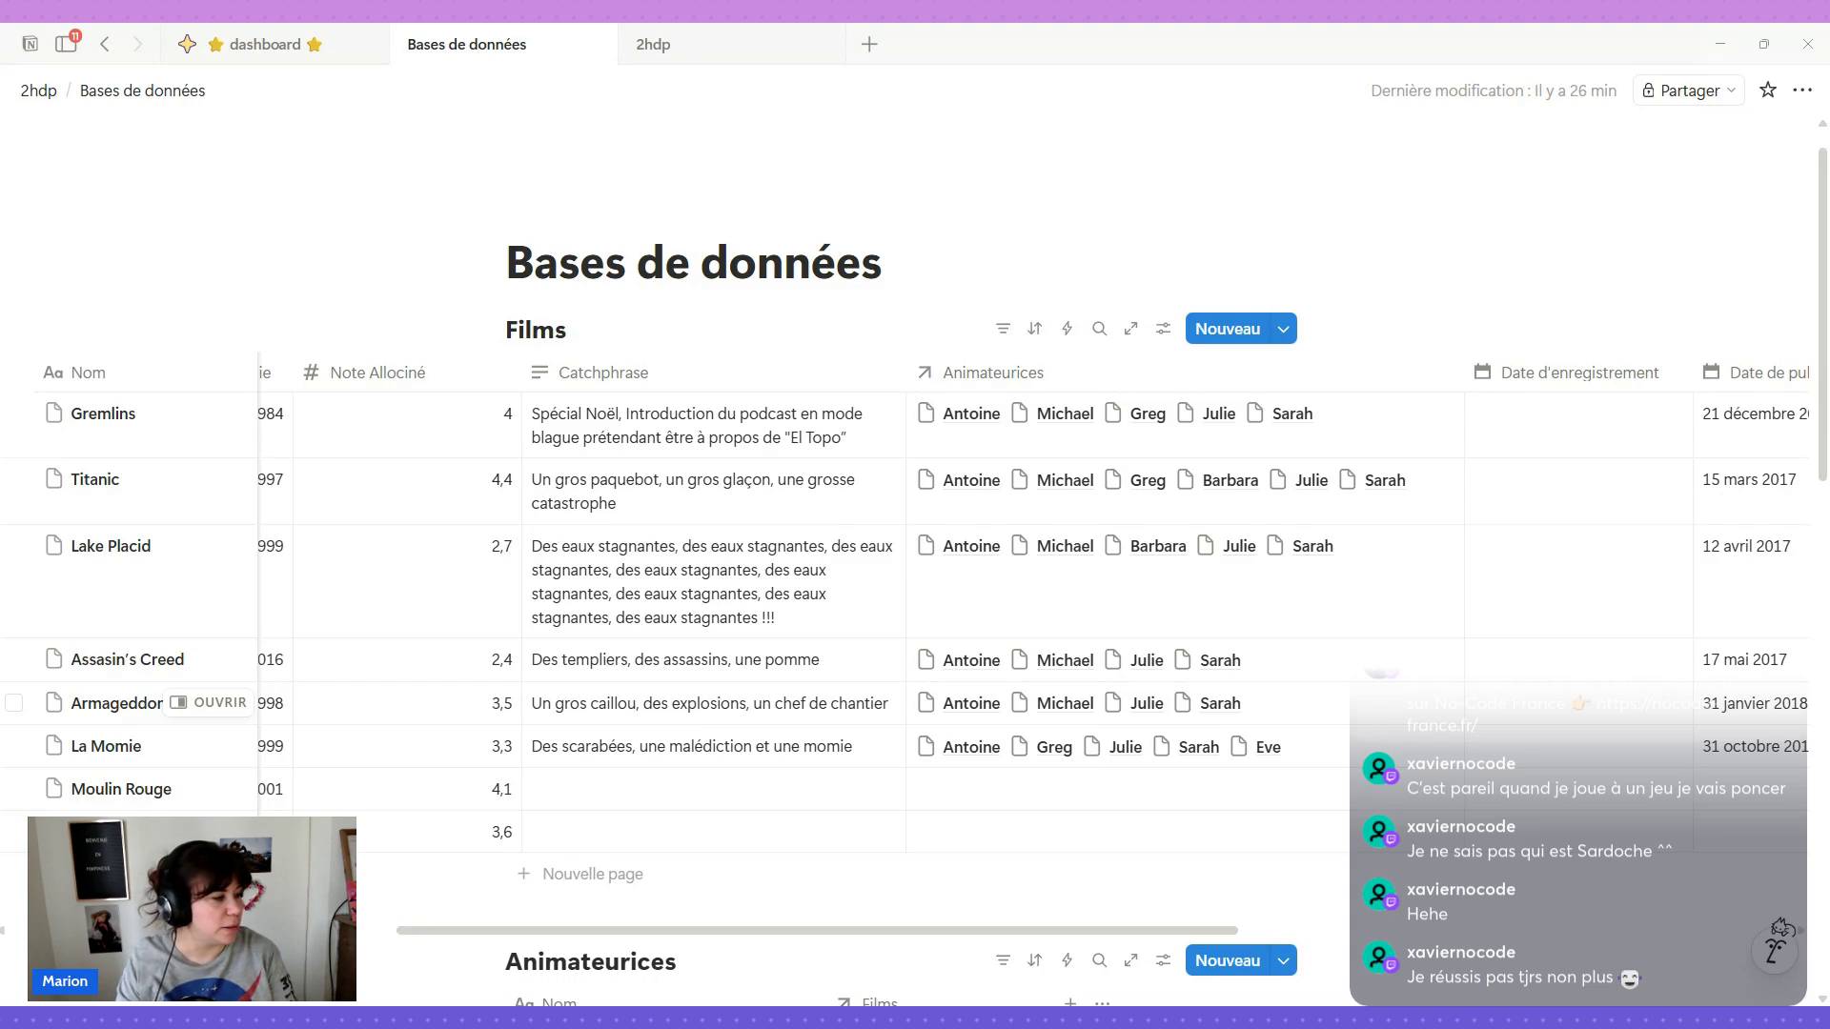
left_click(946, 795)
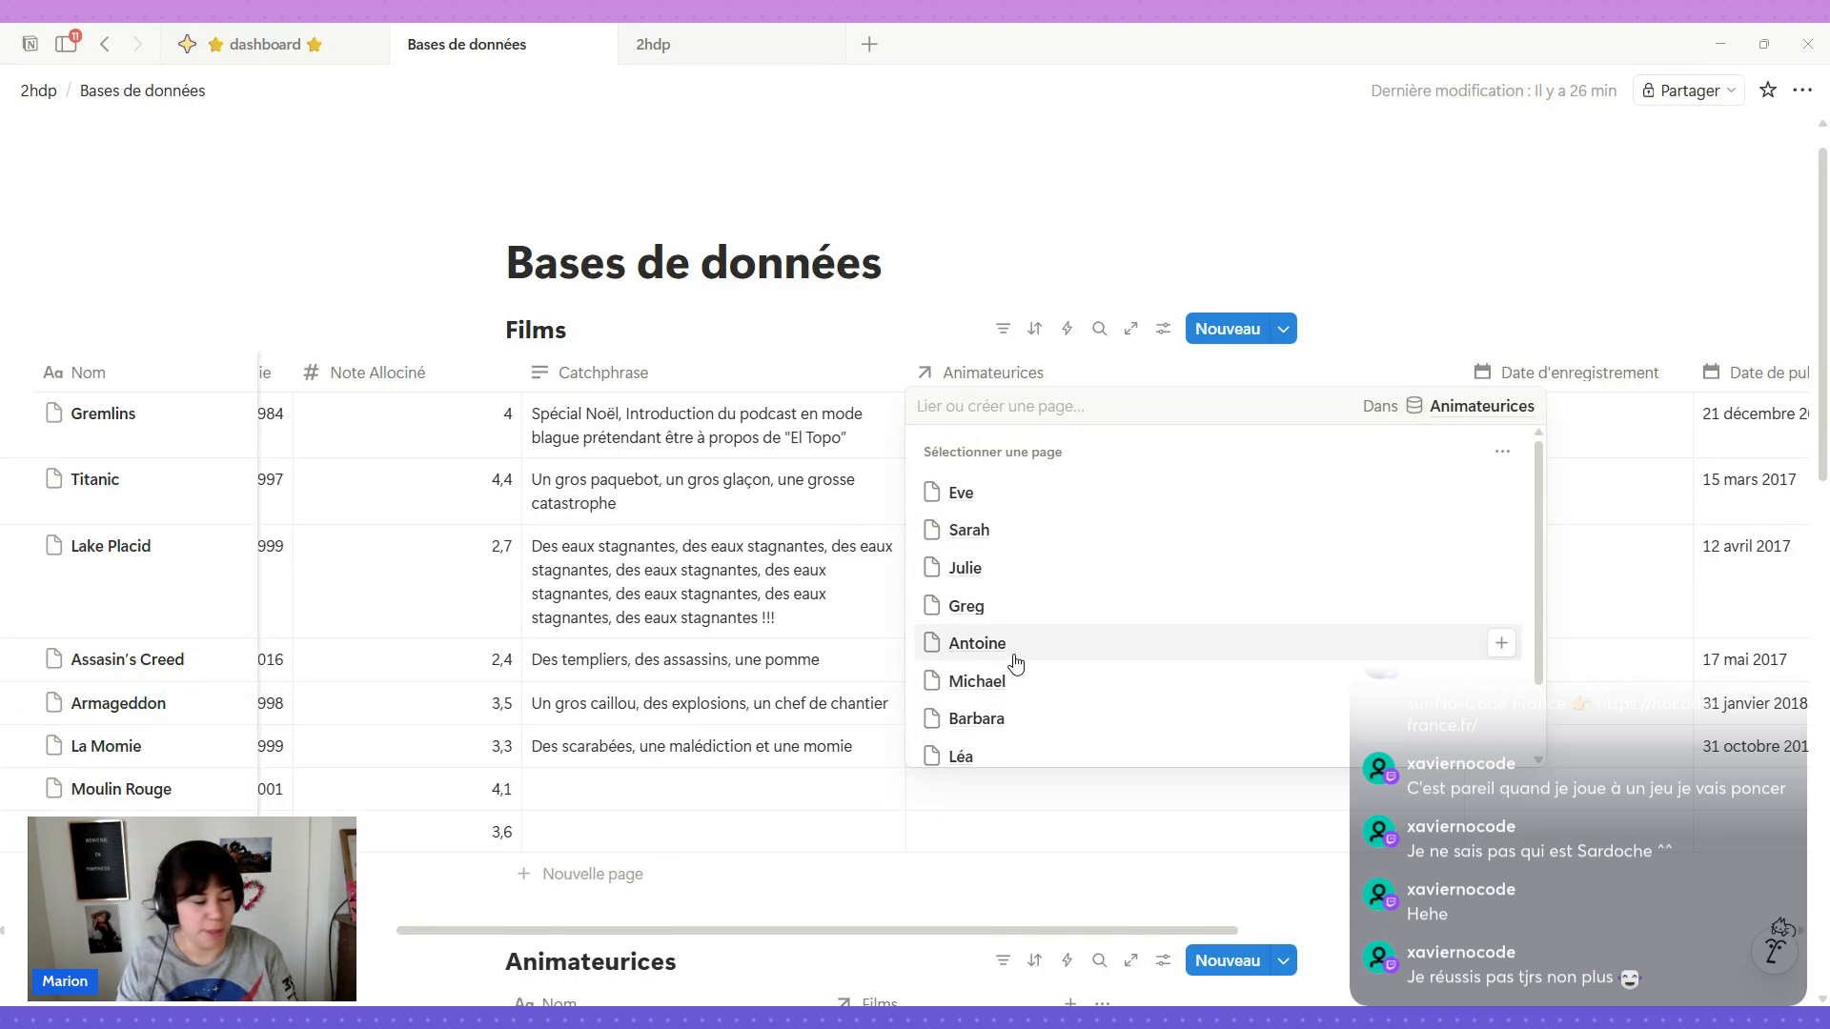
Select Antoine, Greg, Julie and Sarah in Moulin Rouge's Animateurices relation.
left_click(1014, 647)
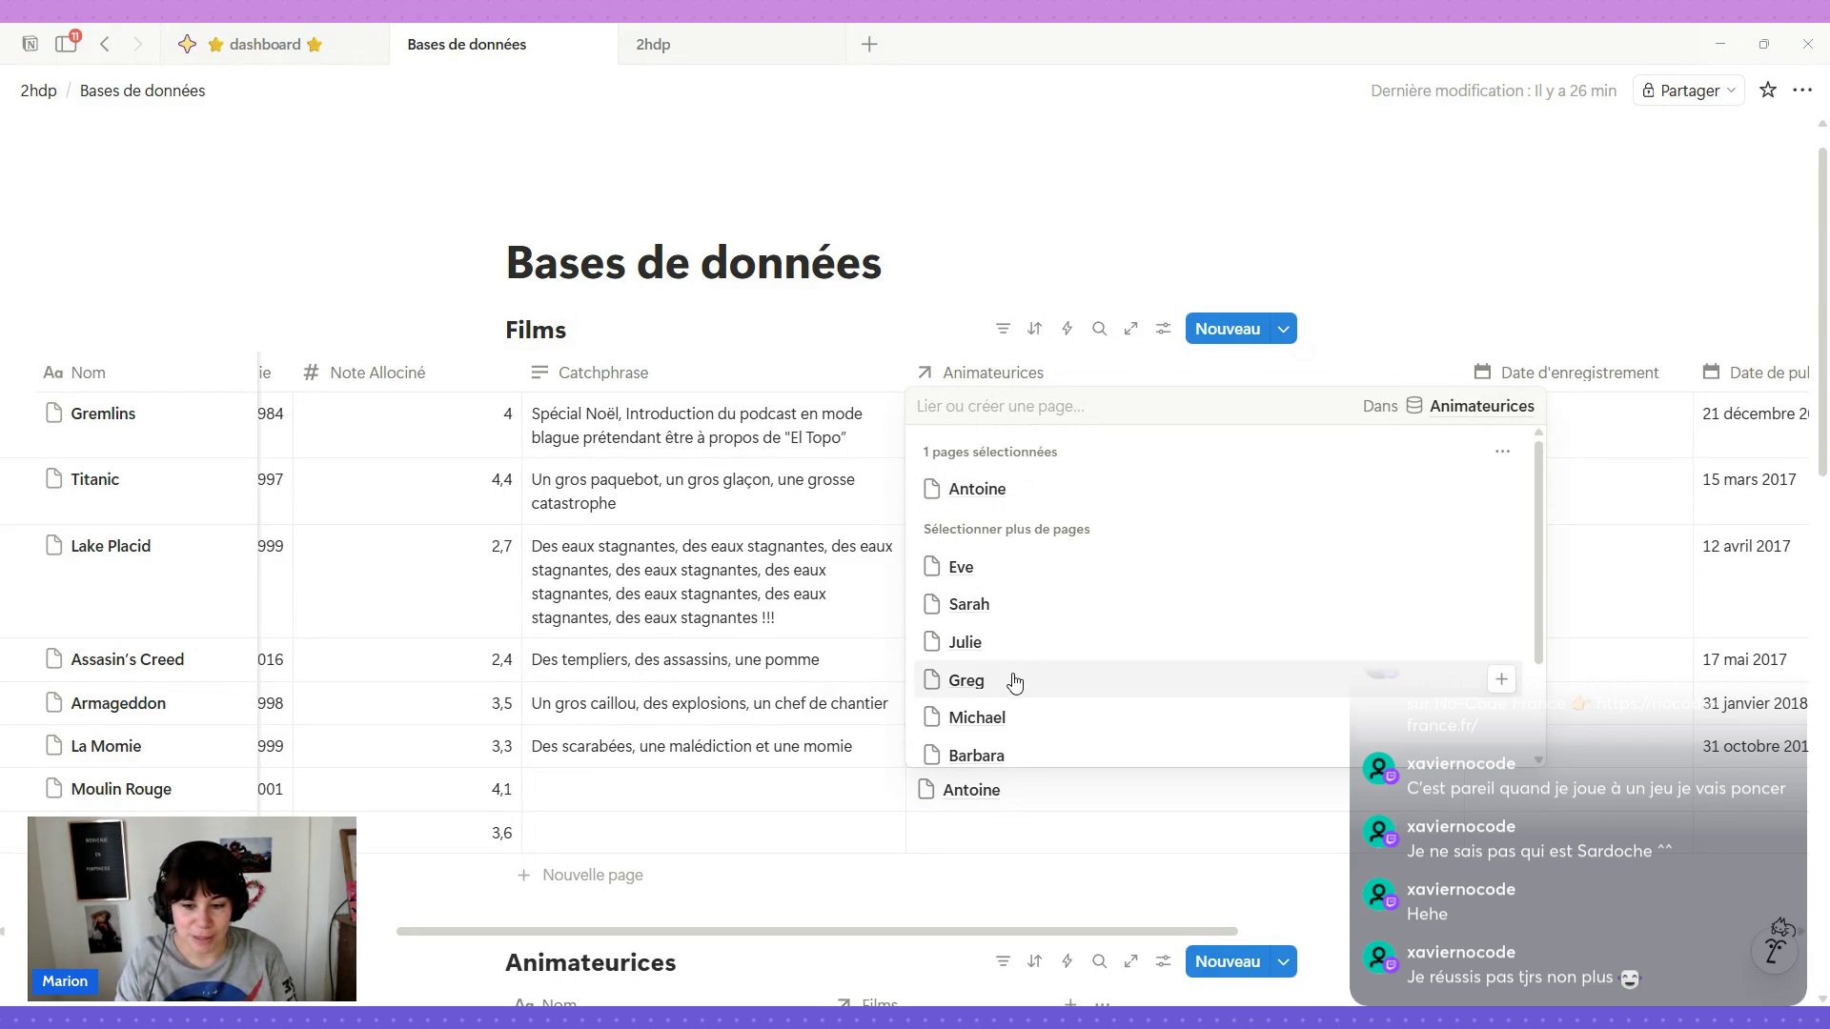
left_click(1013, 682)
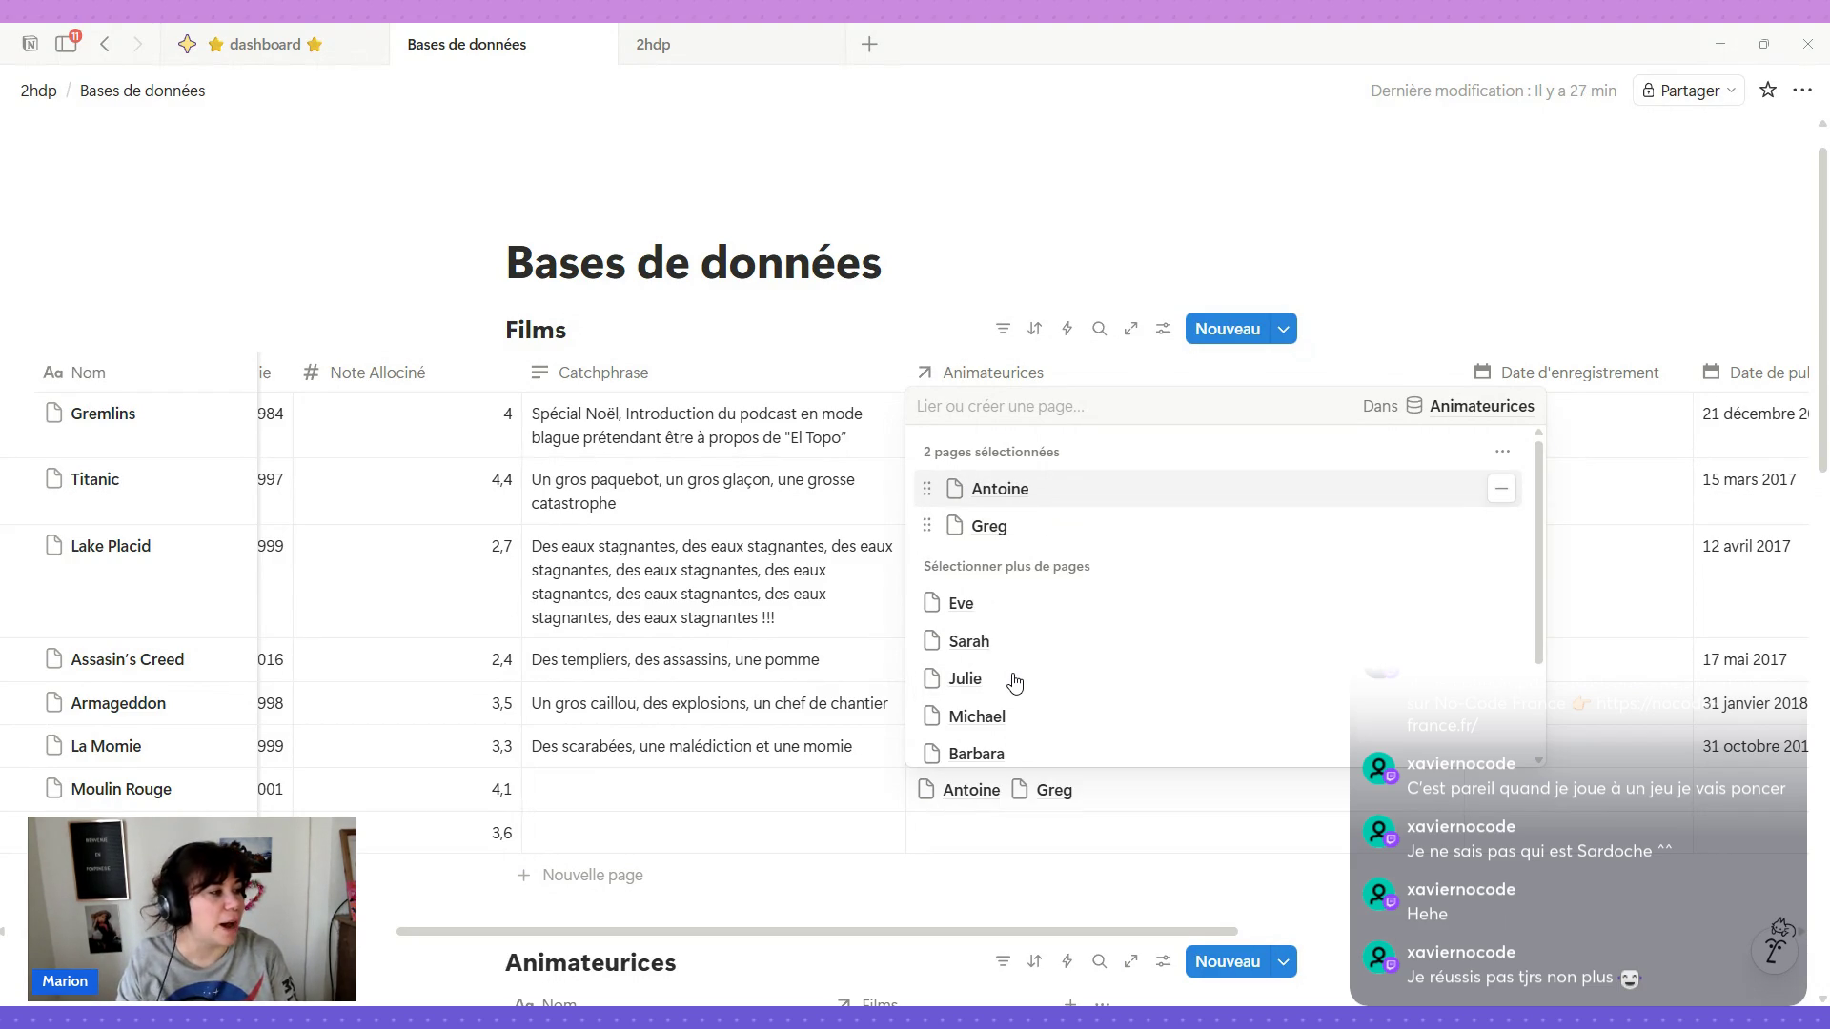
left_click(1001, 687)
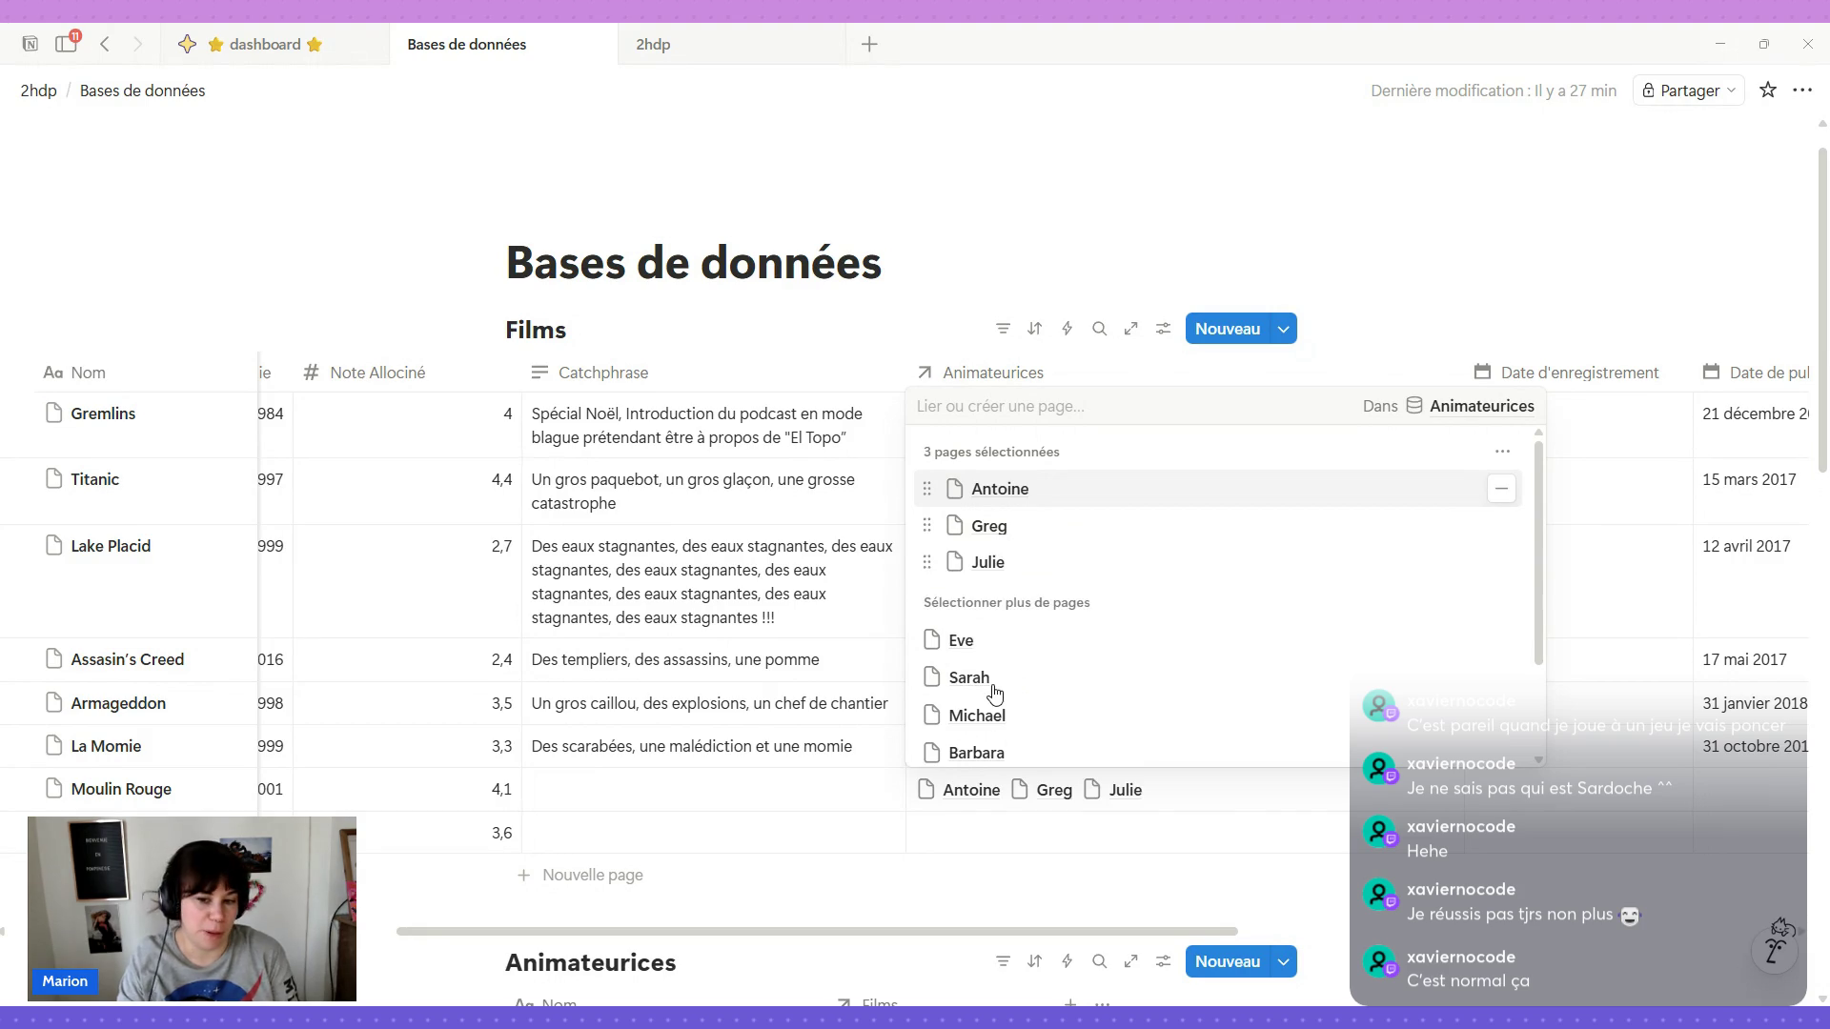
left_click(1007, 691)
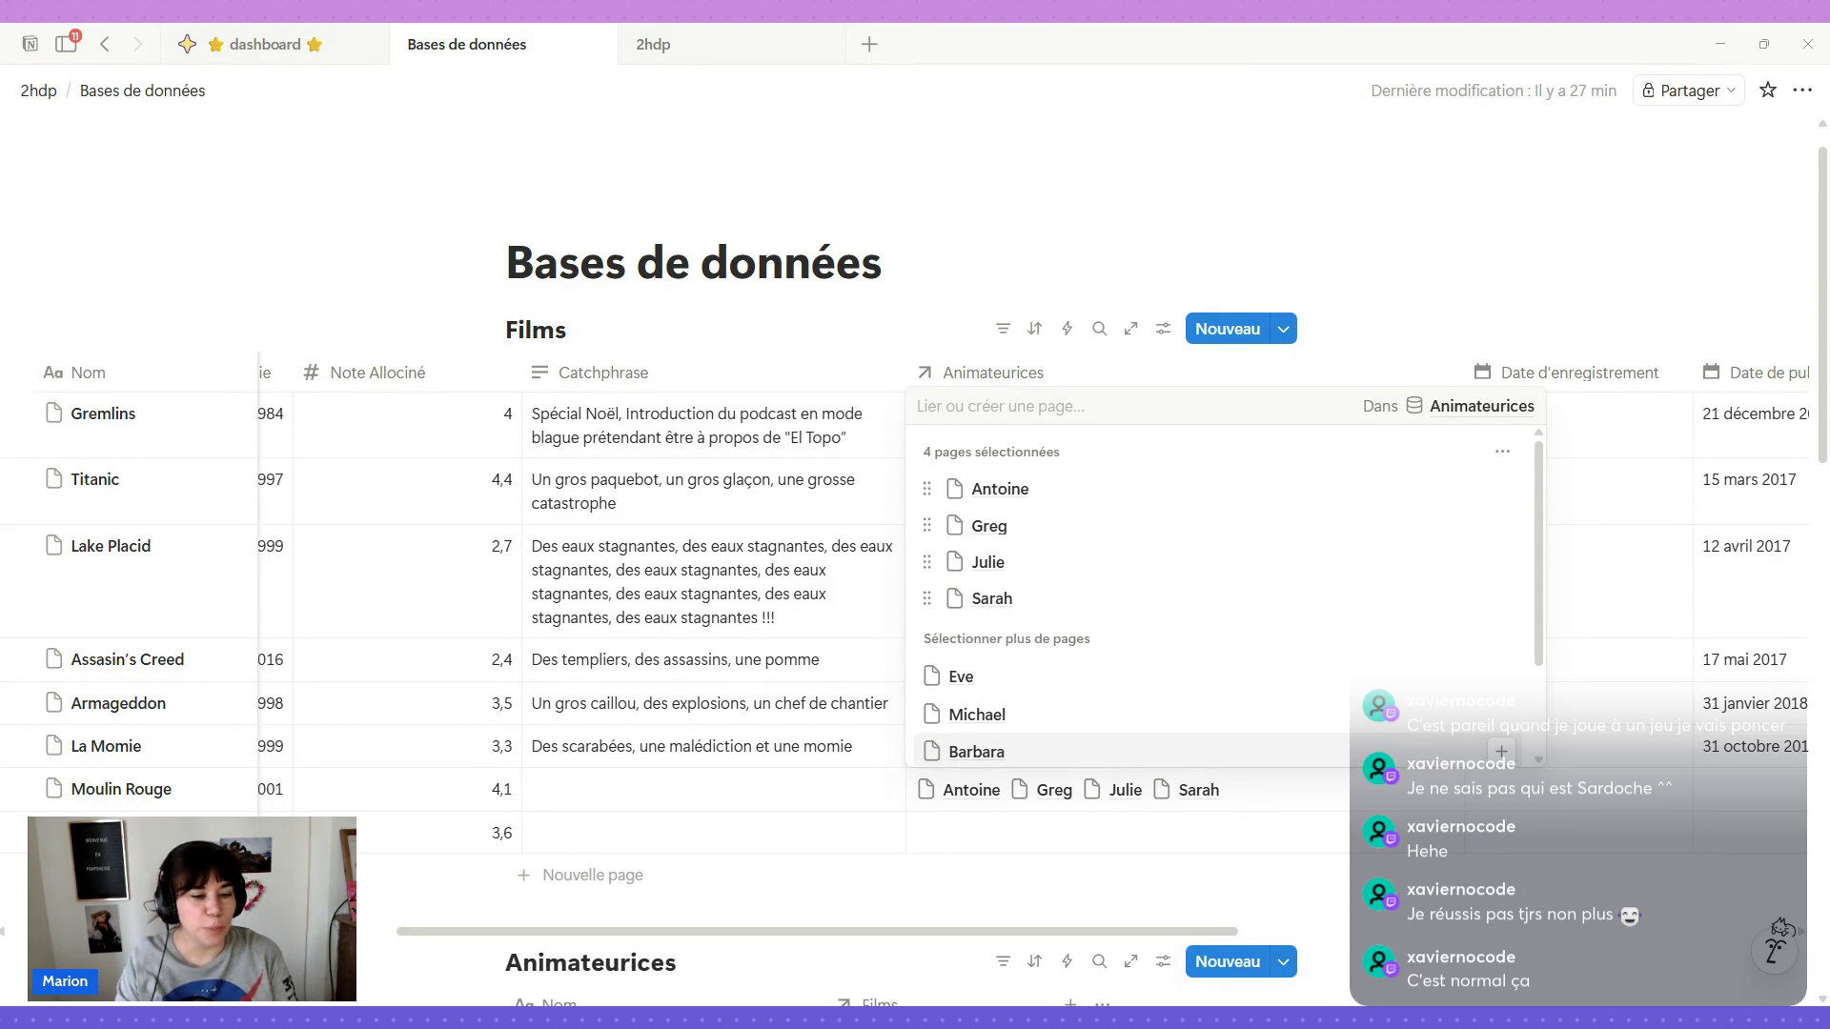
Paste Moulin Rouge's hysterical-courtesan catchphrase into its Catchphrase cell.
left_click(572, 790)
type("Une courtisane hystérique, un écossais hystérique et une bande de nains super hystériques")
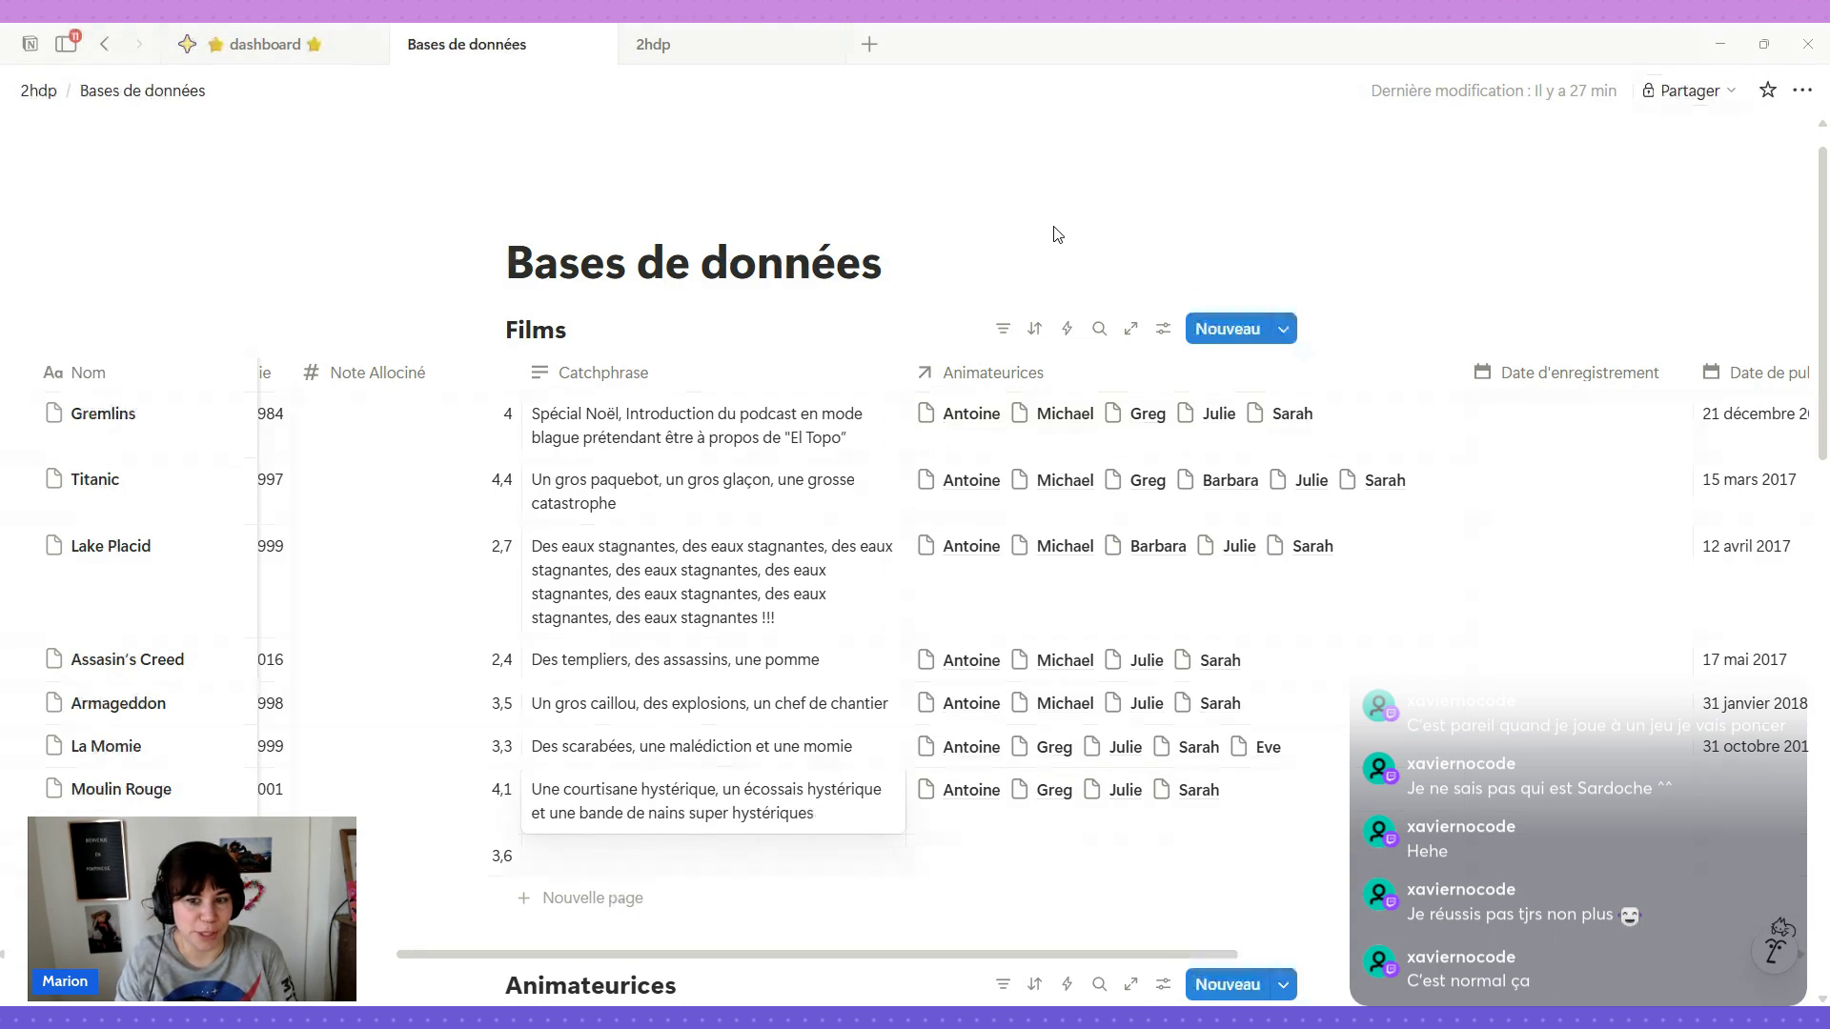
key("Escape")
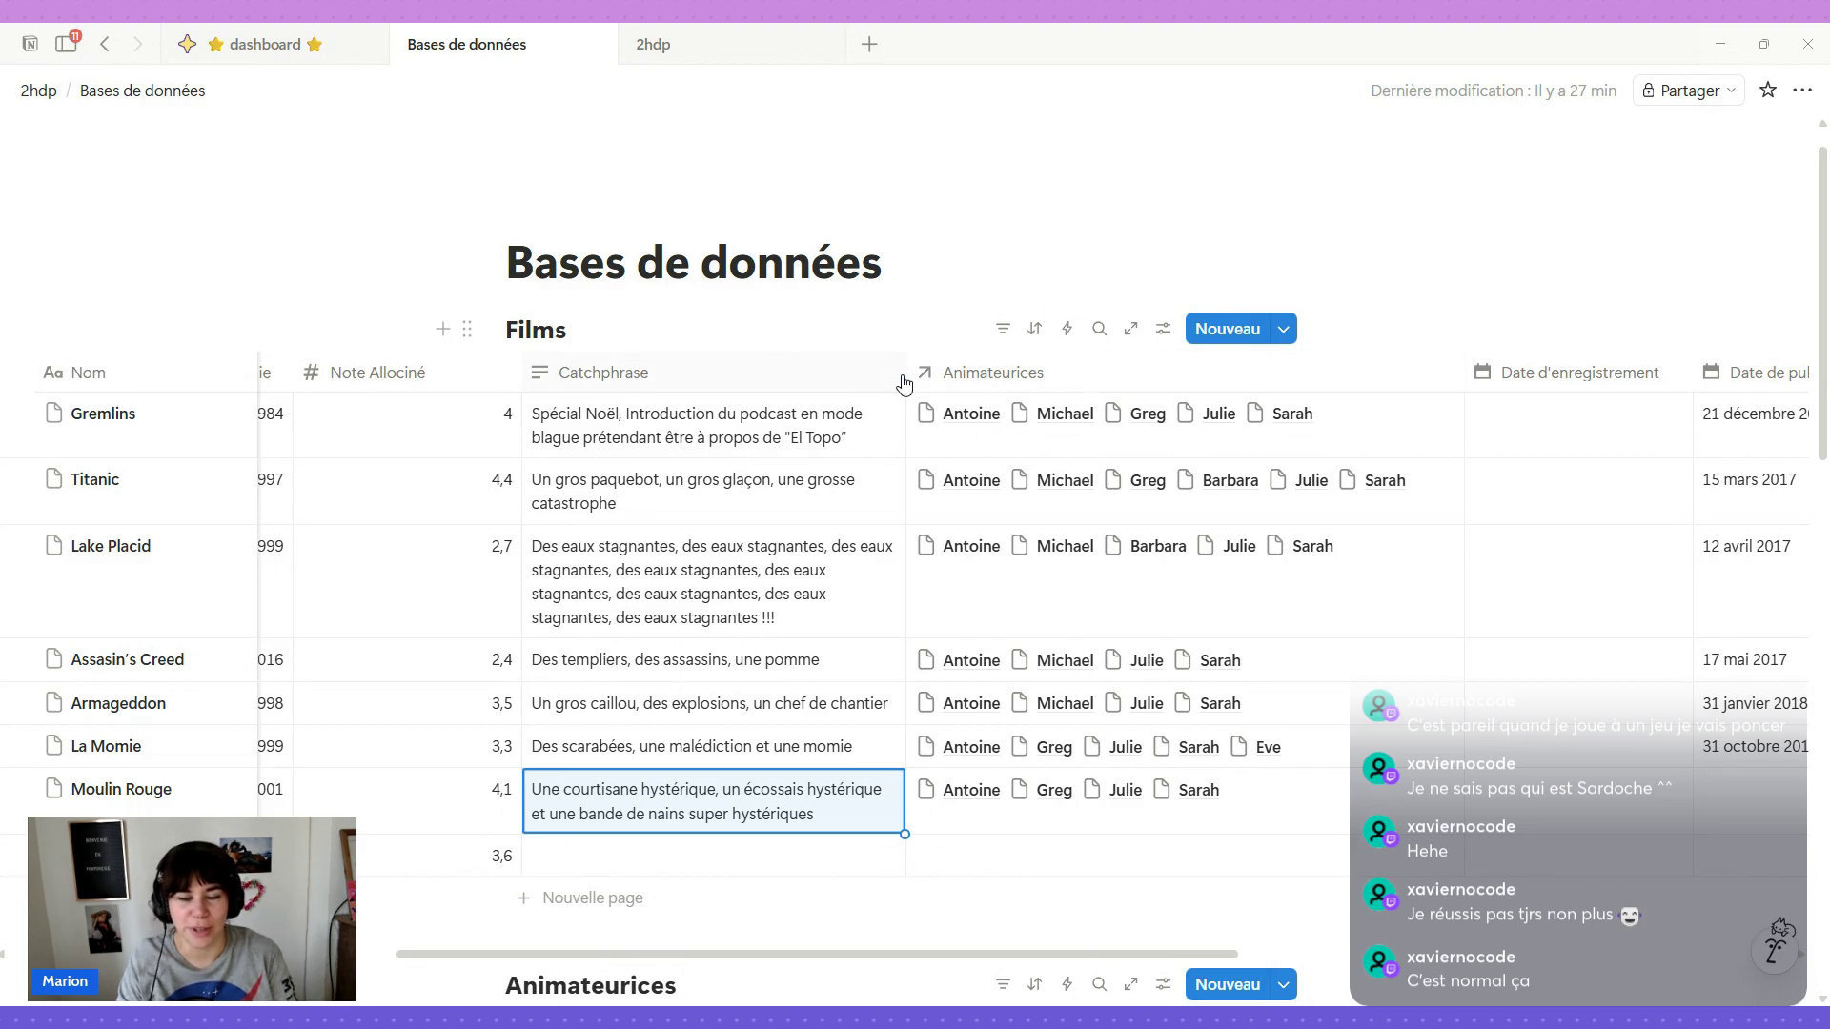
Widen the Catchphrase column and set Moulin Rouge's Date de publication to 09/01/19.
left_click_drag(903, 383, 946, 379)
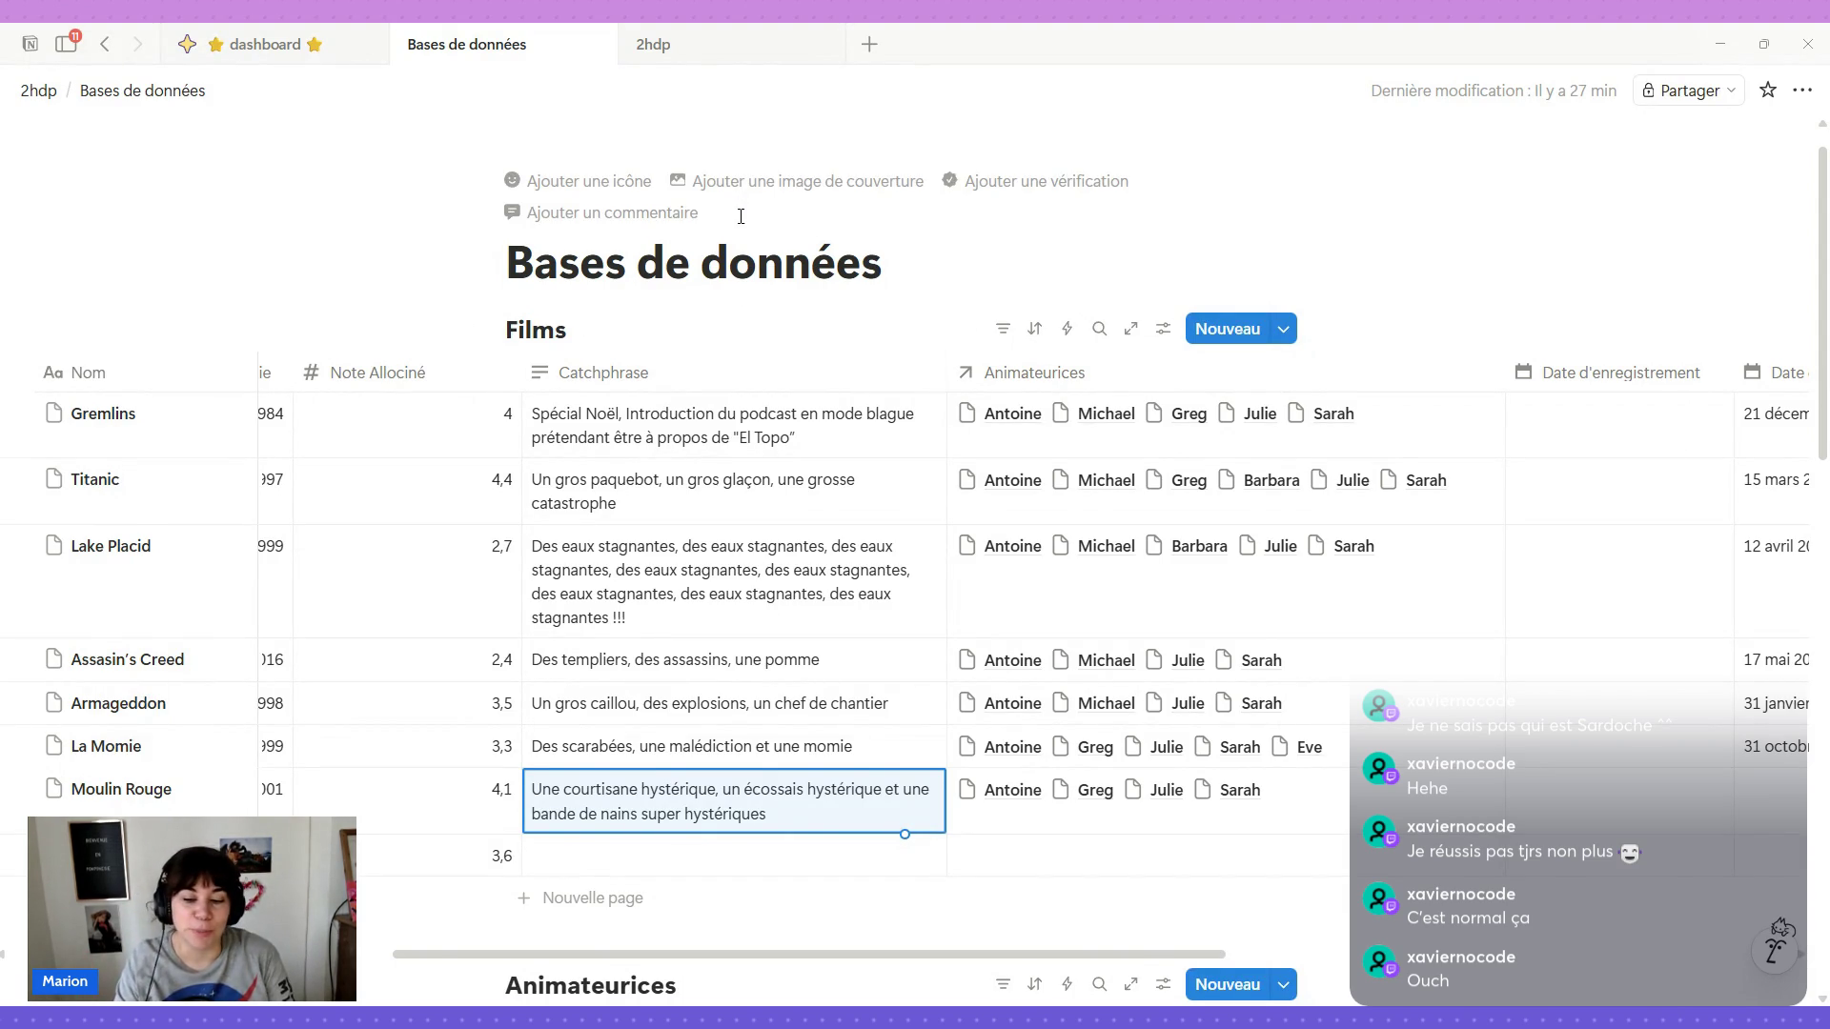
mouse_move(1169, 804)
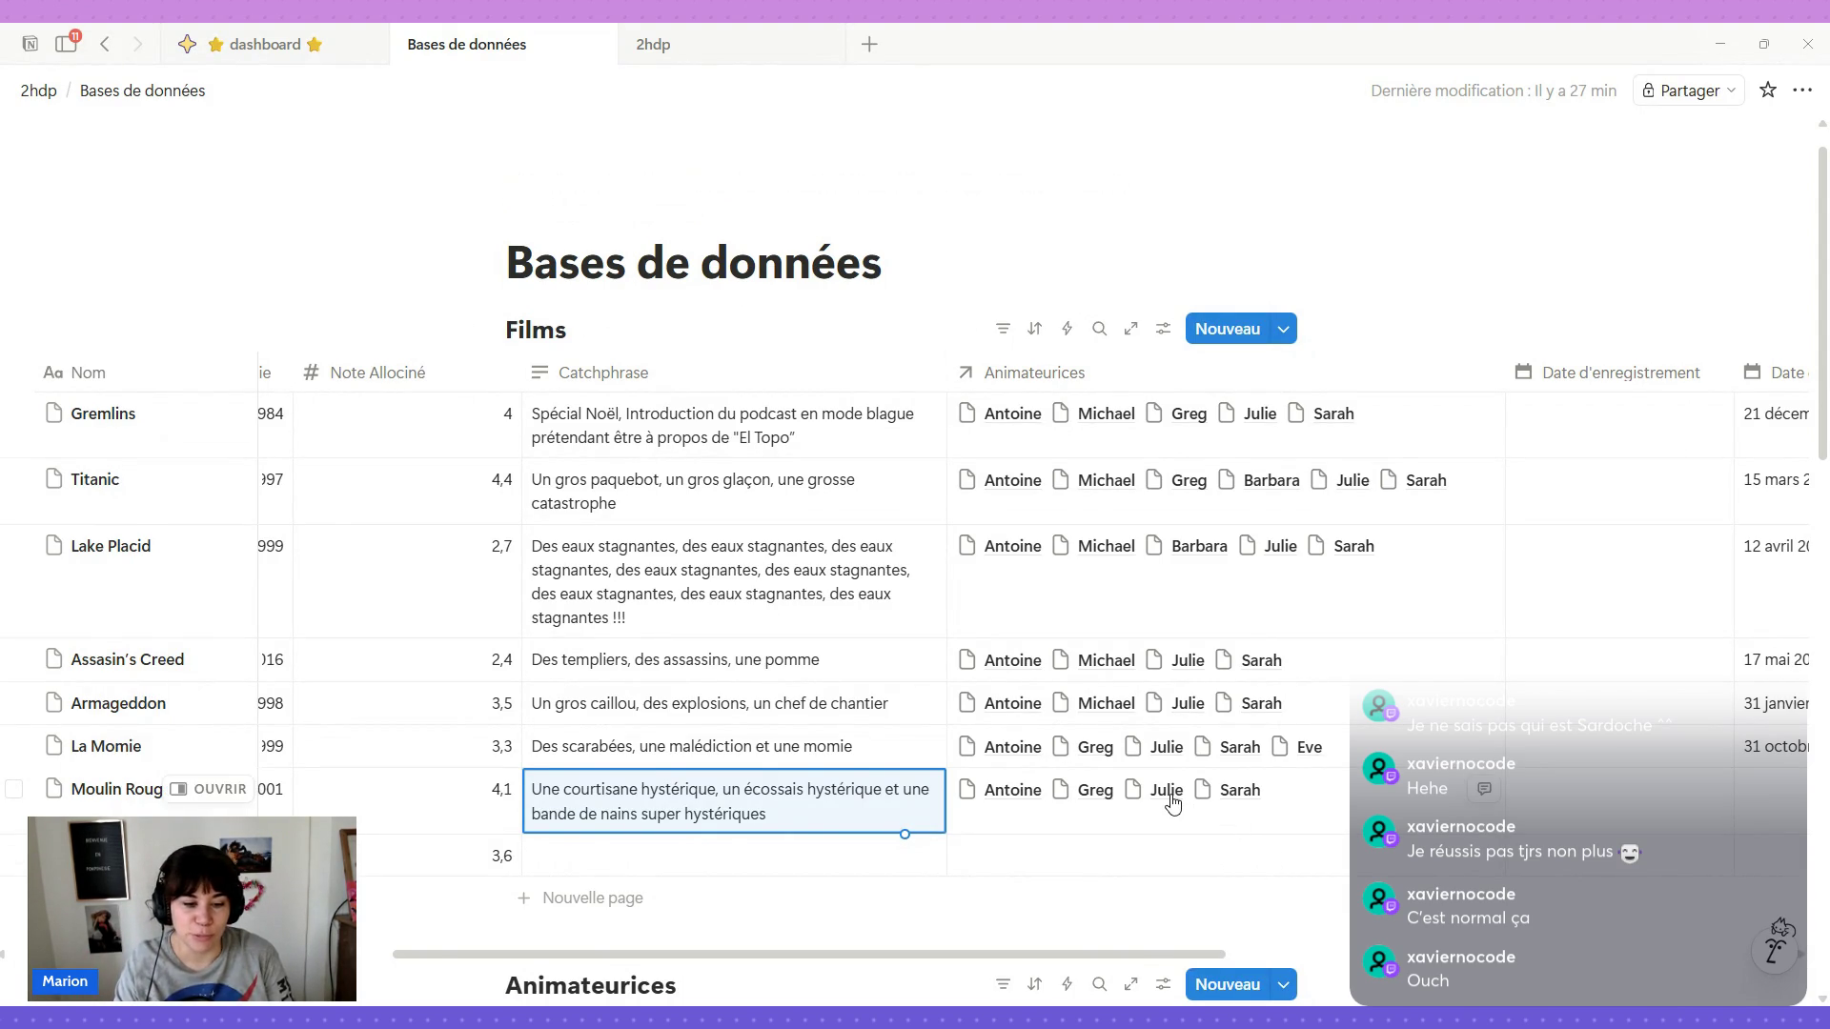
scroll(1173, 805, "right", 2)
scroll(1170, 803, "right", 3)
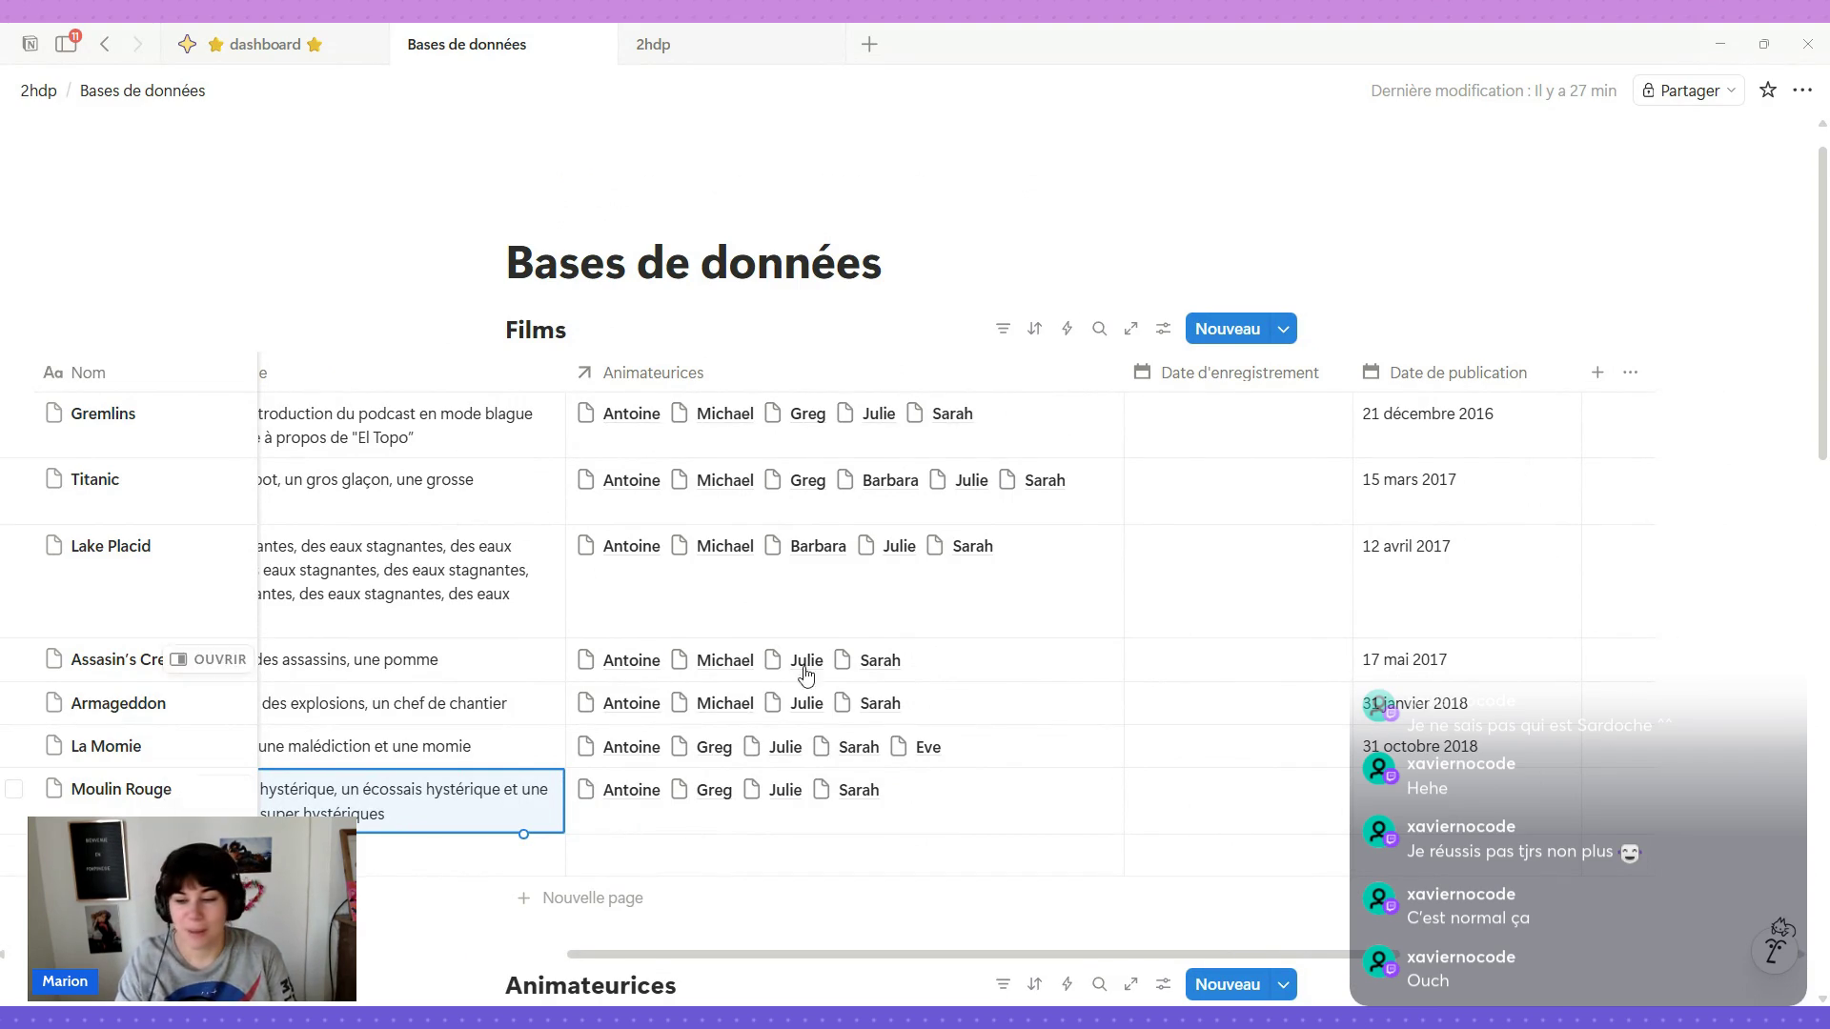
left_click(1389, 810)
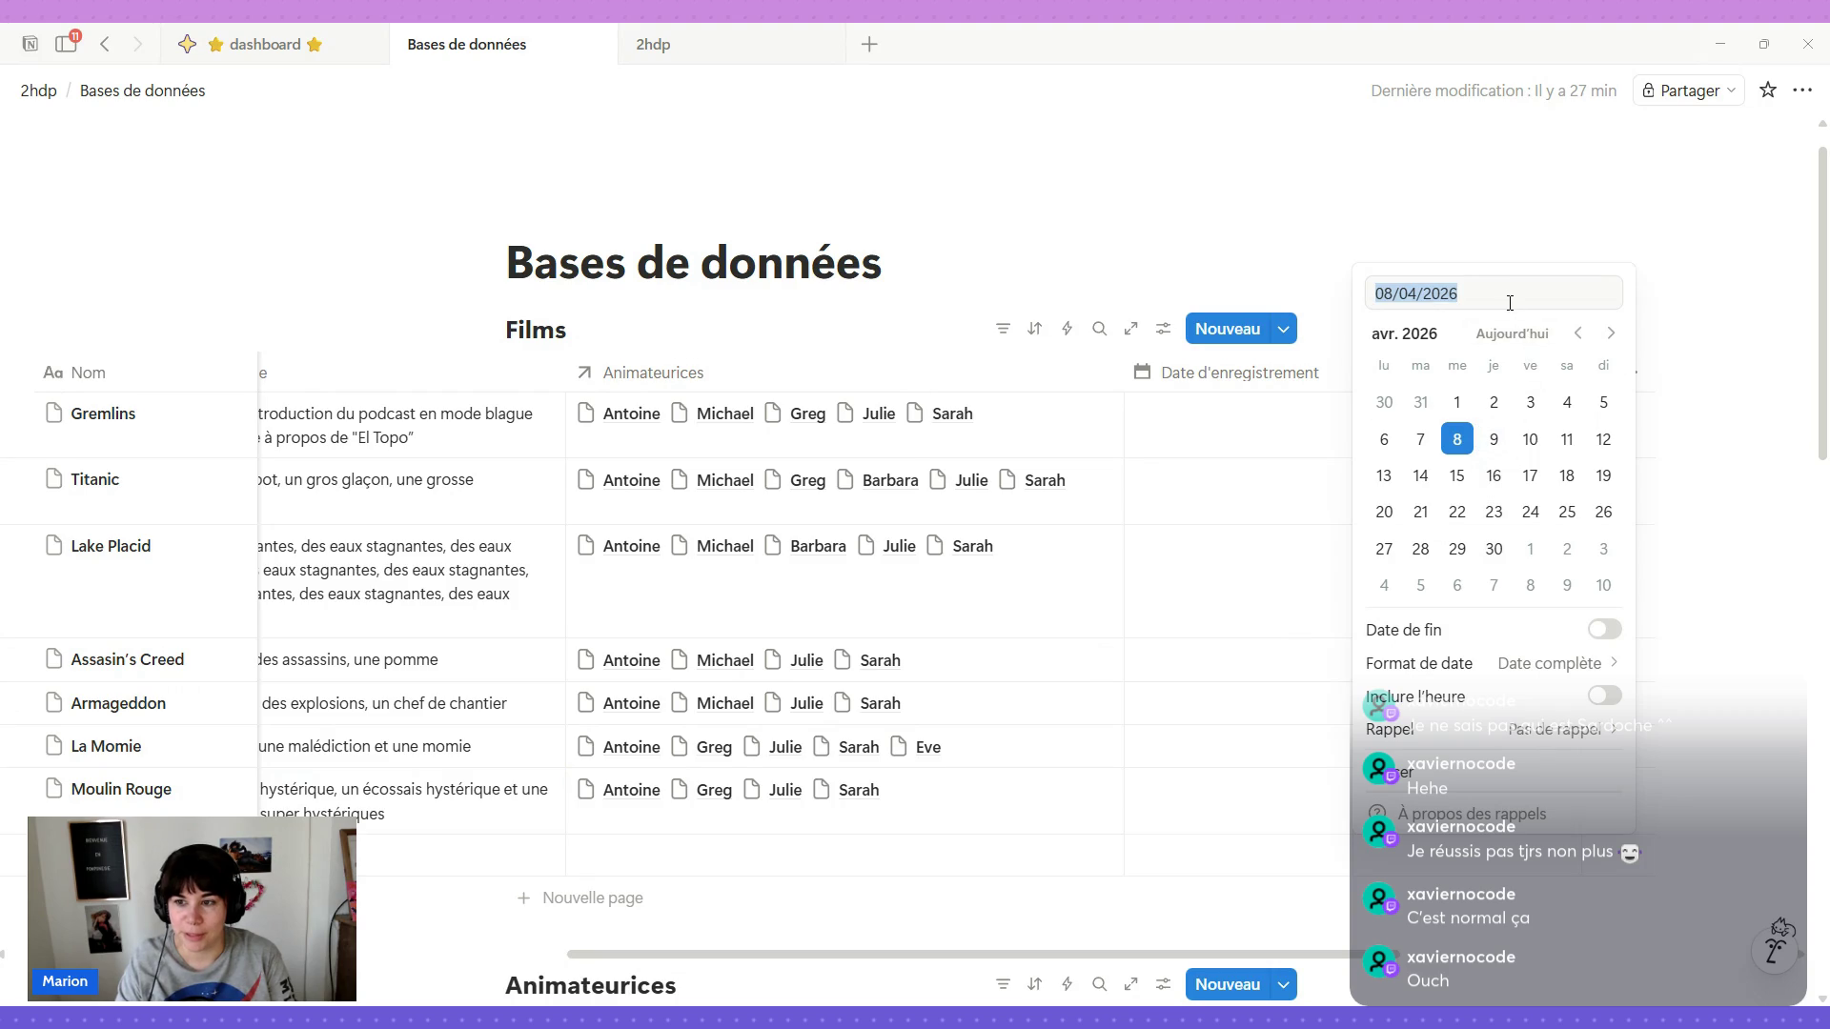
type("09/01/19")
key("Return")
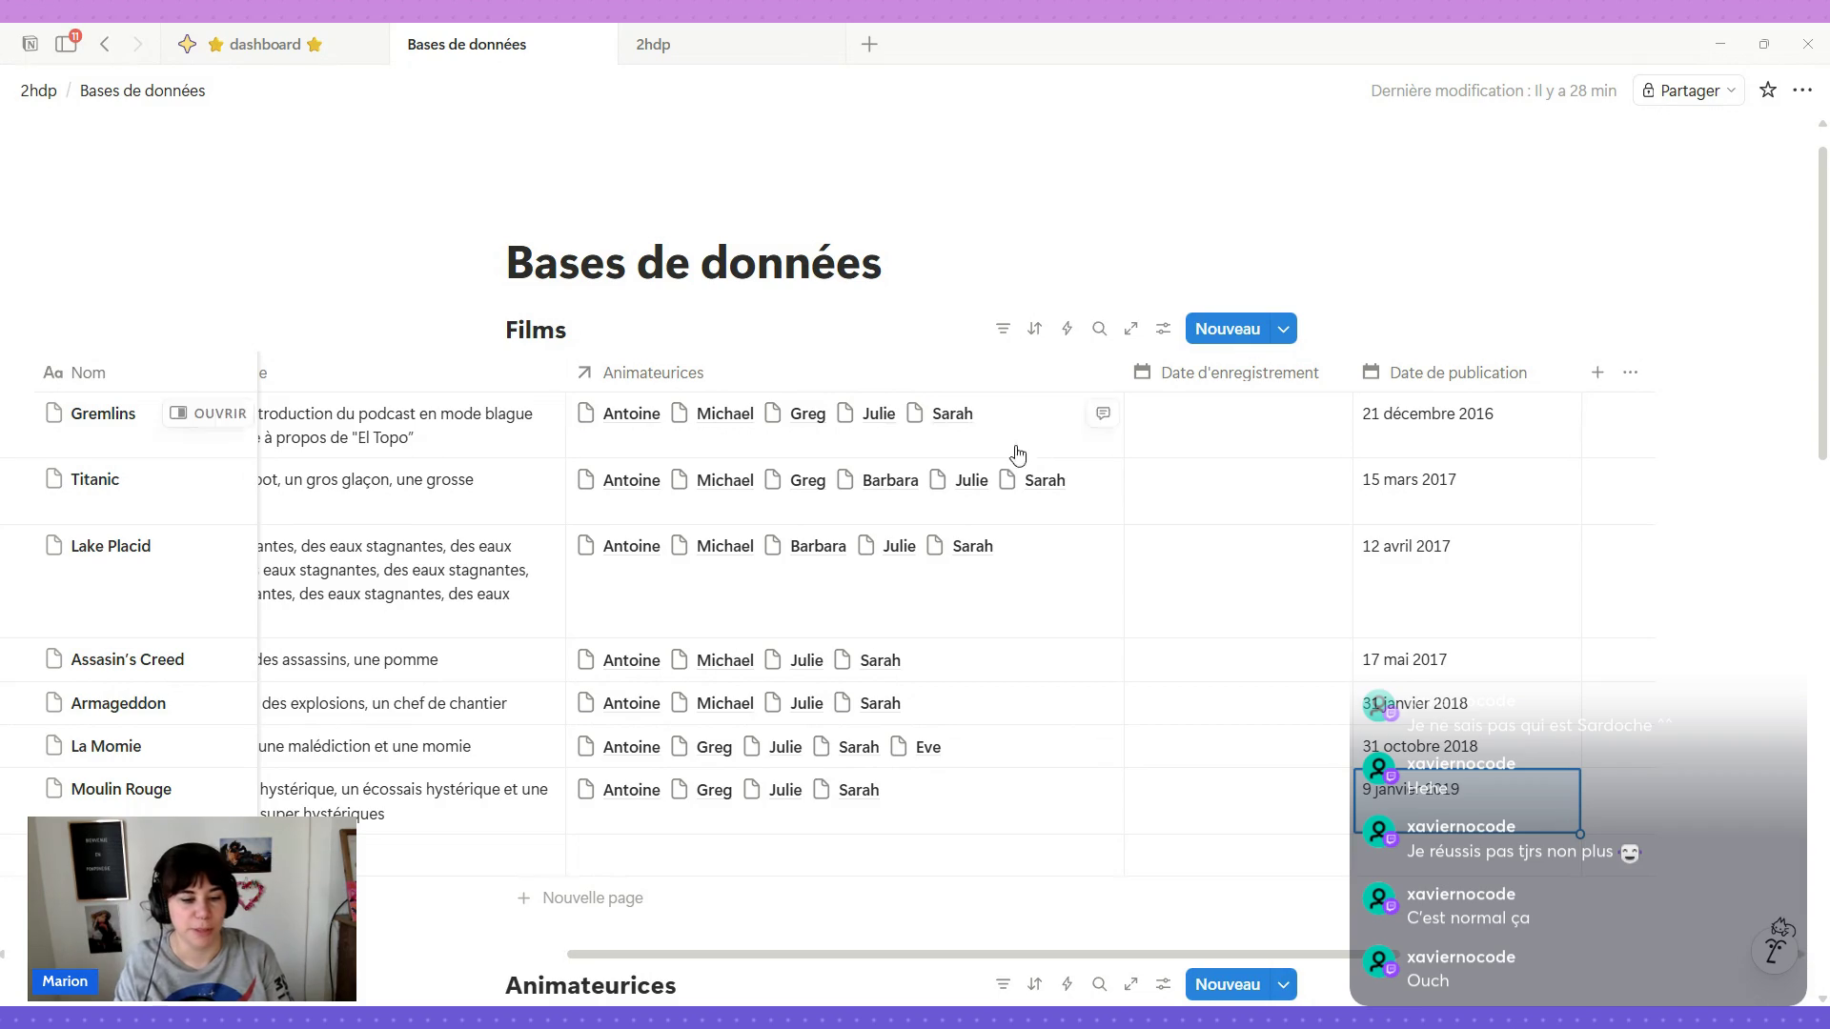
scroll(1028, 732, "left", 3)
scroll(1029, 732, "left", 3)
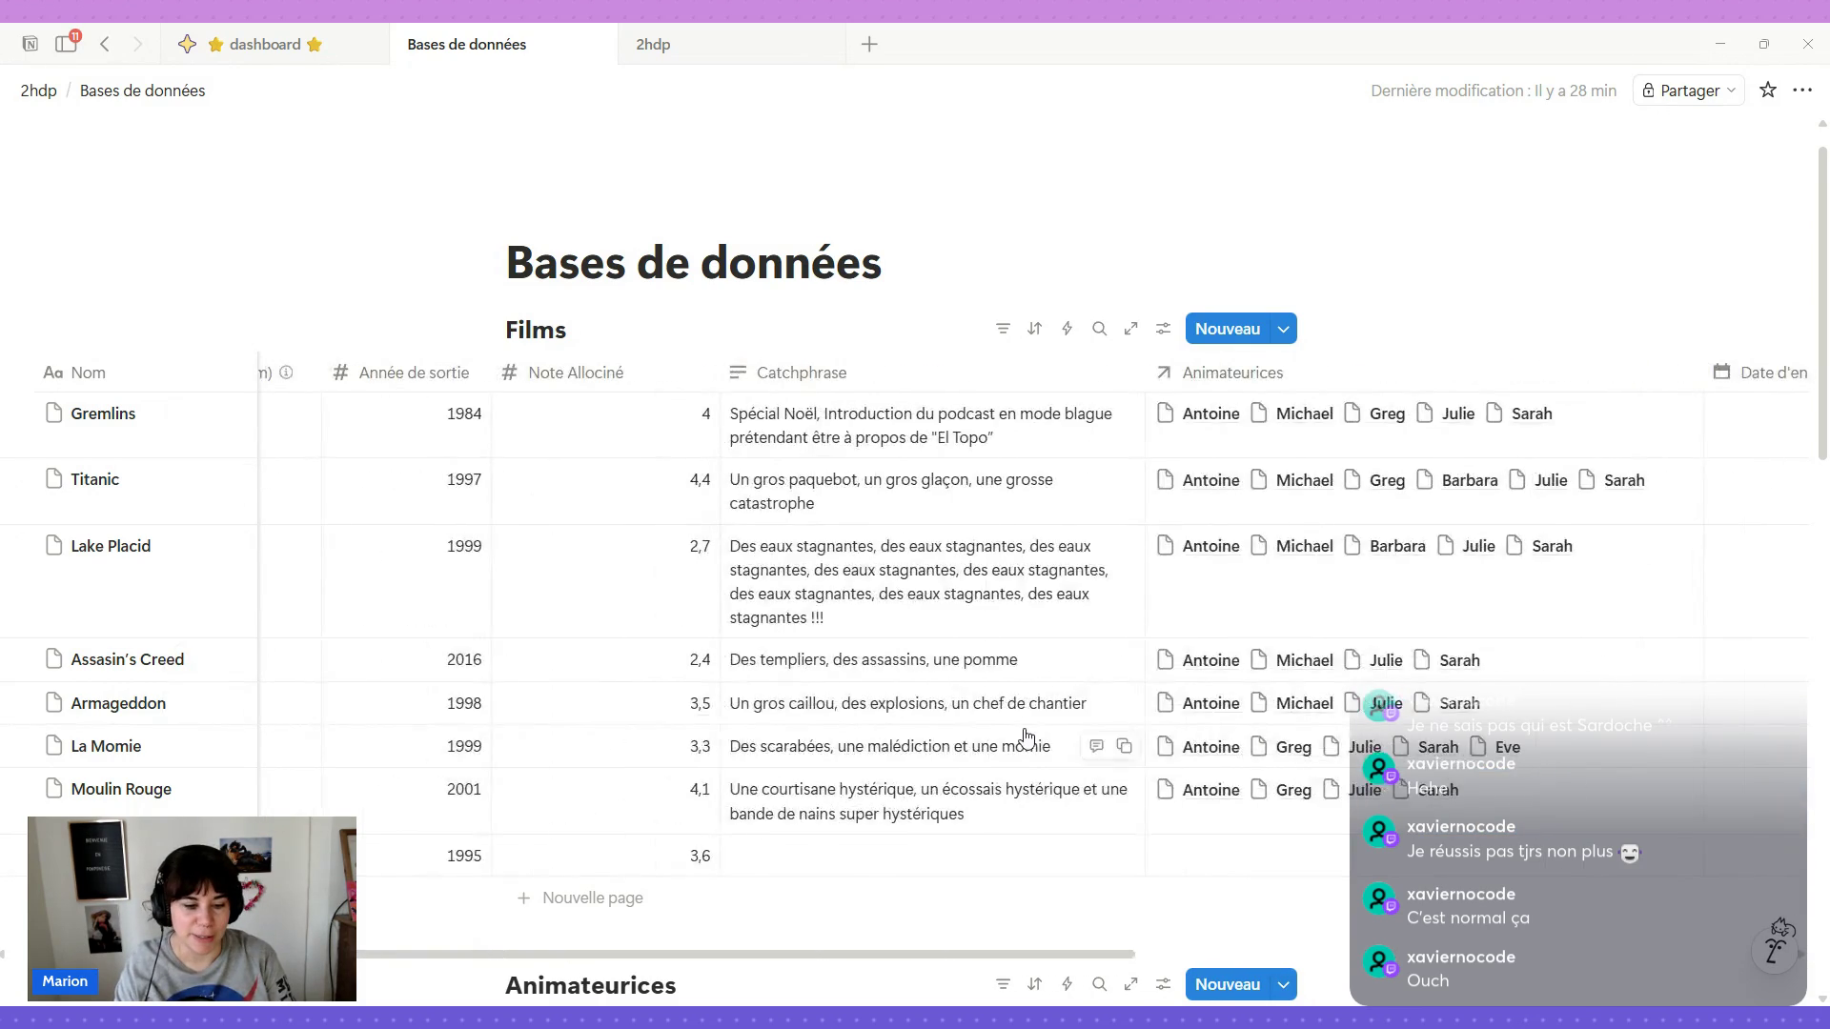
scroll(1029, 732, "left", 3)
scroll(1025, 736, "right", 1)
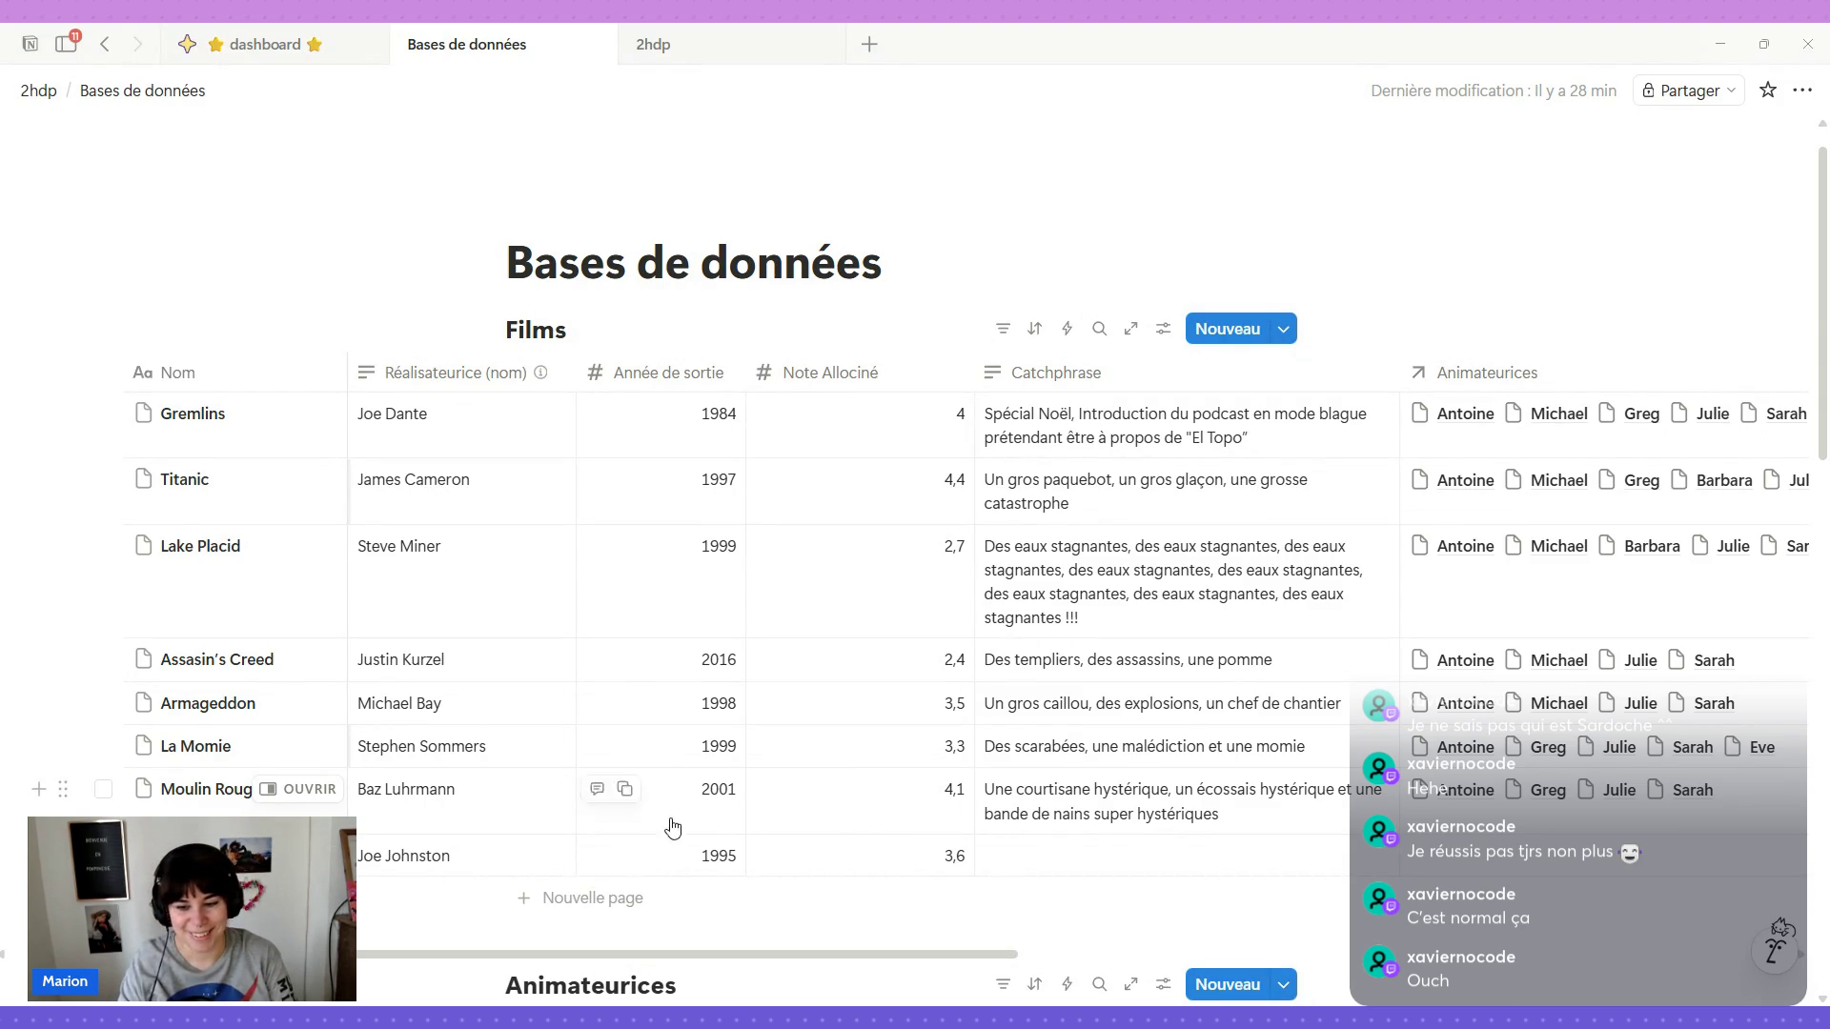
scroll(964, 858, "right", 5)
scroll(965, 858, "right", 5)
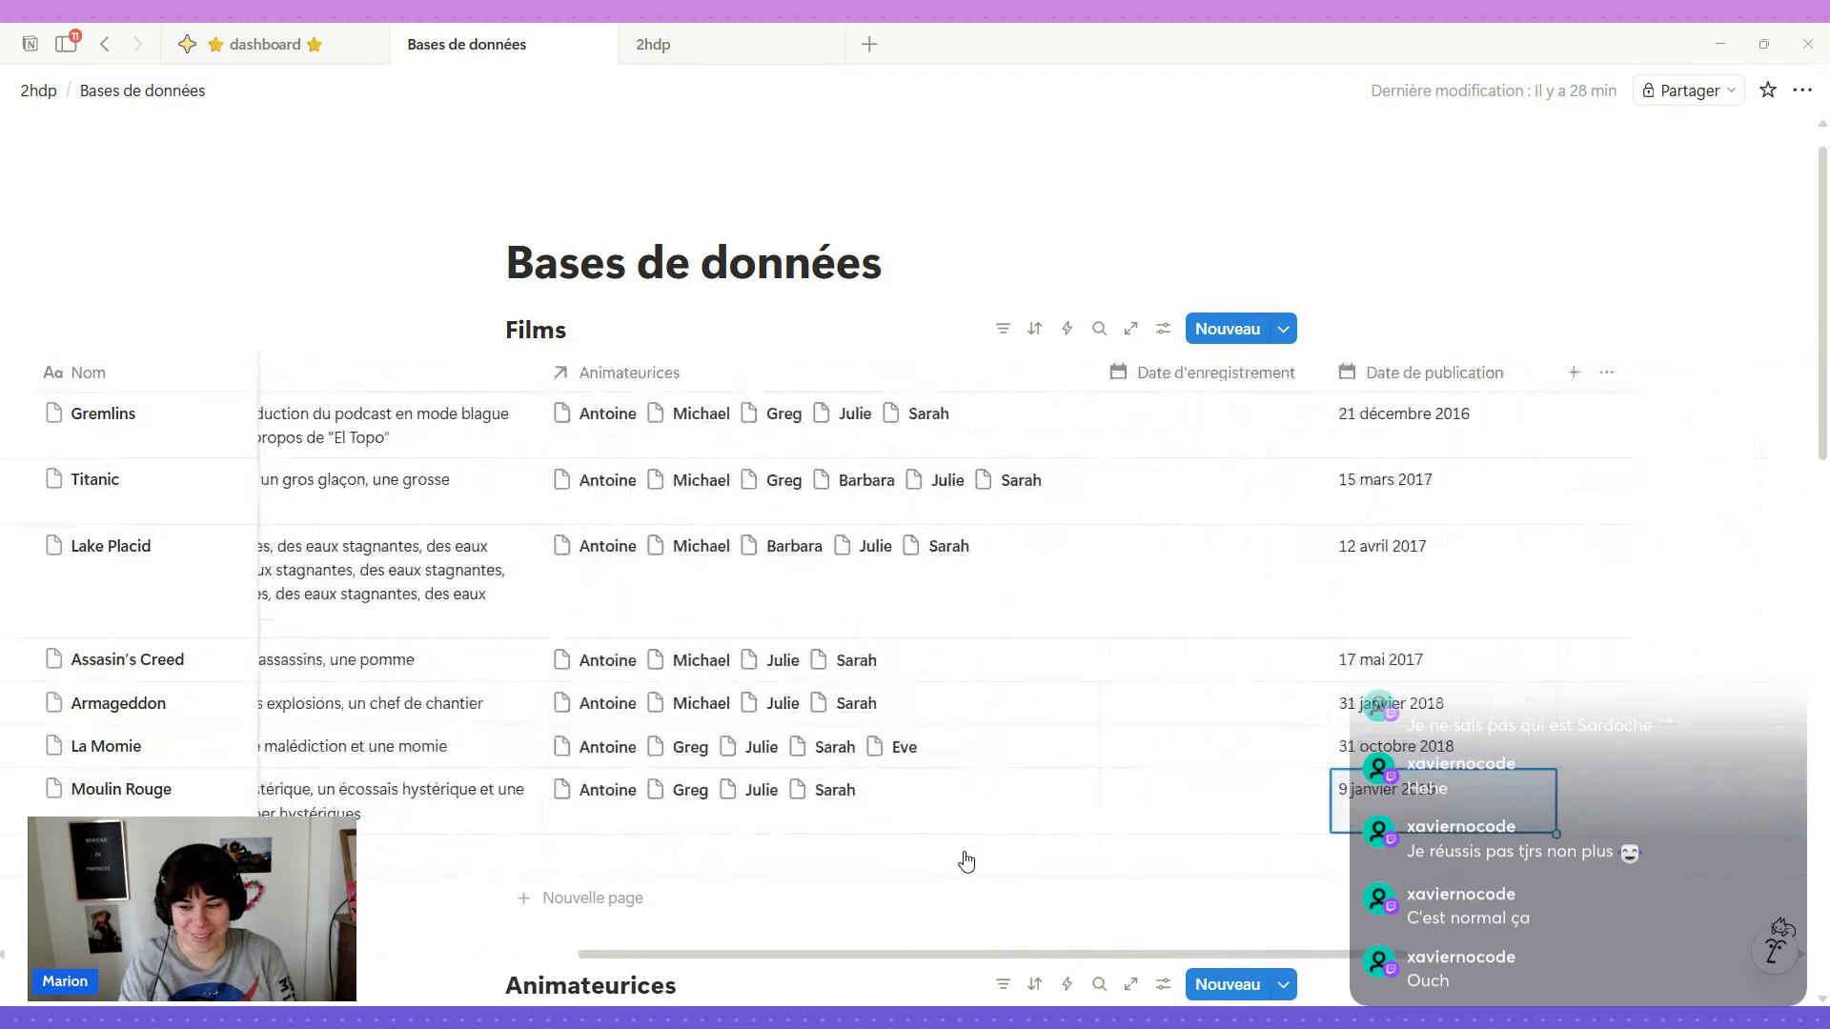
left_click(1423, 873)
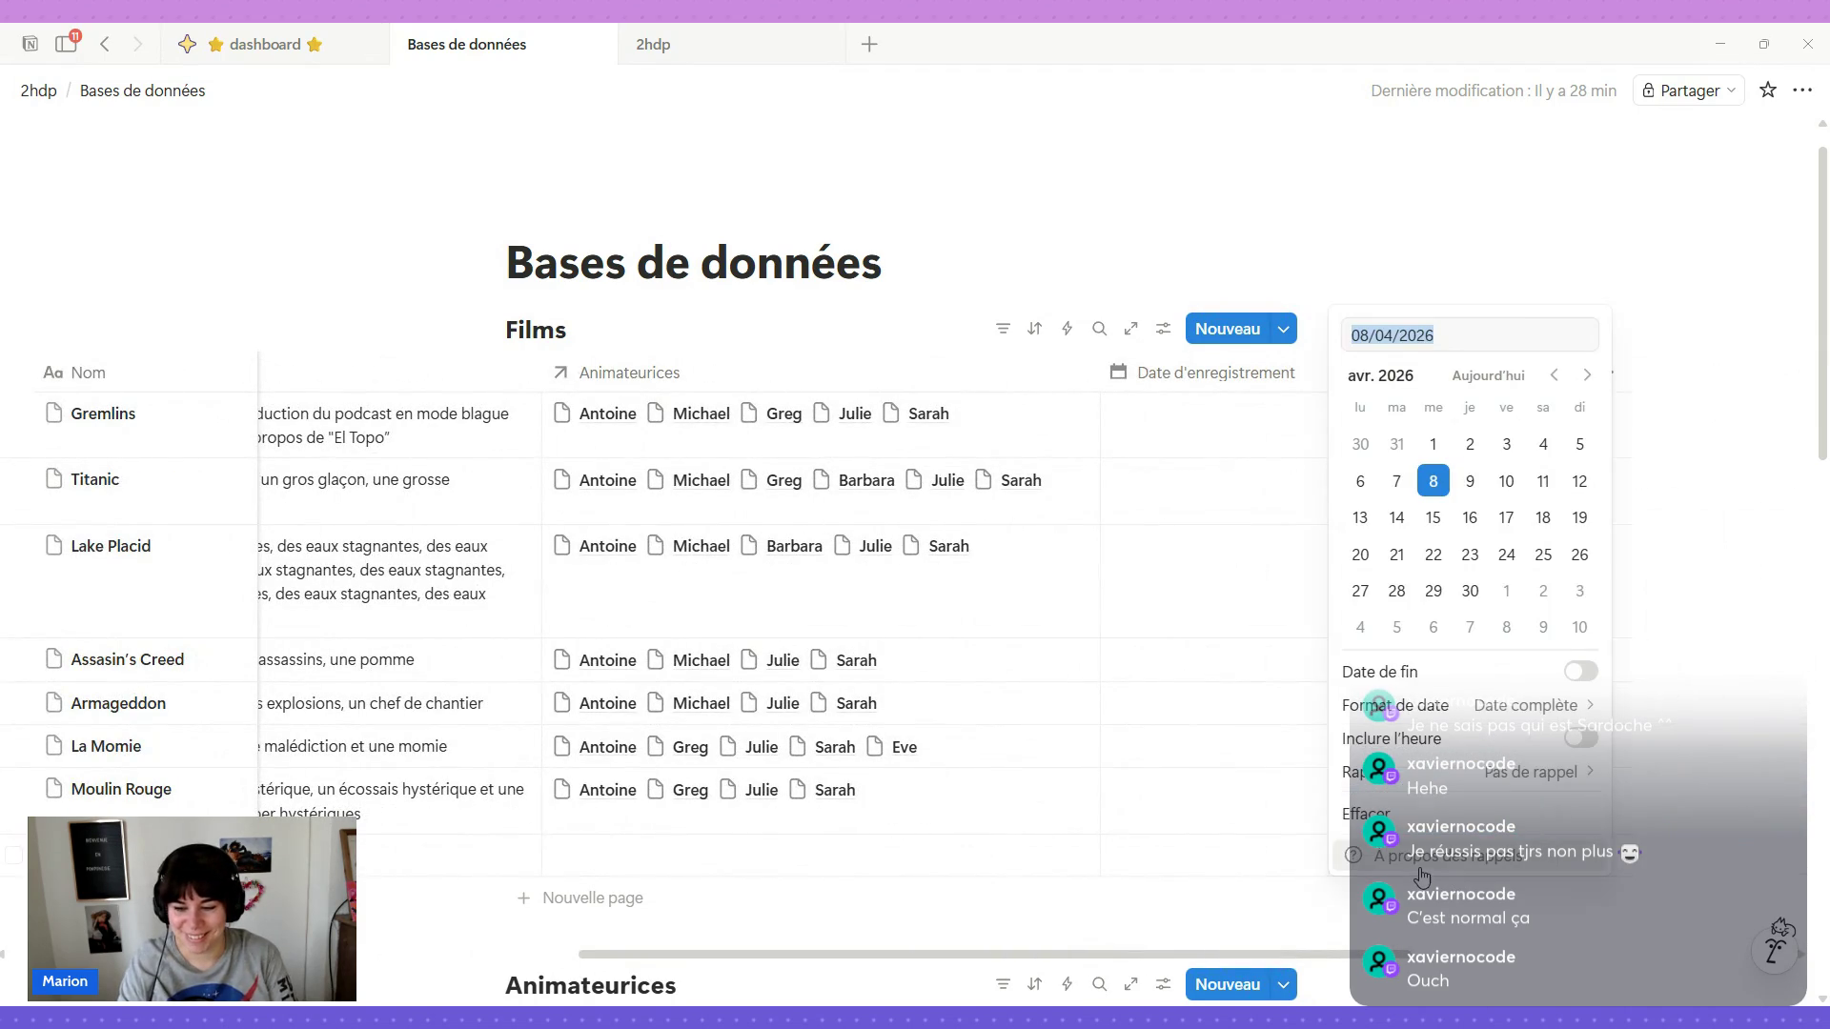
Keep the 15 mai 2019 date and paste the last film's intrepid-kids, George de la Jungle catchphrase.
triple_click(1475, 339)
type("15/05/2019")
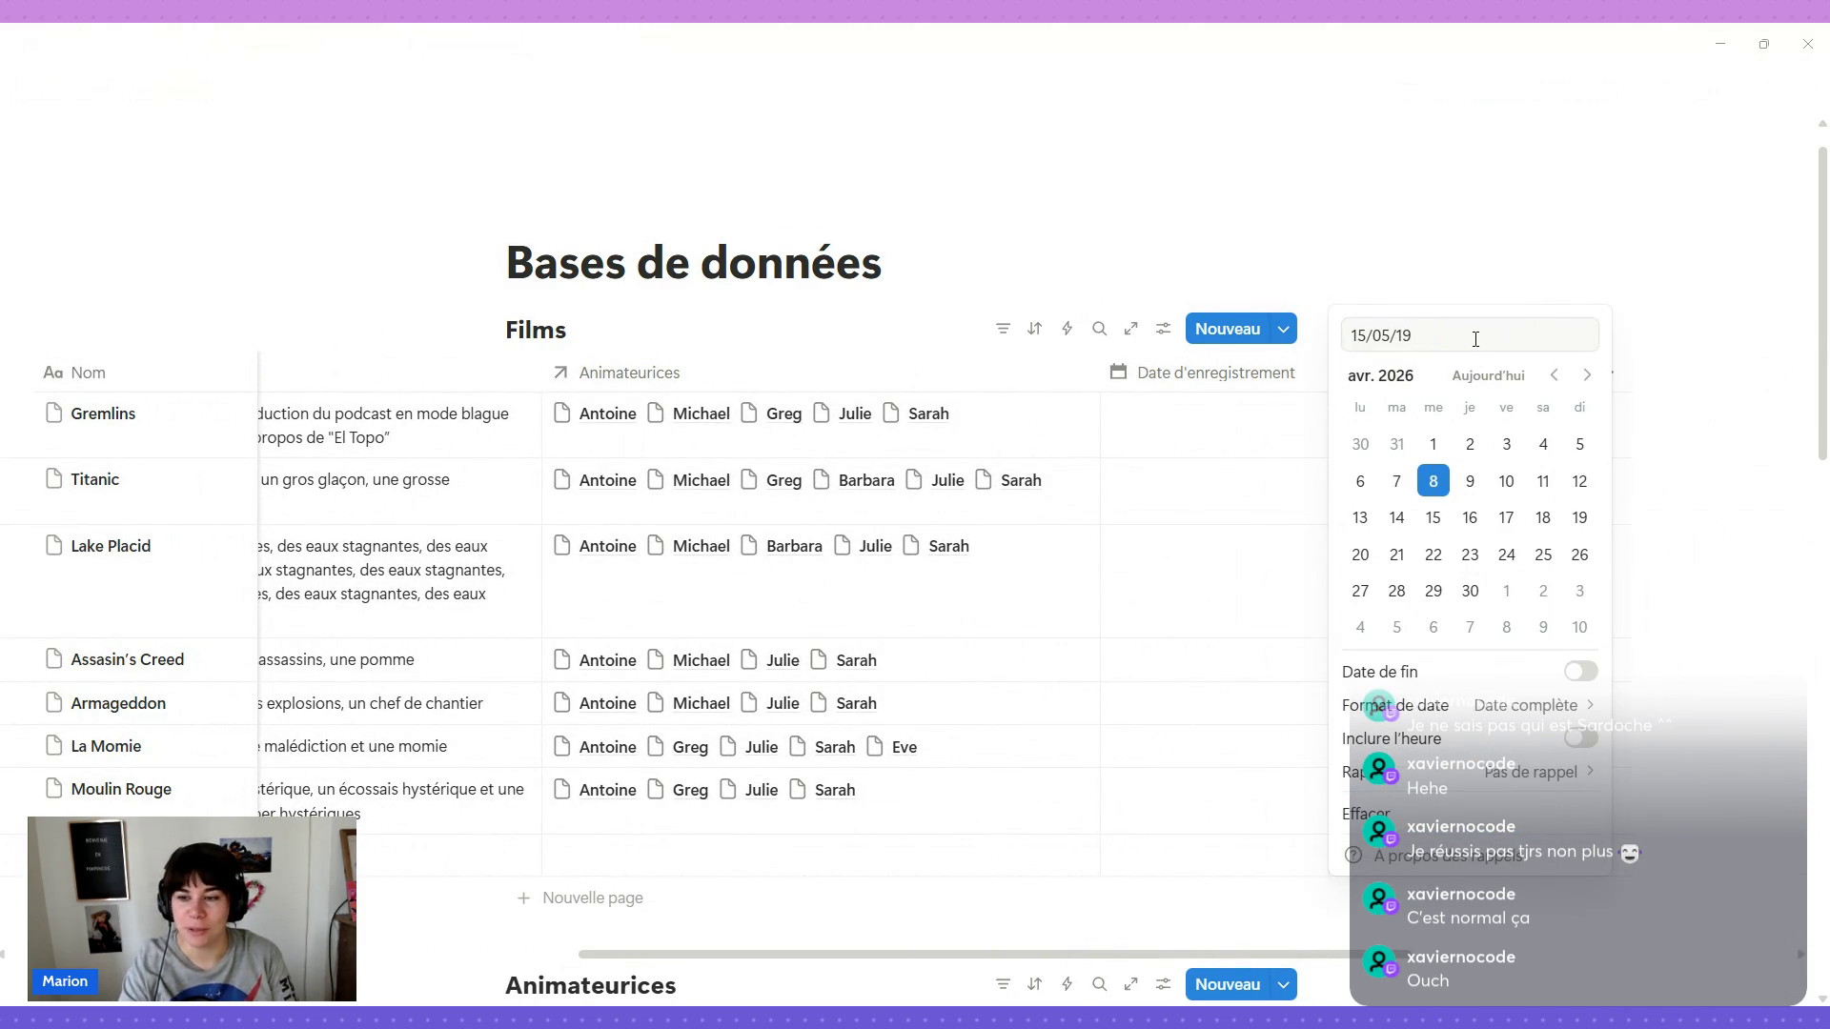
left_click(1454, 196)
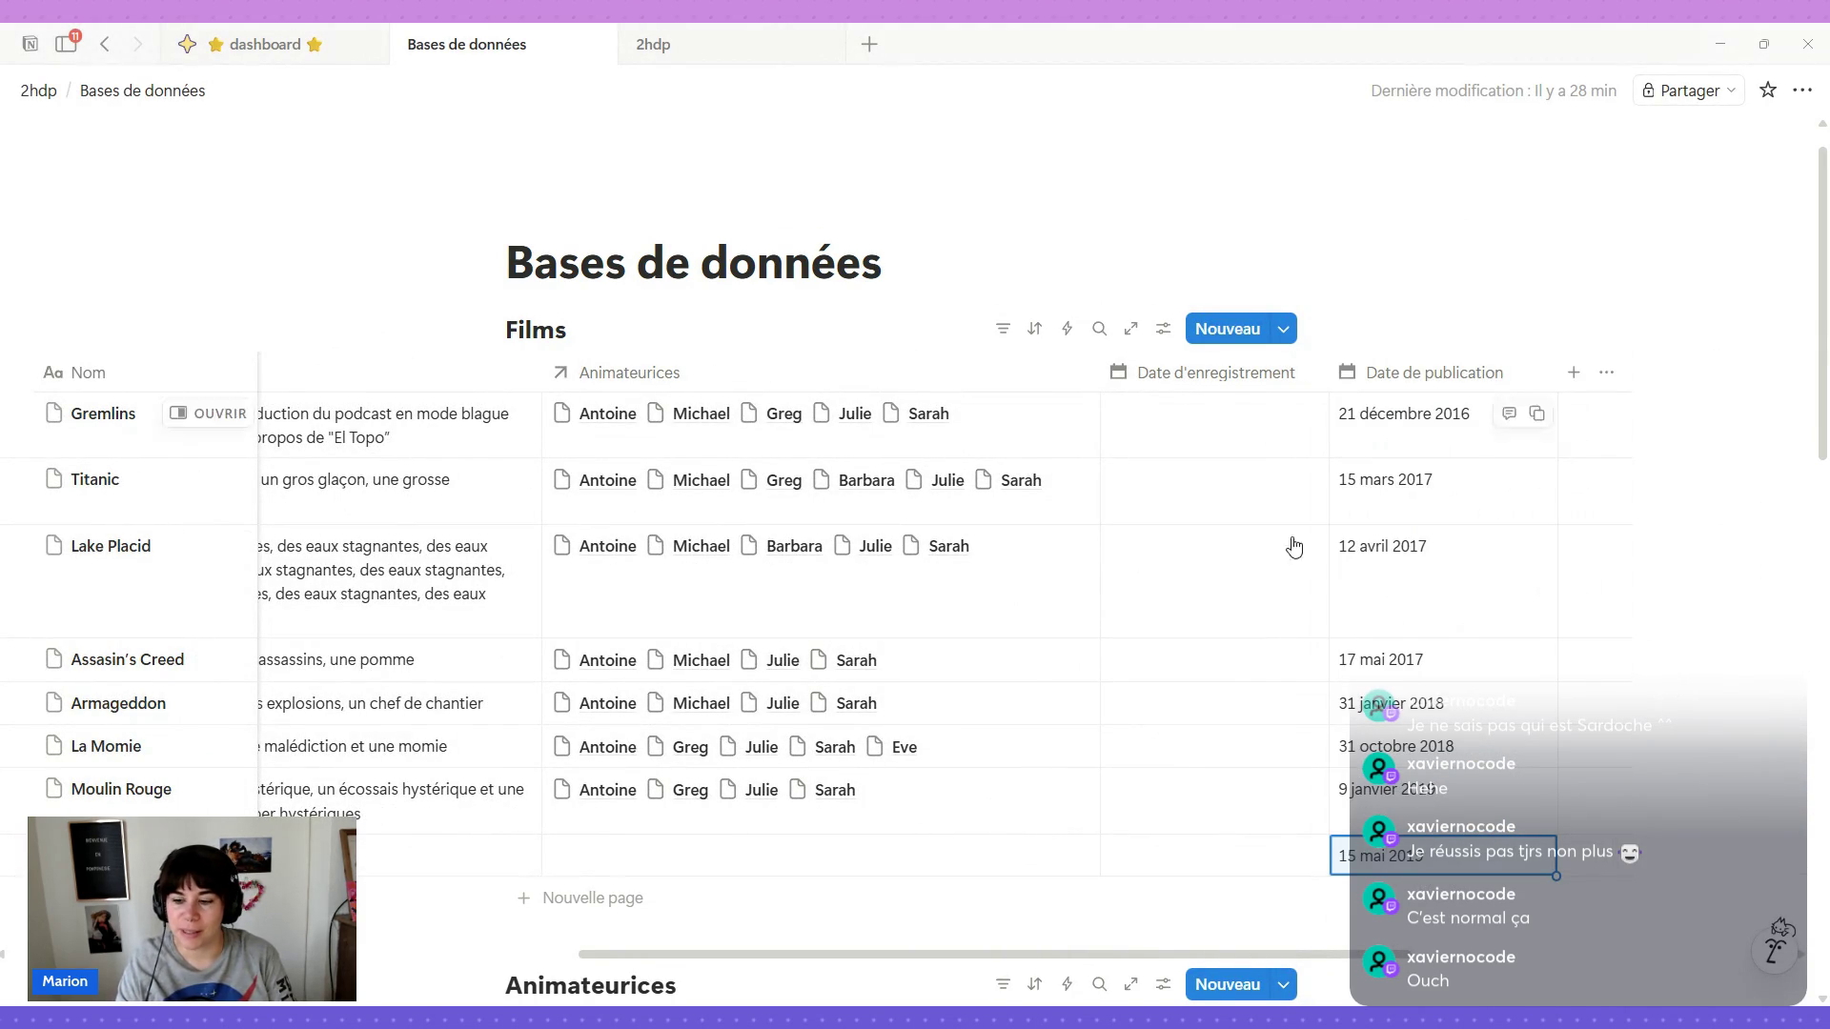
scroll(1071, 817, "left", 3)
scroll(970, 855, "left", 2)
scroll(961, 853, "left", 3)
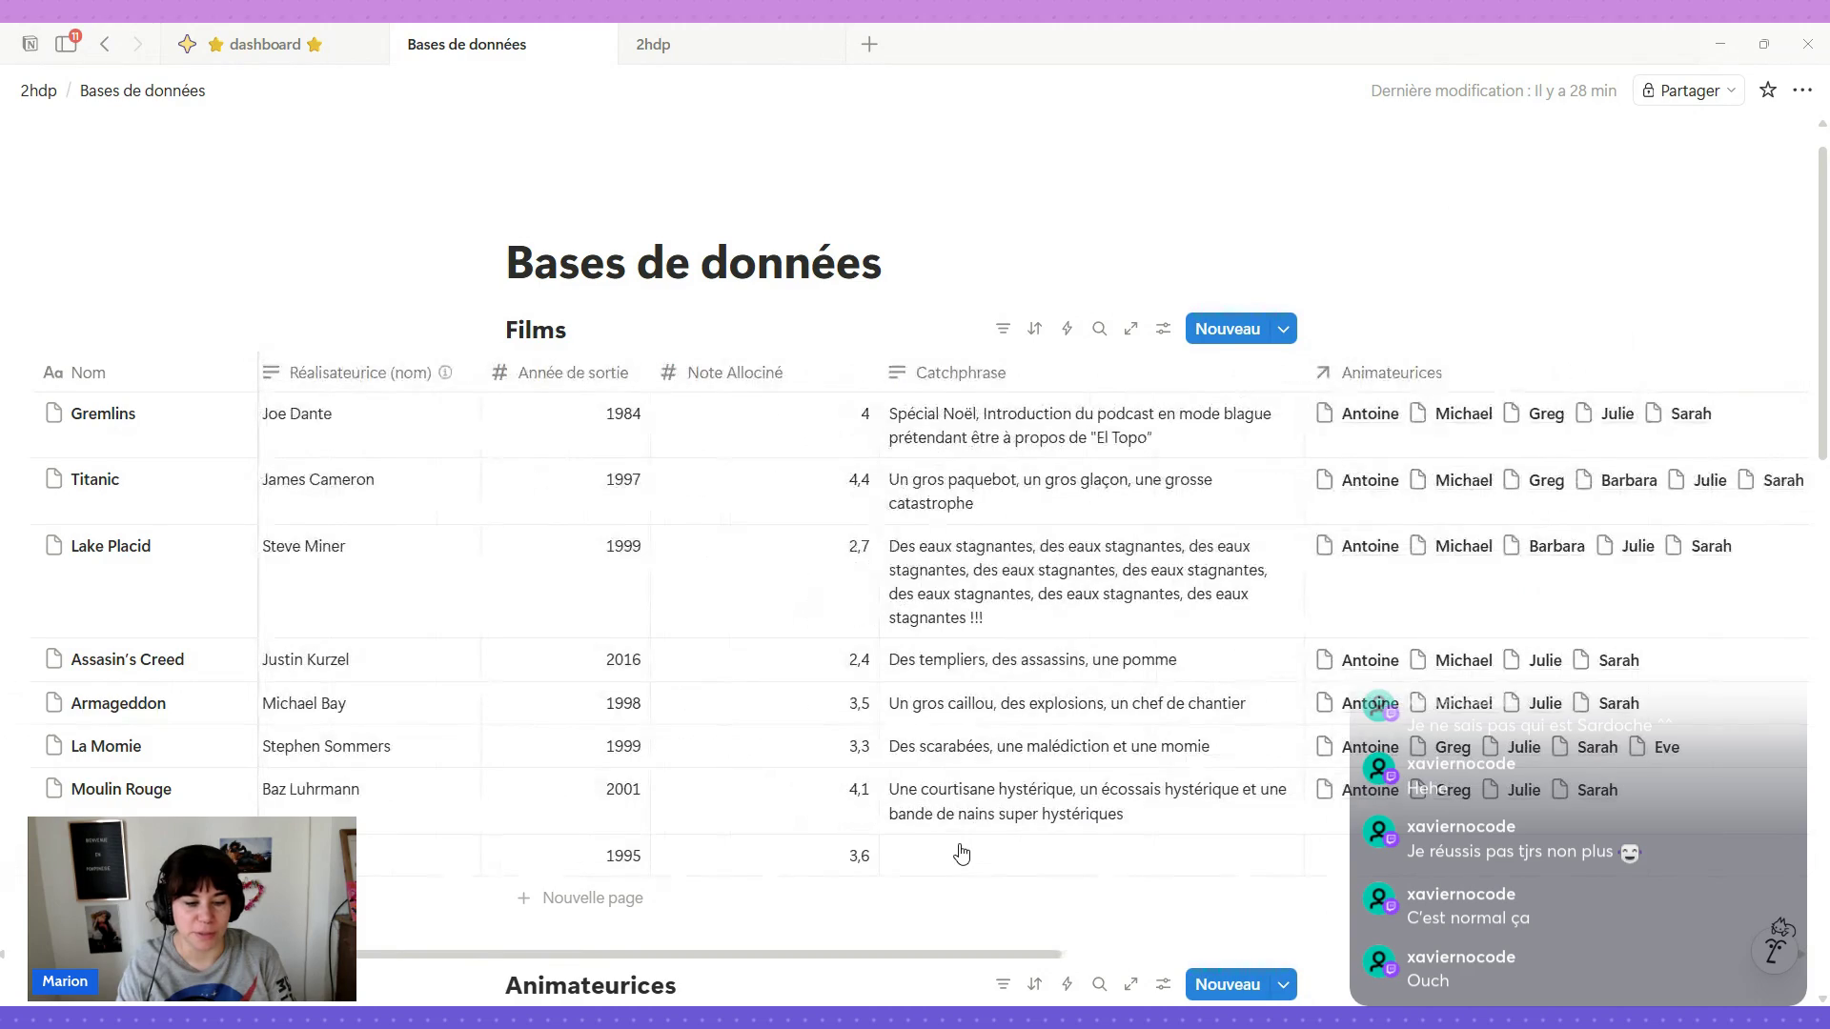
scroll(951, 854, "right", 3)
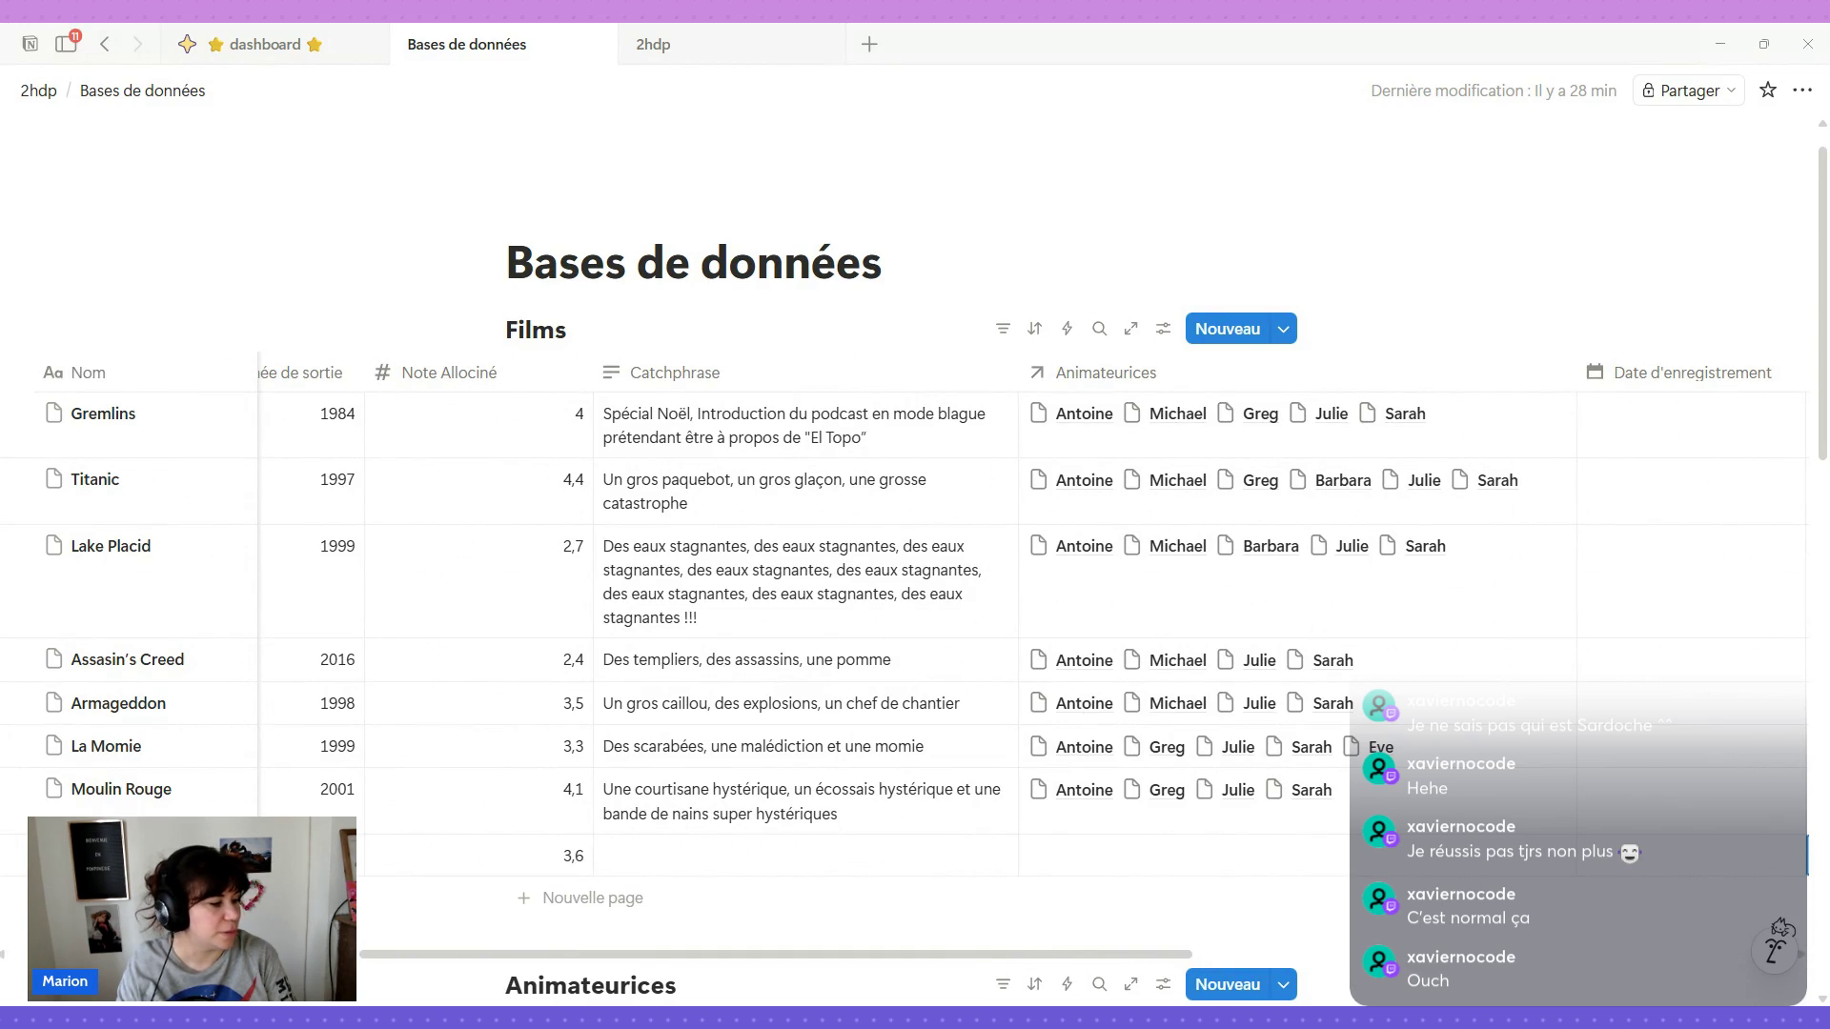
left_click(624, 854)
type("Des moutards intrépides, George de la Jungle, une soirée jeux de sociétés qui tourne mal")
key("Escape")
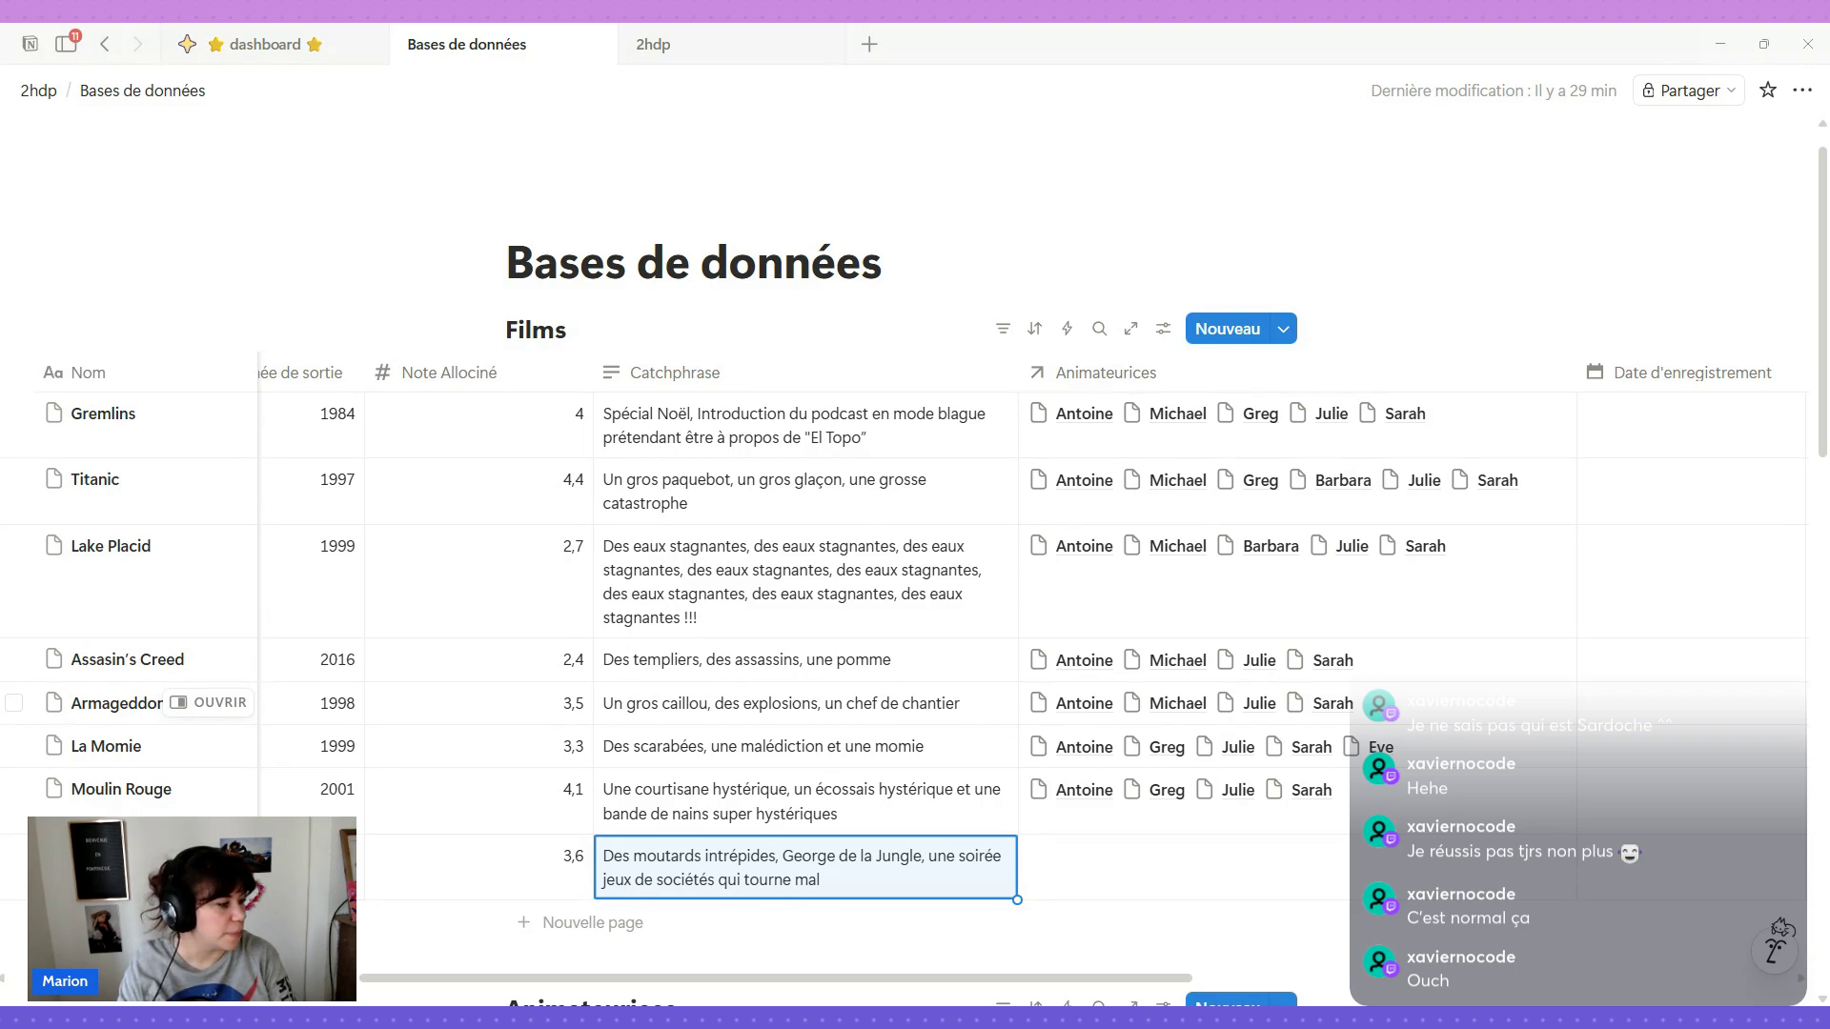
left_click(1096, 881)
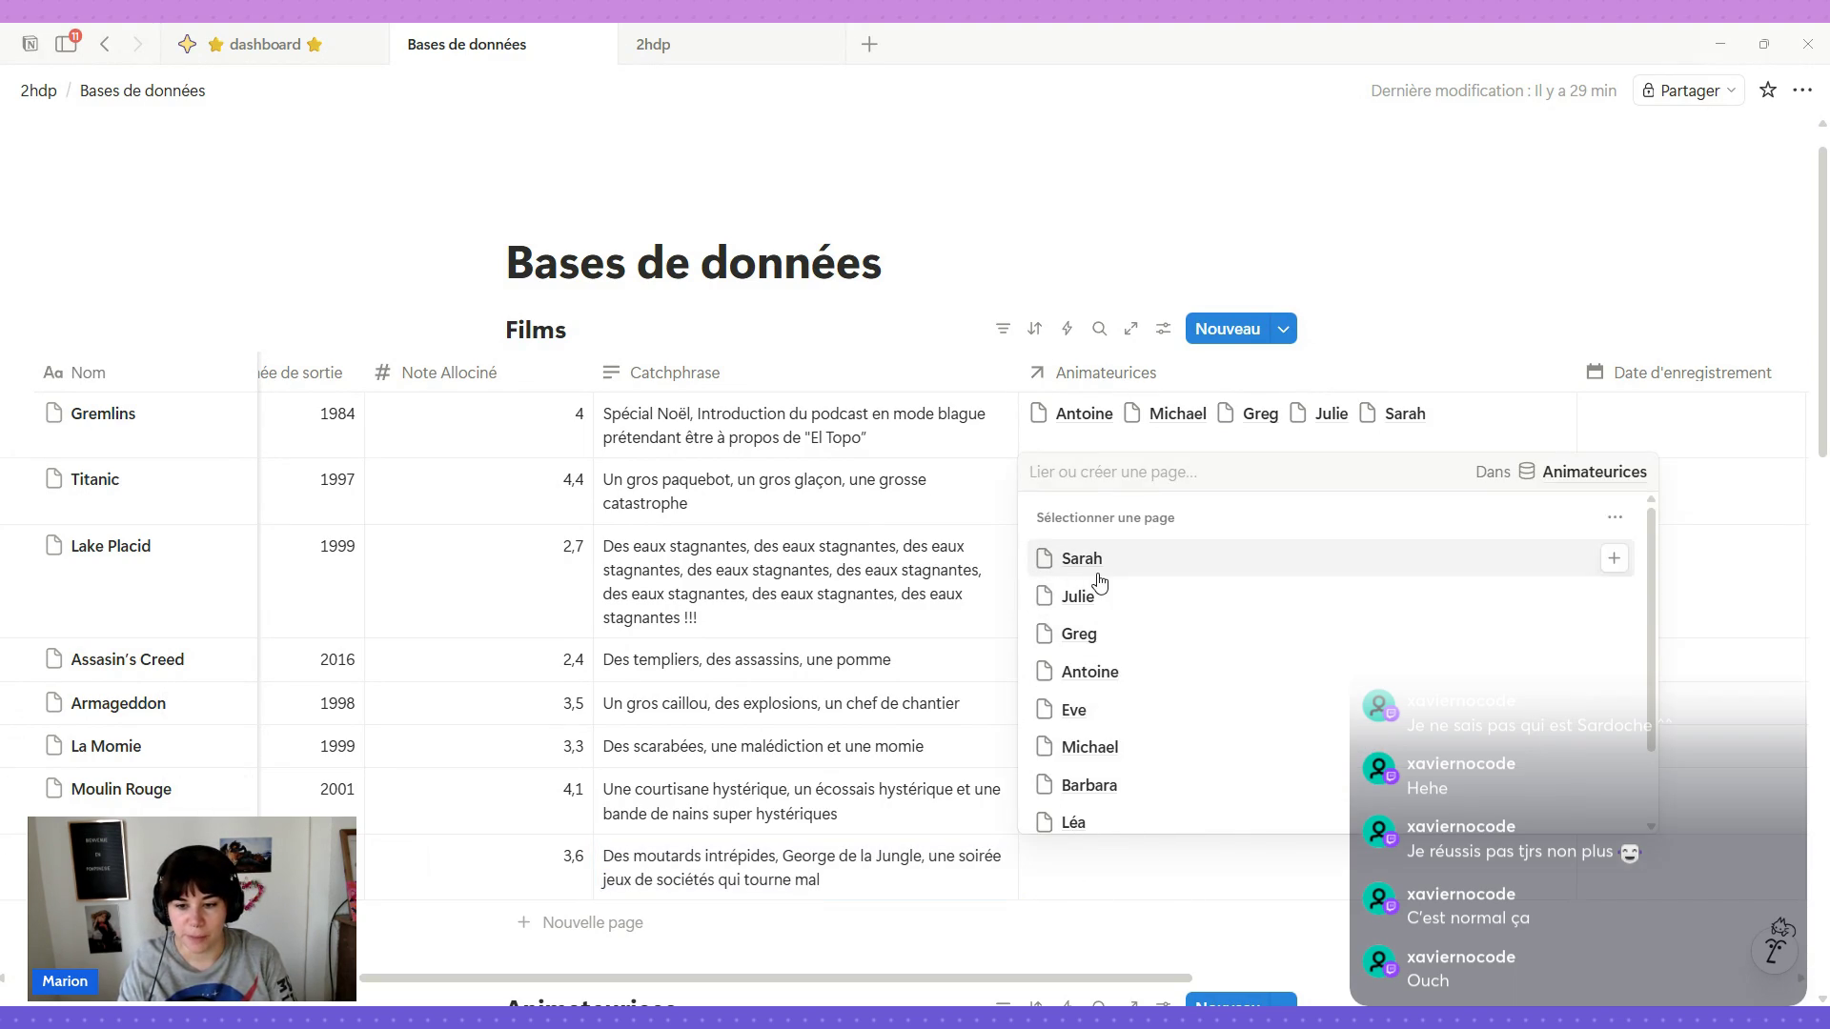
Select Greg, Julie, Sarah, Léa and Olivier as Jumanji's animateurices, then widen Catchphrase.
left_click(1098, 635)
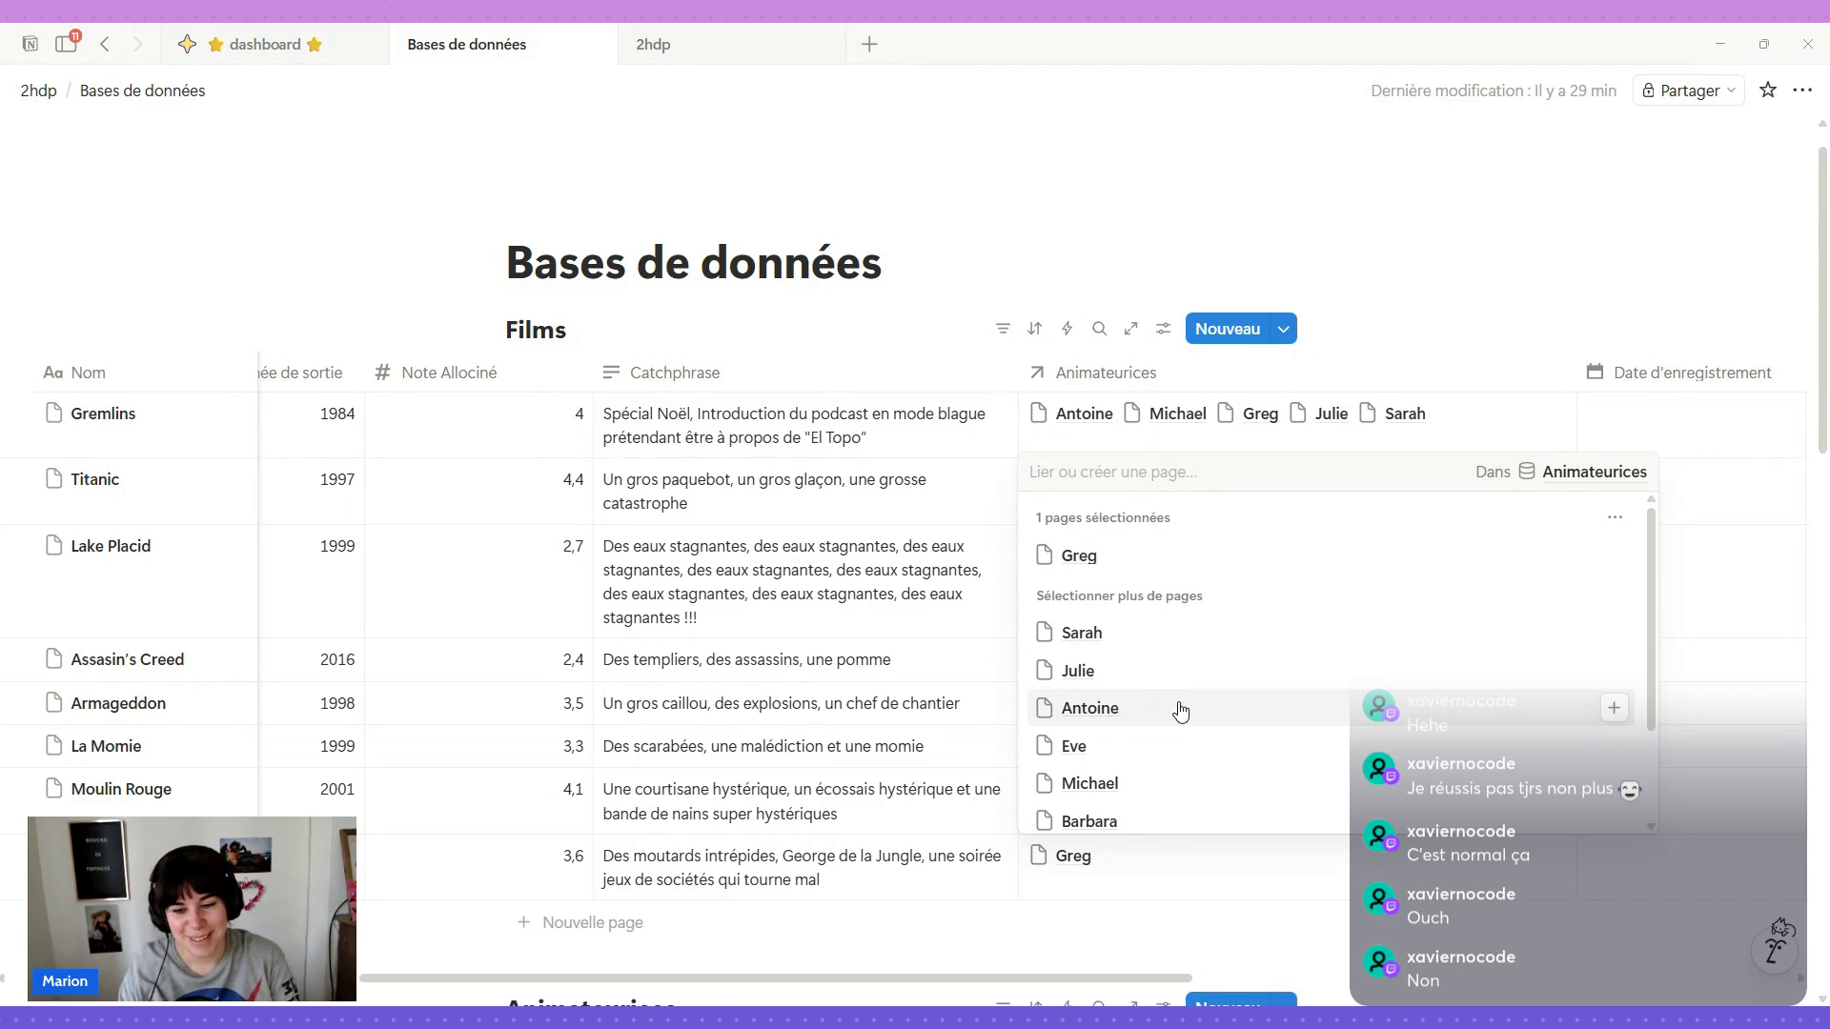
left_click(1153, 674)
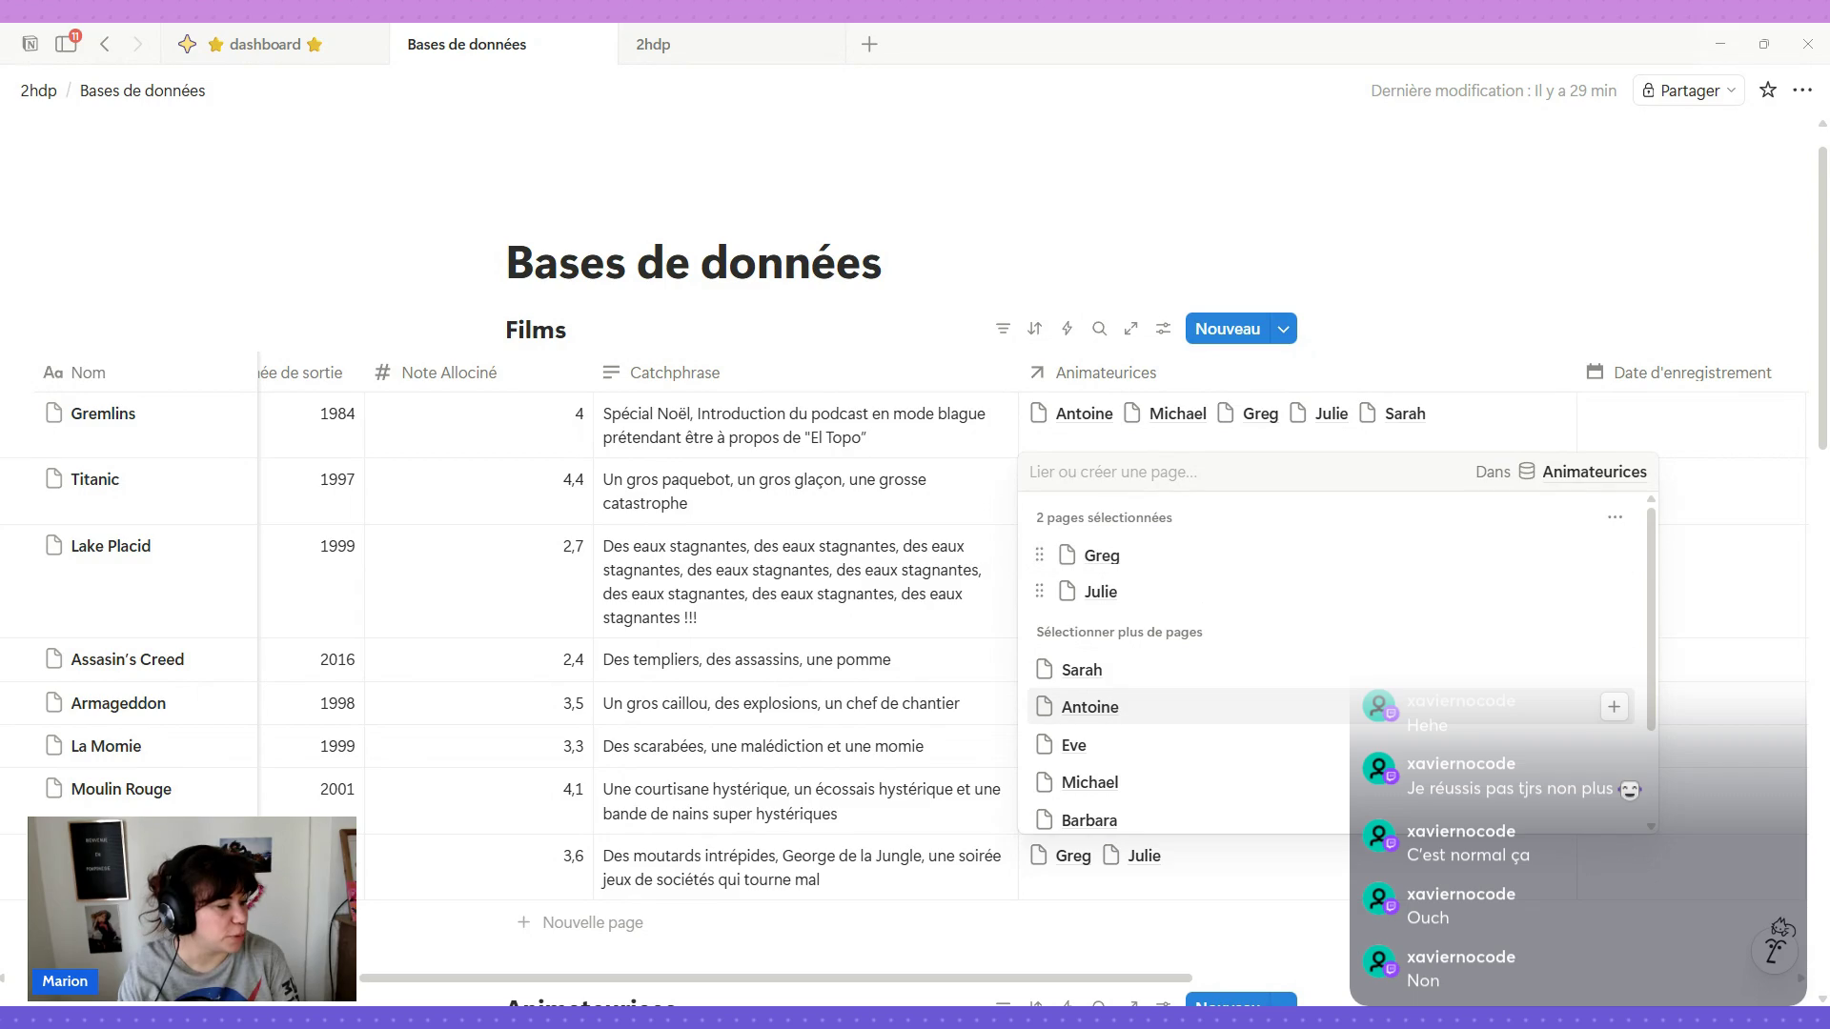
left_click(1141, 668)
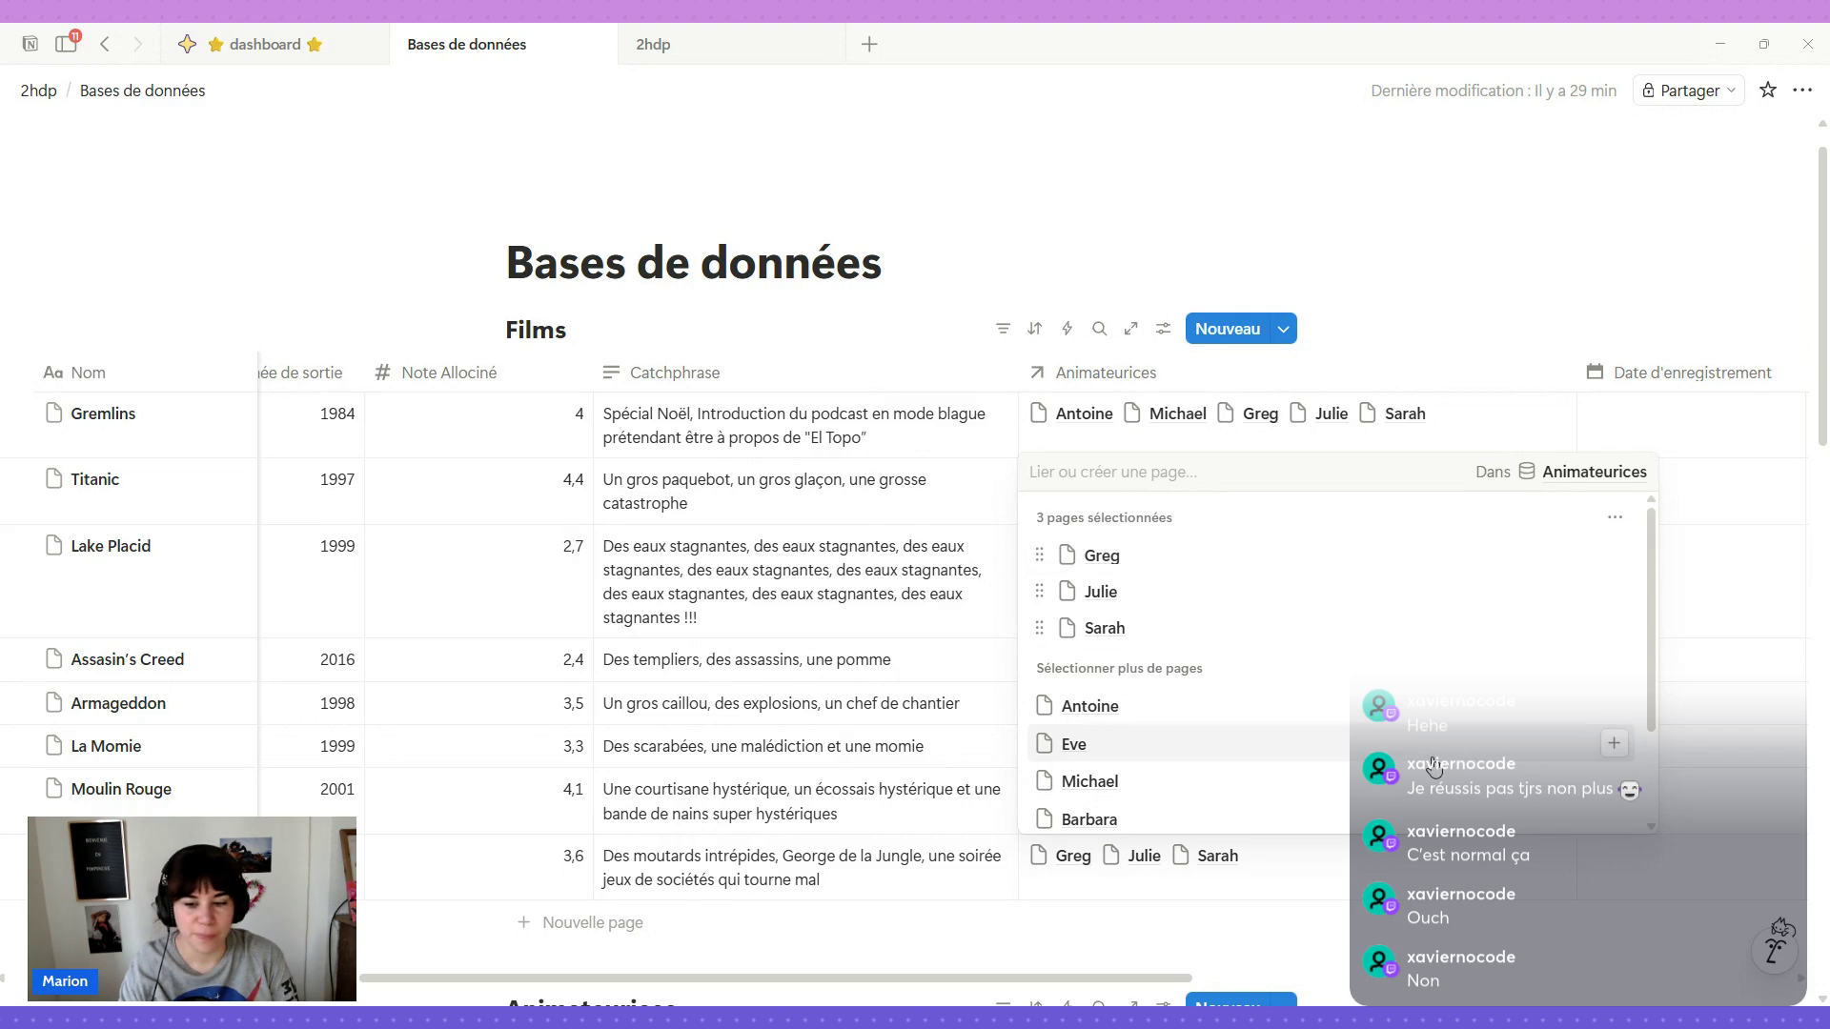
scroll(1144, 730, "down", 2)
left_click(1143, 734)
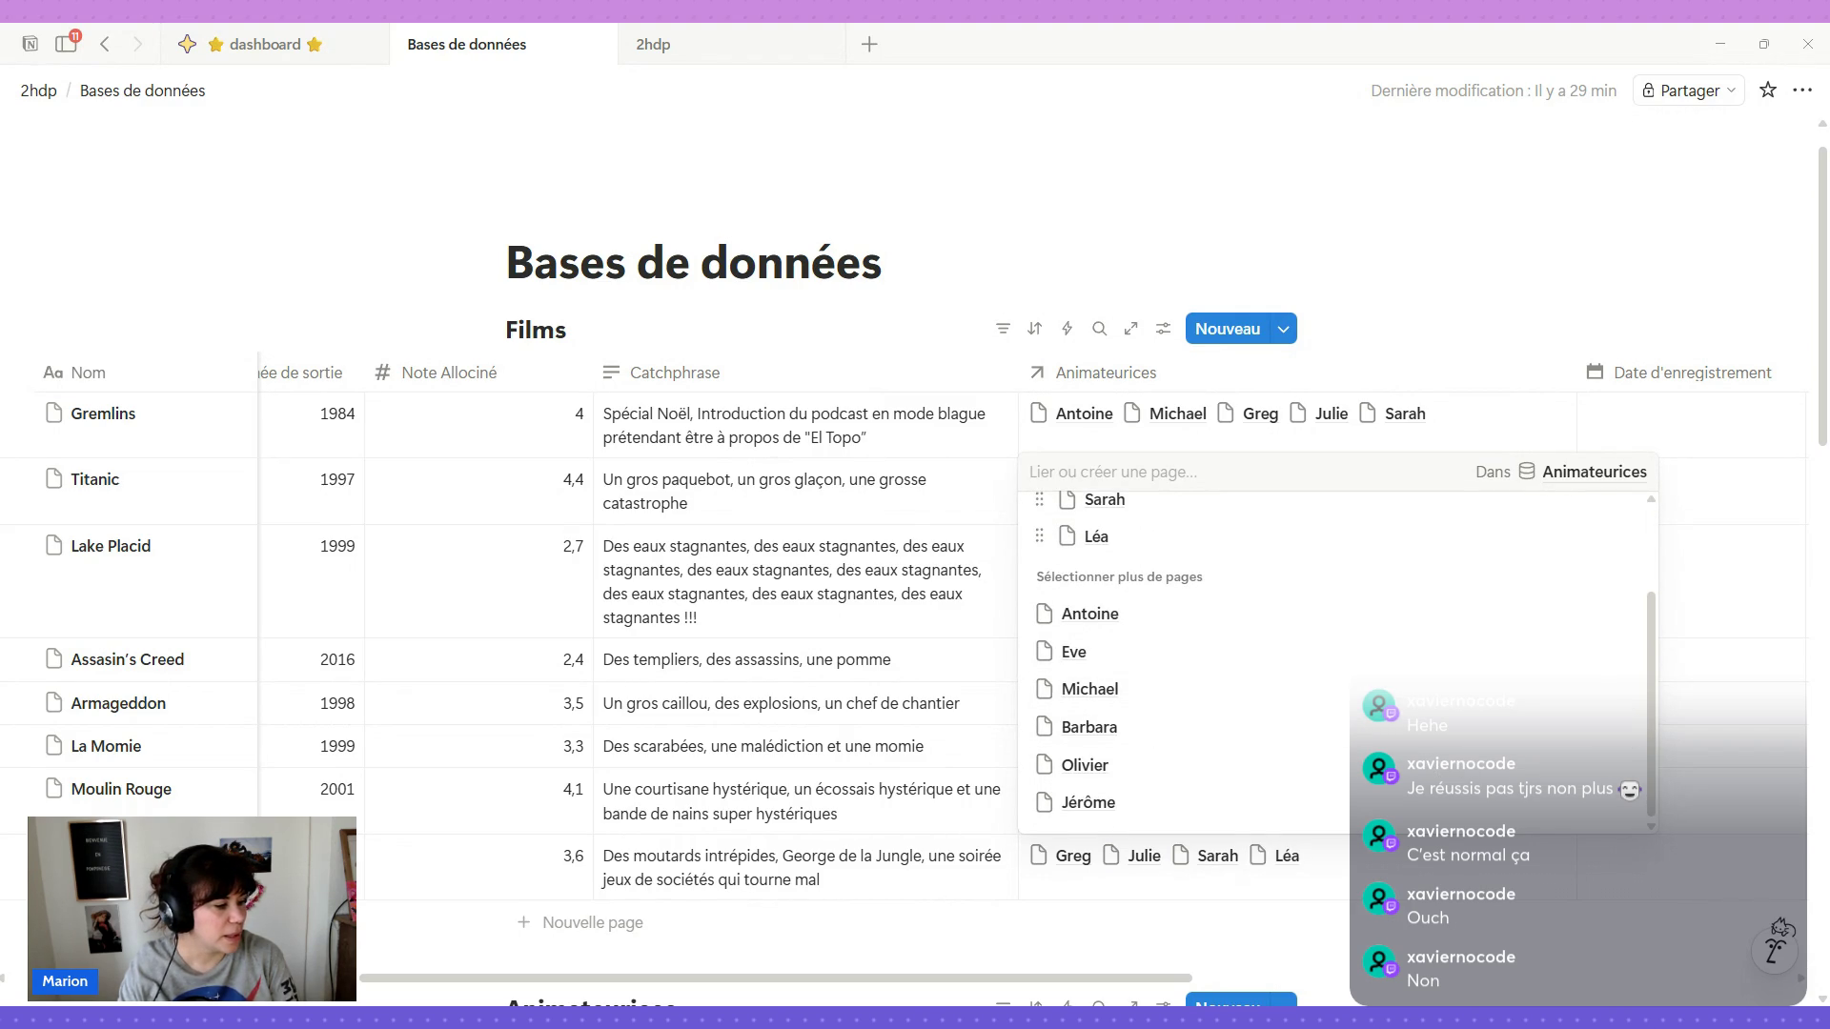
left_click(1155, 765)
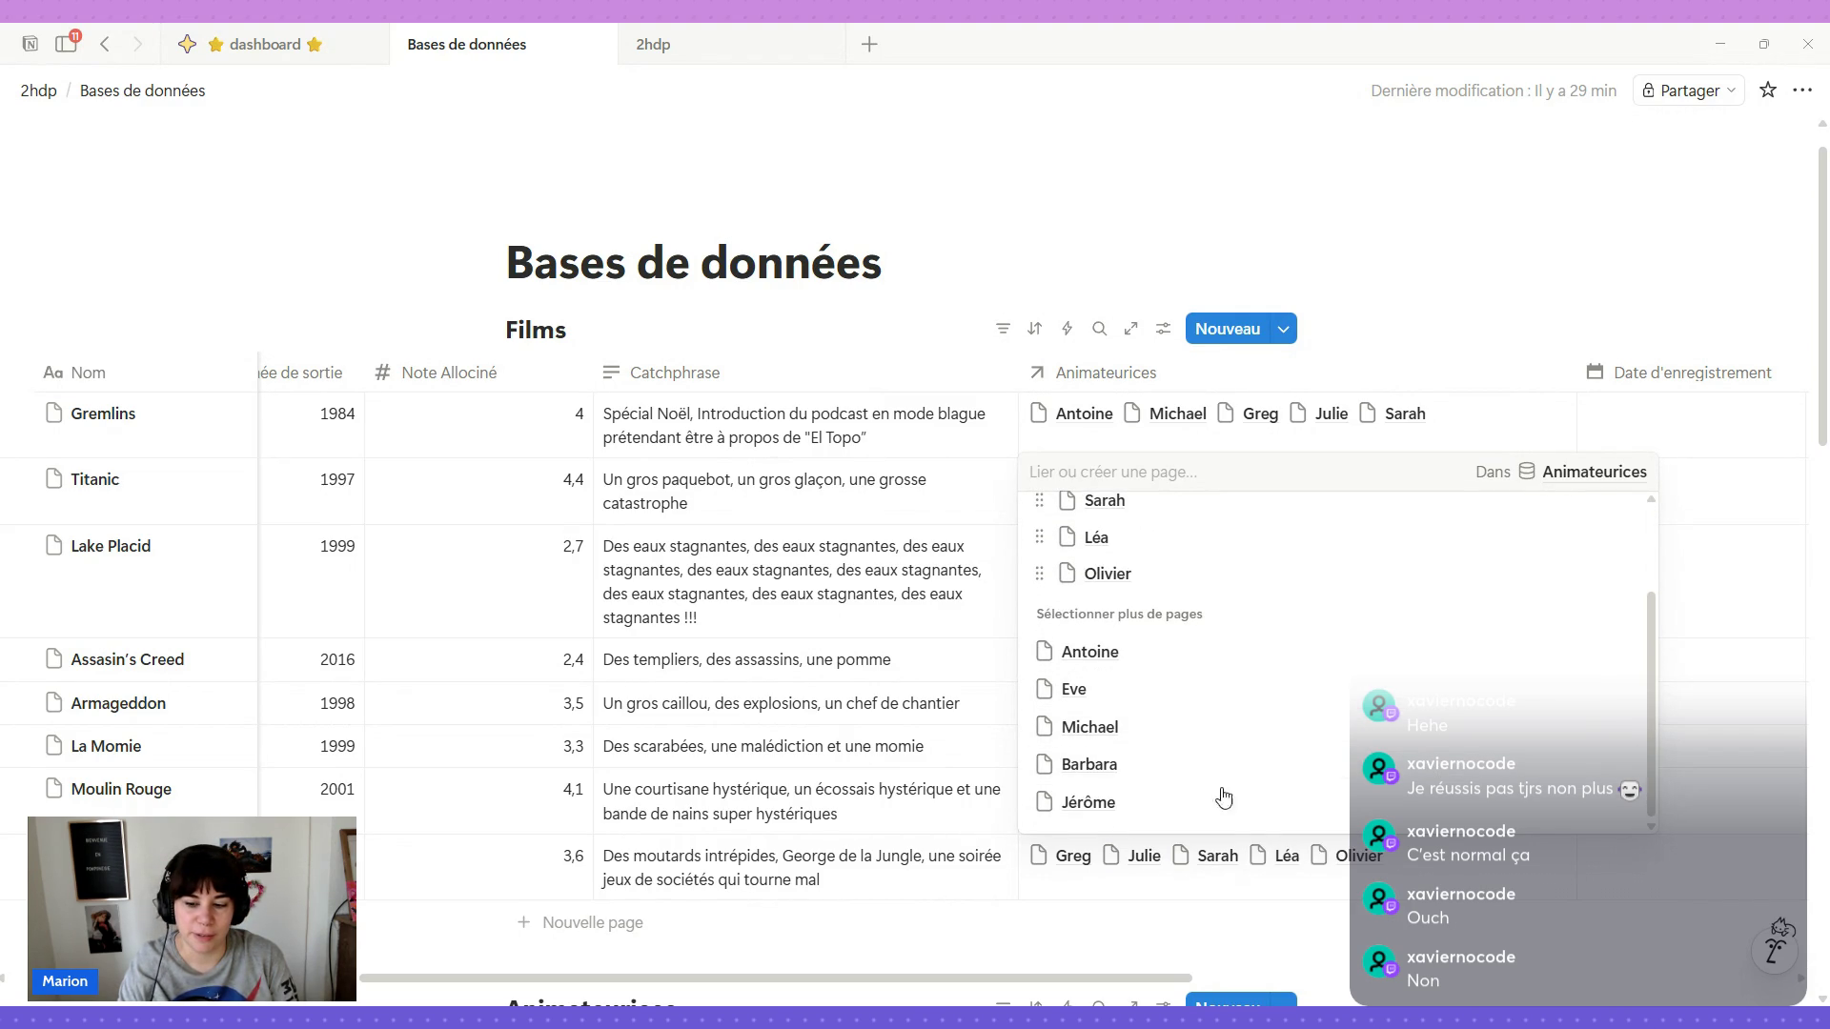
key("Escape")
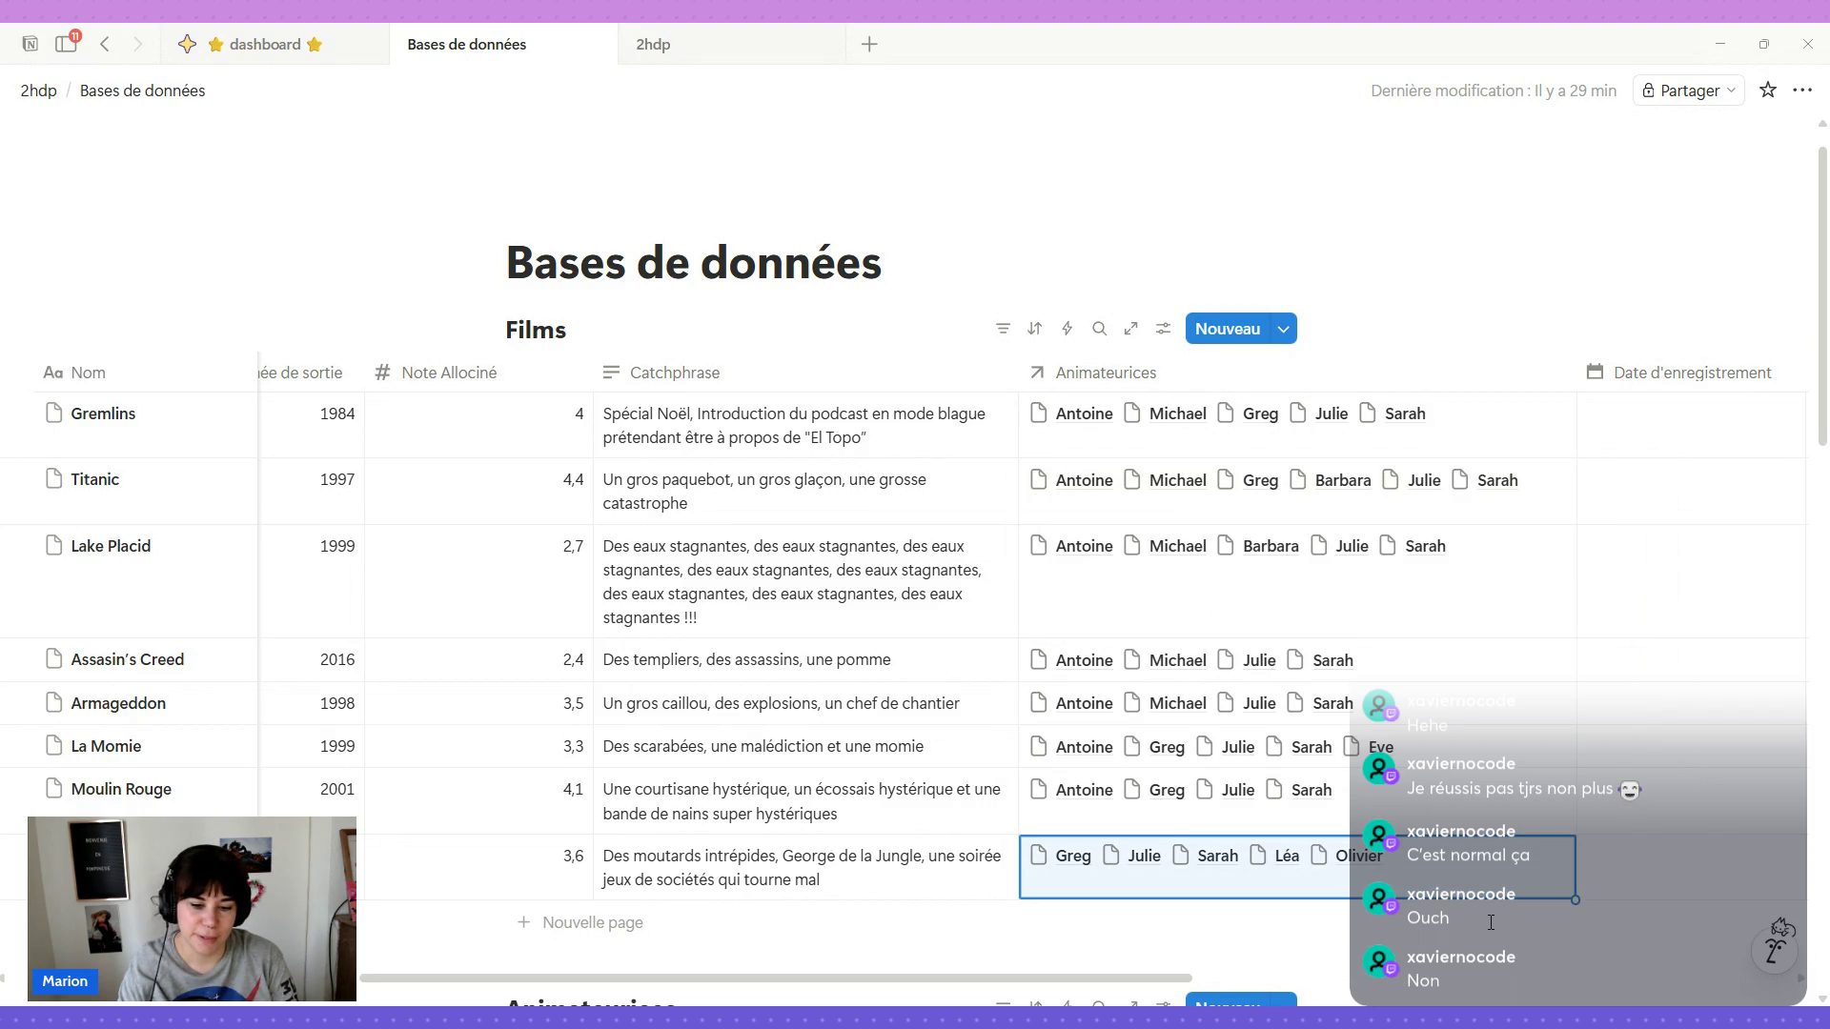
mouse_move(1018, 374)
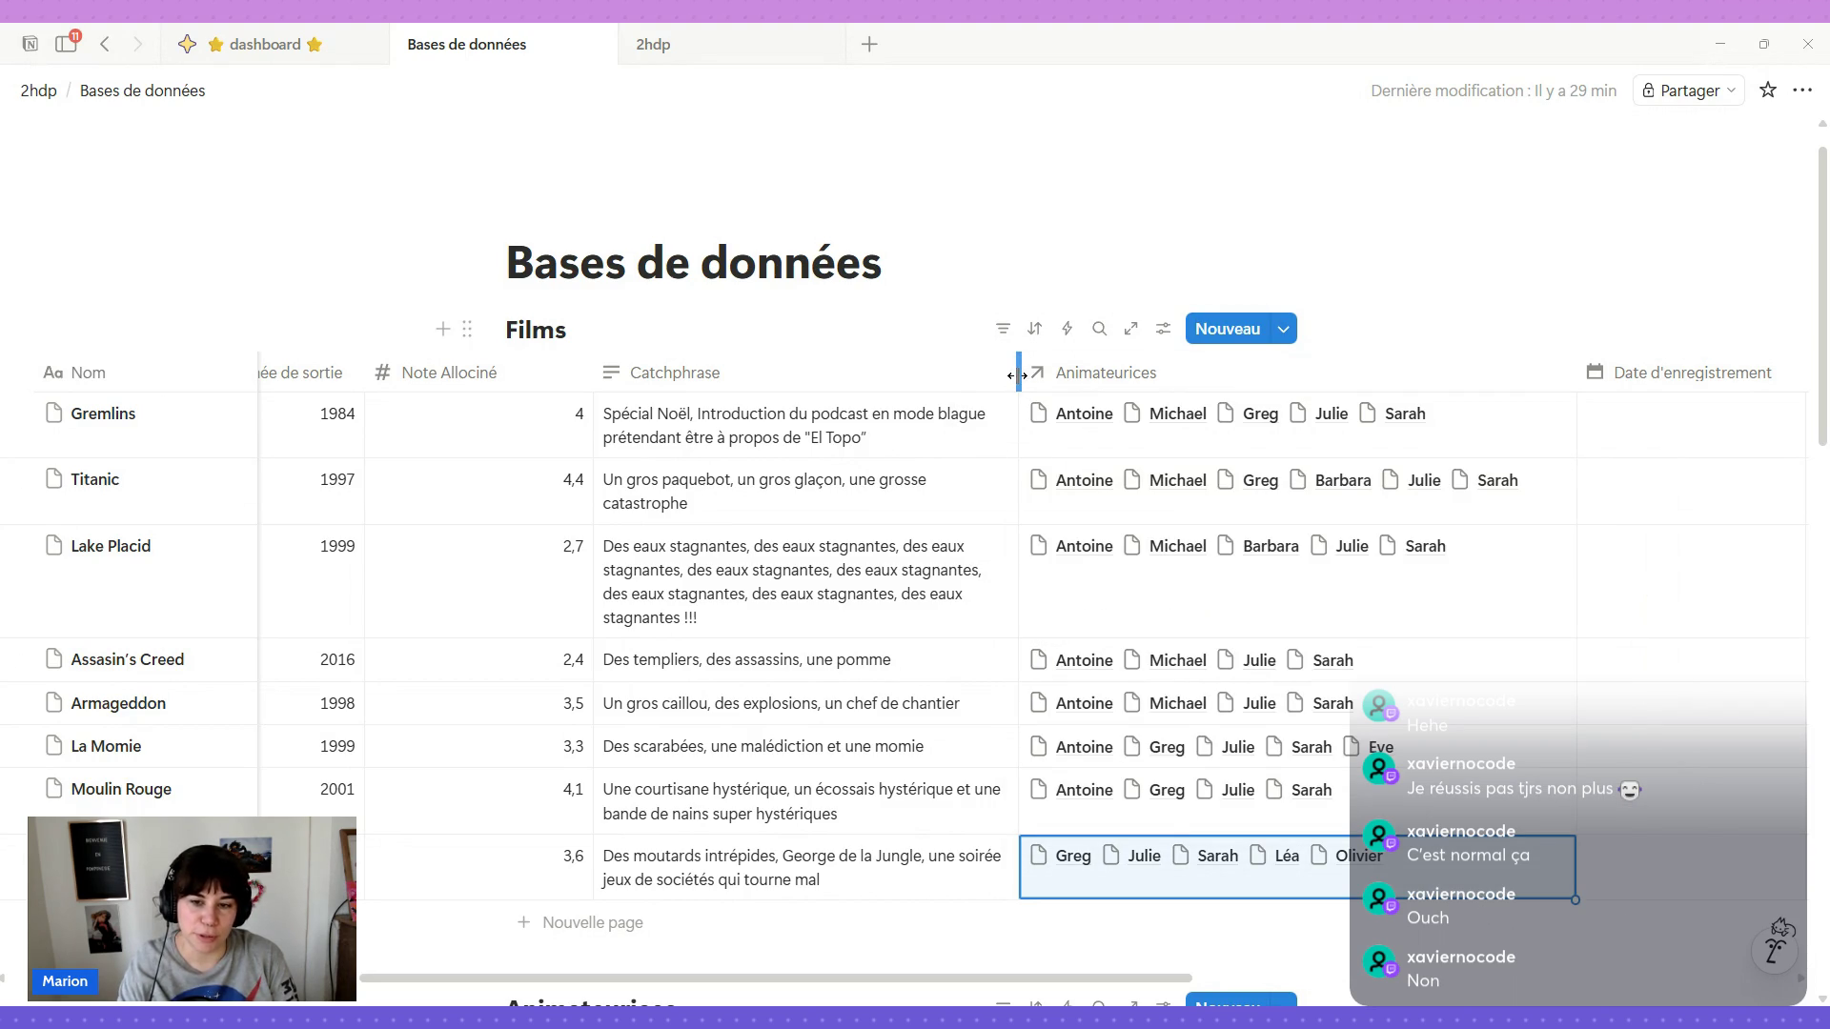
left_click_drag(1037, 376, 1100, 378)
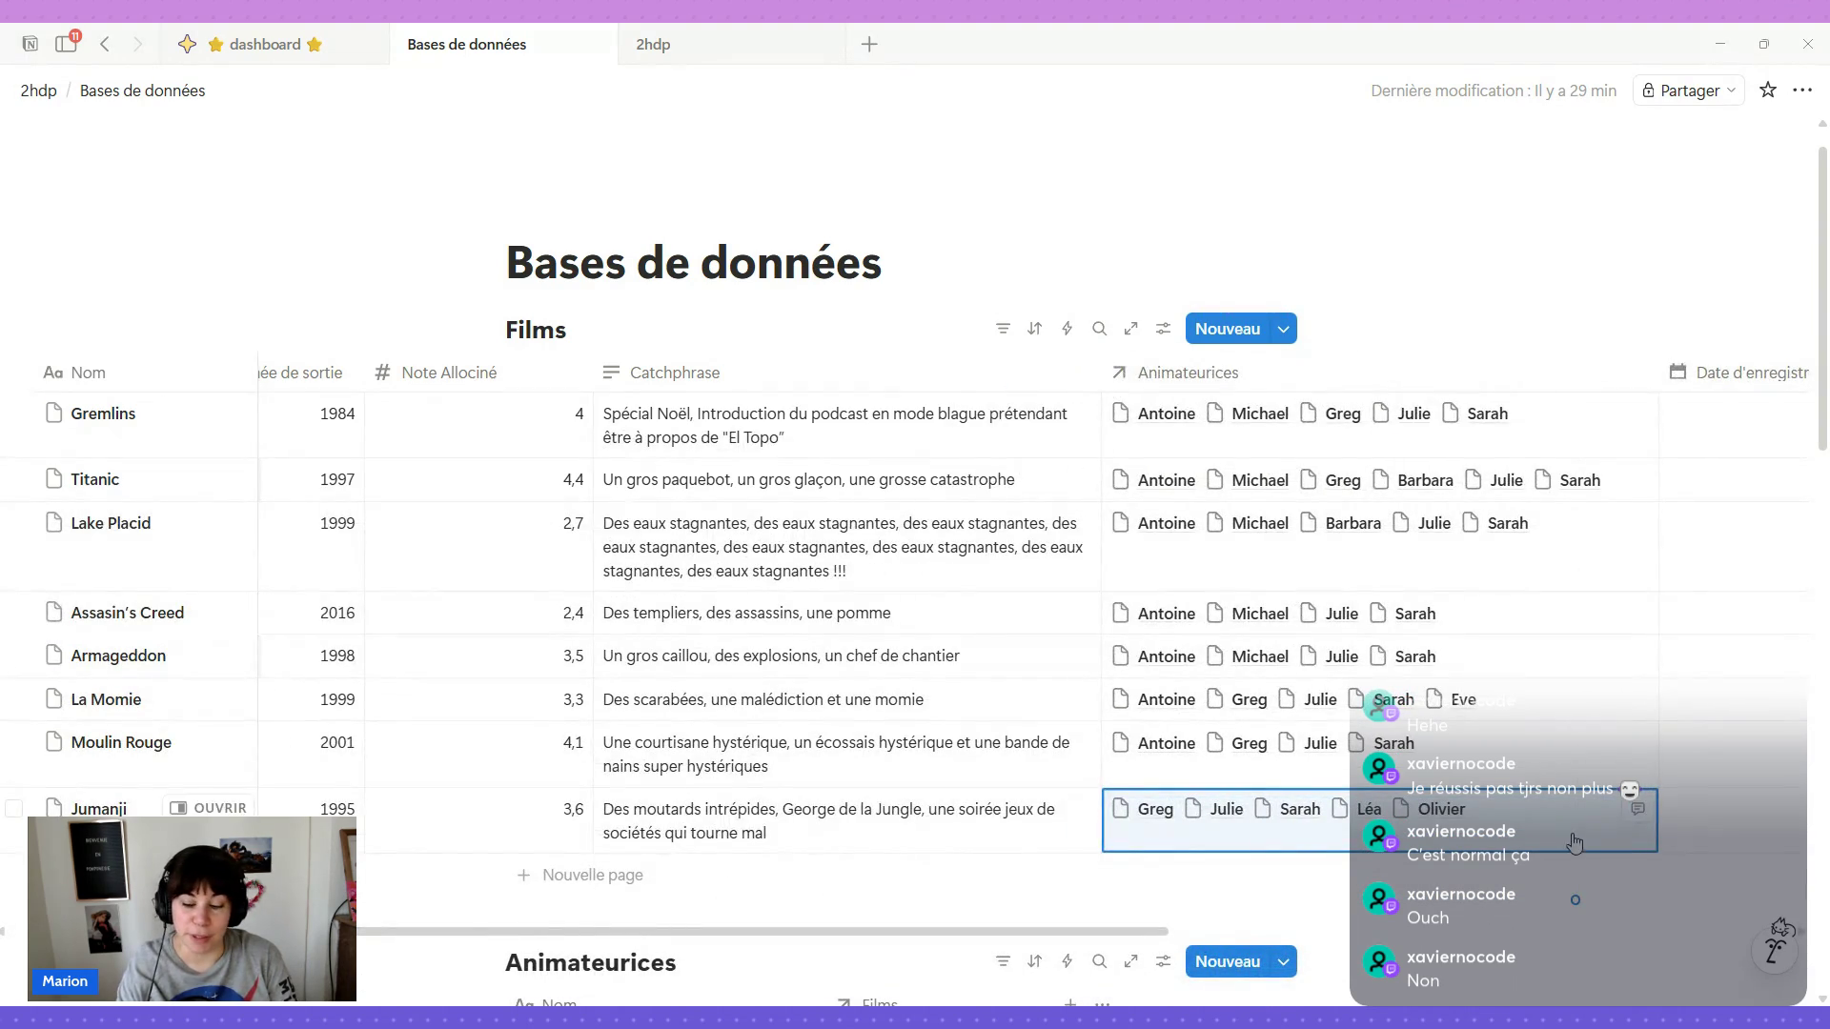
scroll(1286, 601, "left", 2)
scroll(1527, 831, "right", 3)
scroll(1528, 831, "right", 5)
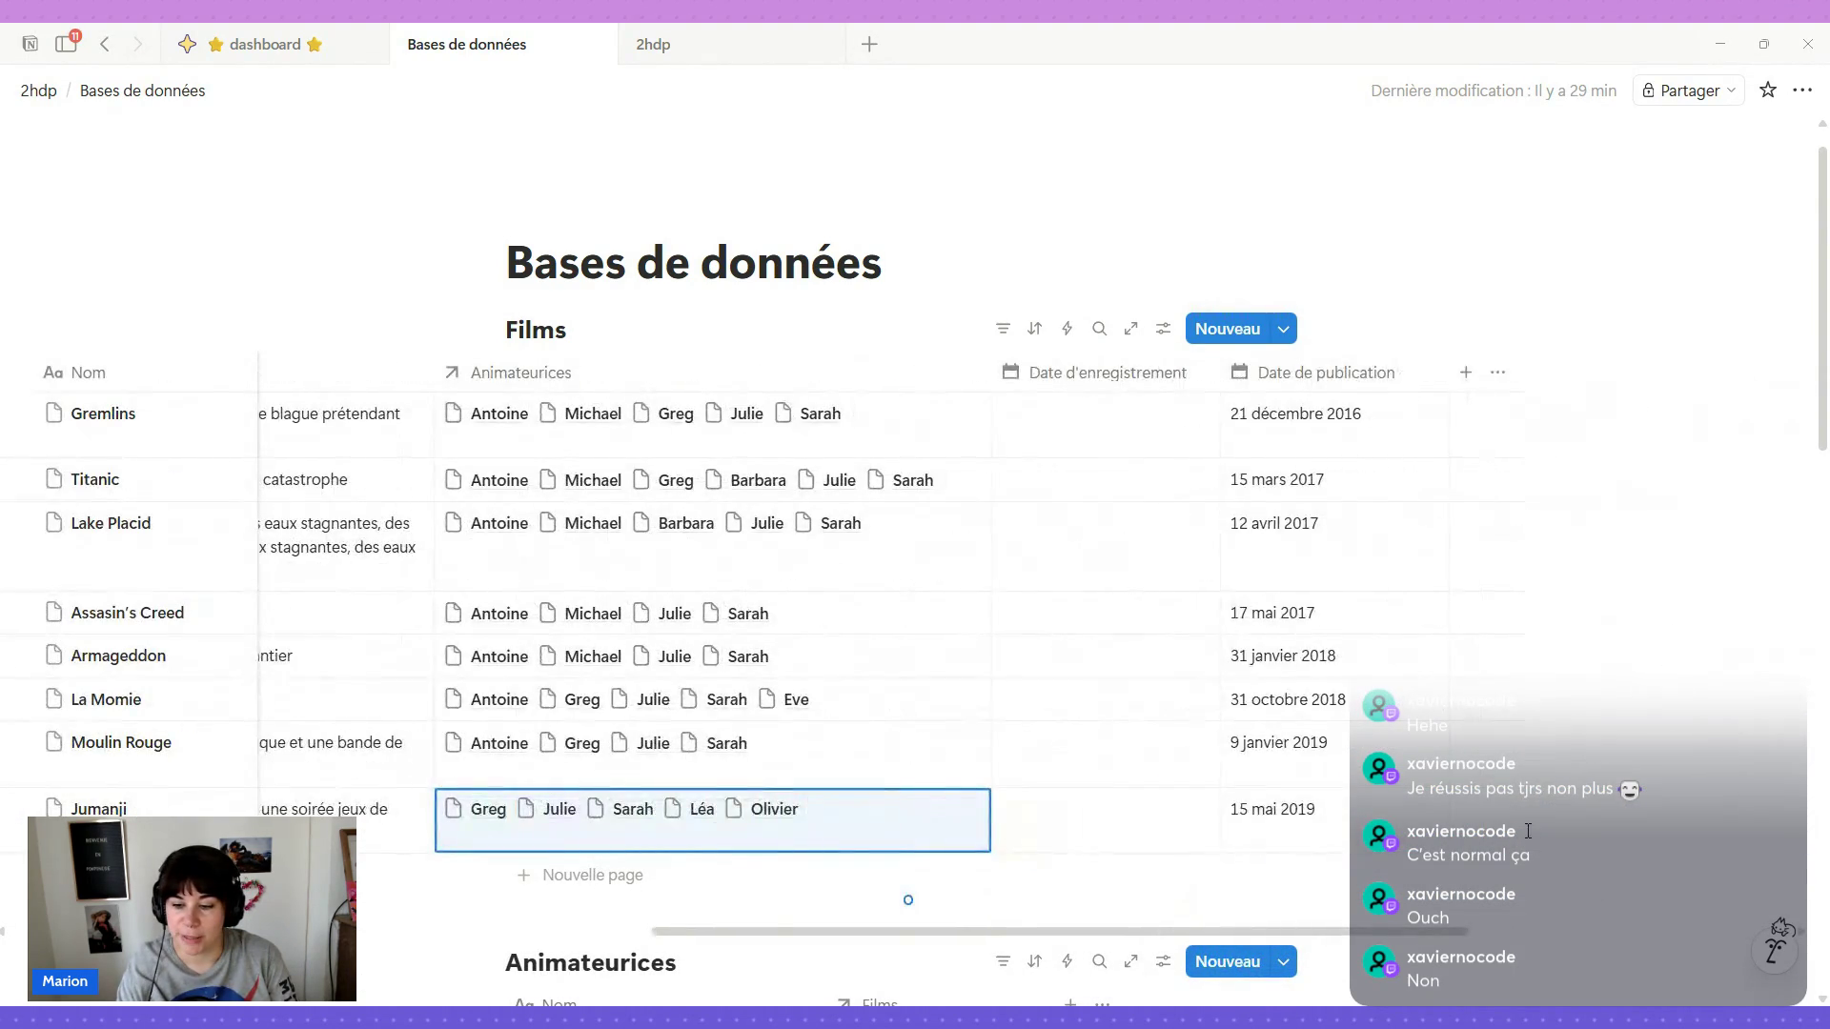
scroll(1527, 831, "left", 3)
scroll(1381, 759, "left", 5)
scroll(1305, 736, "left", 3)
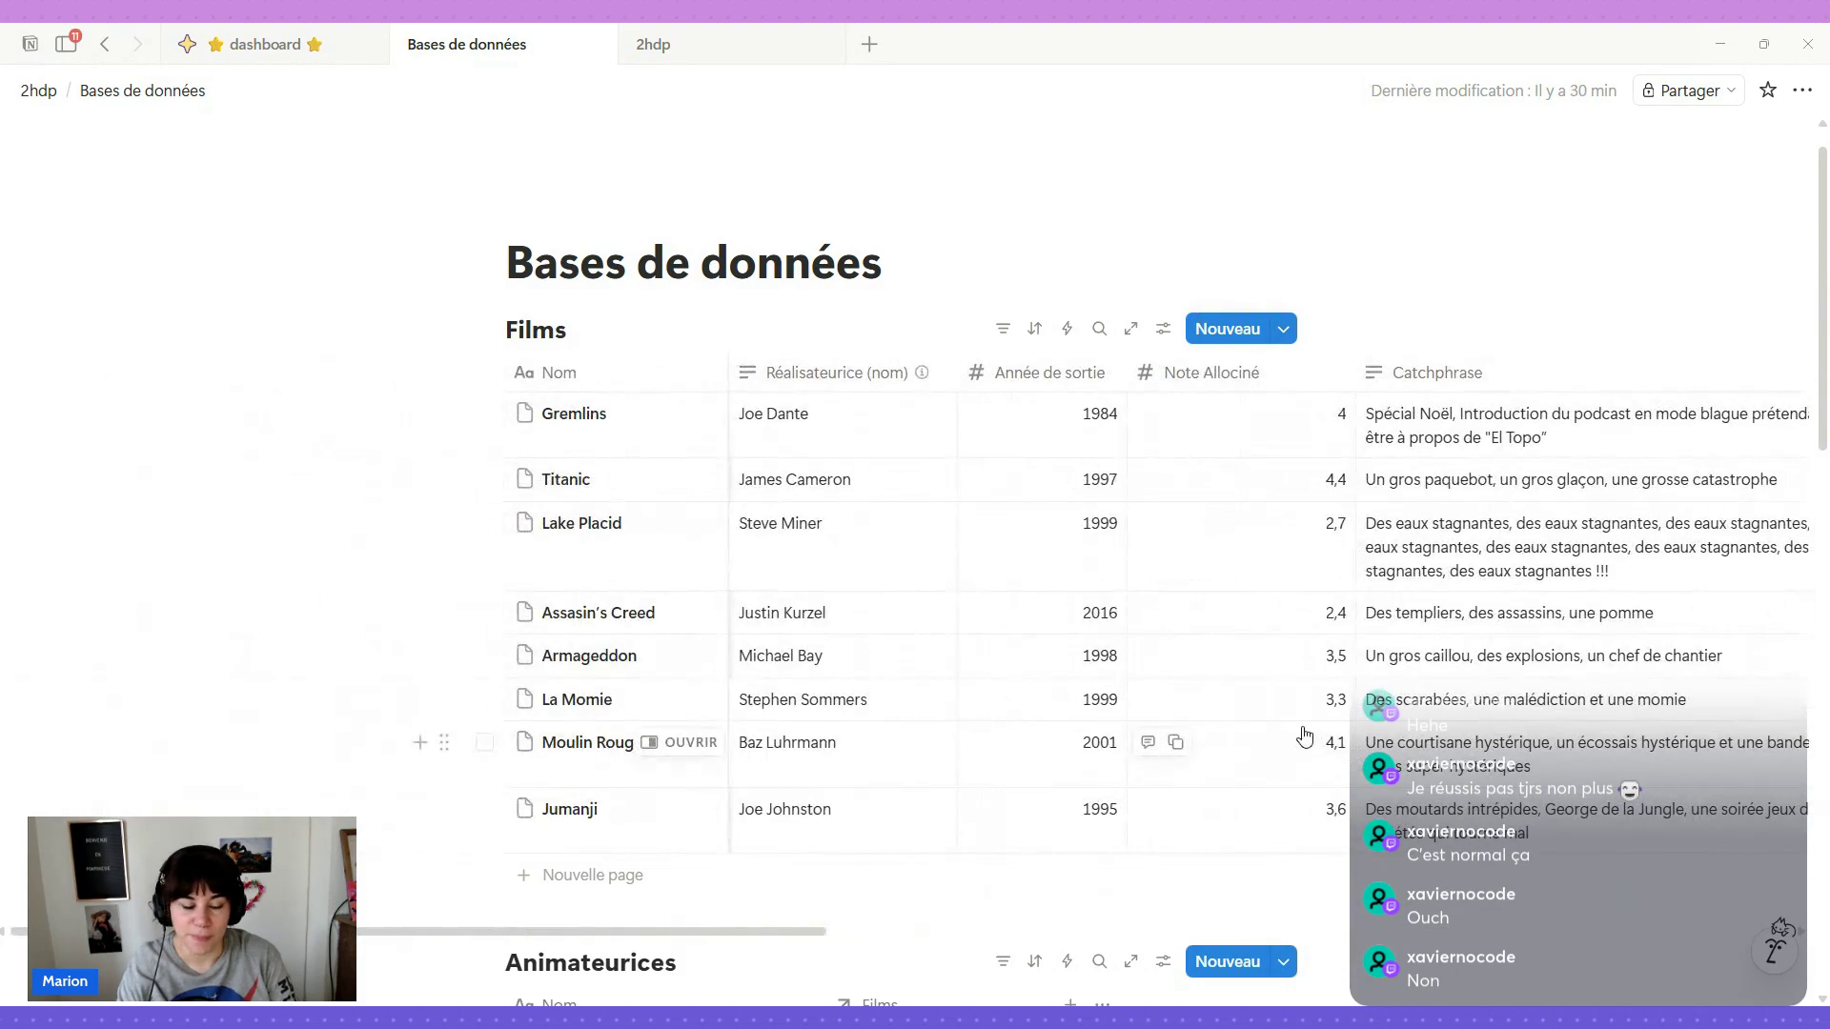
scroll(858, 477, "down", 2)
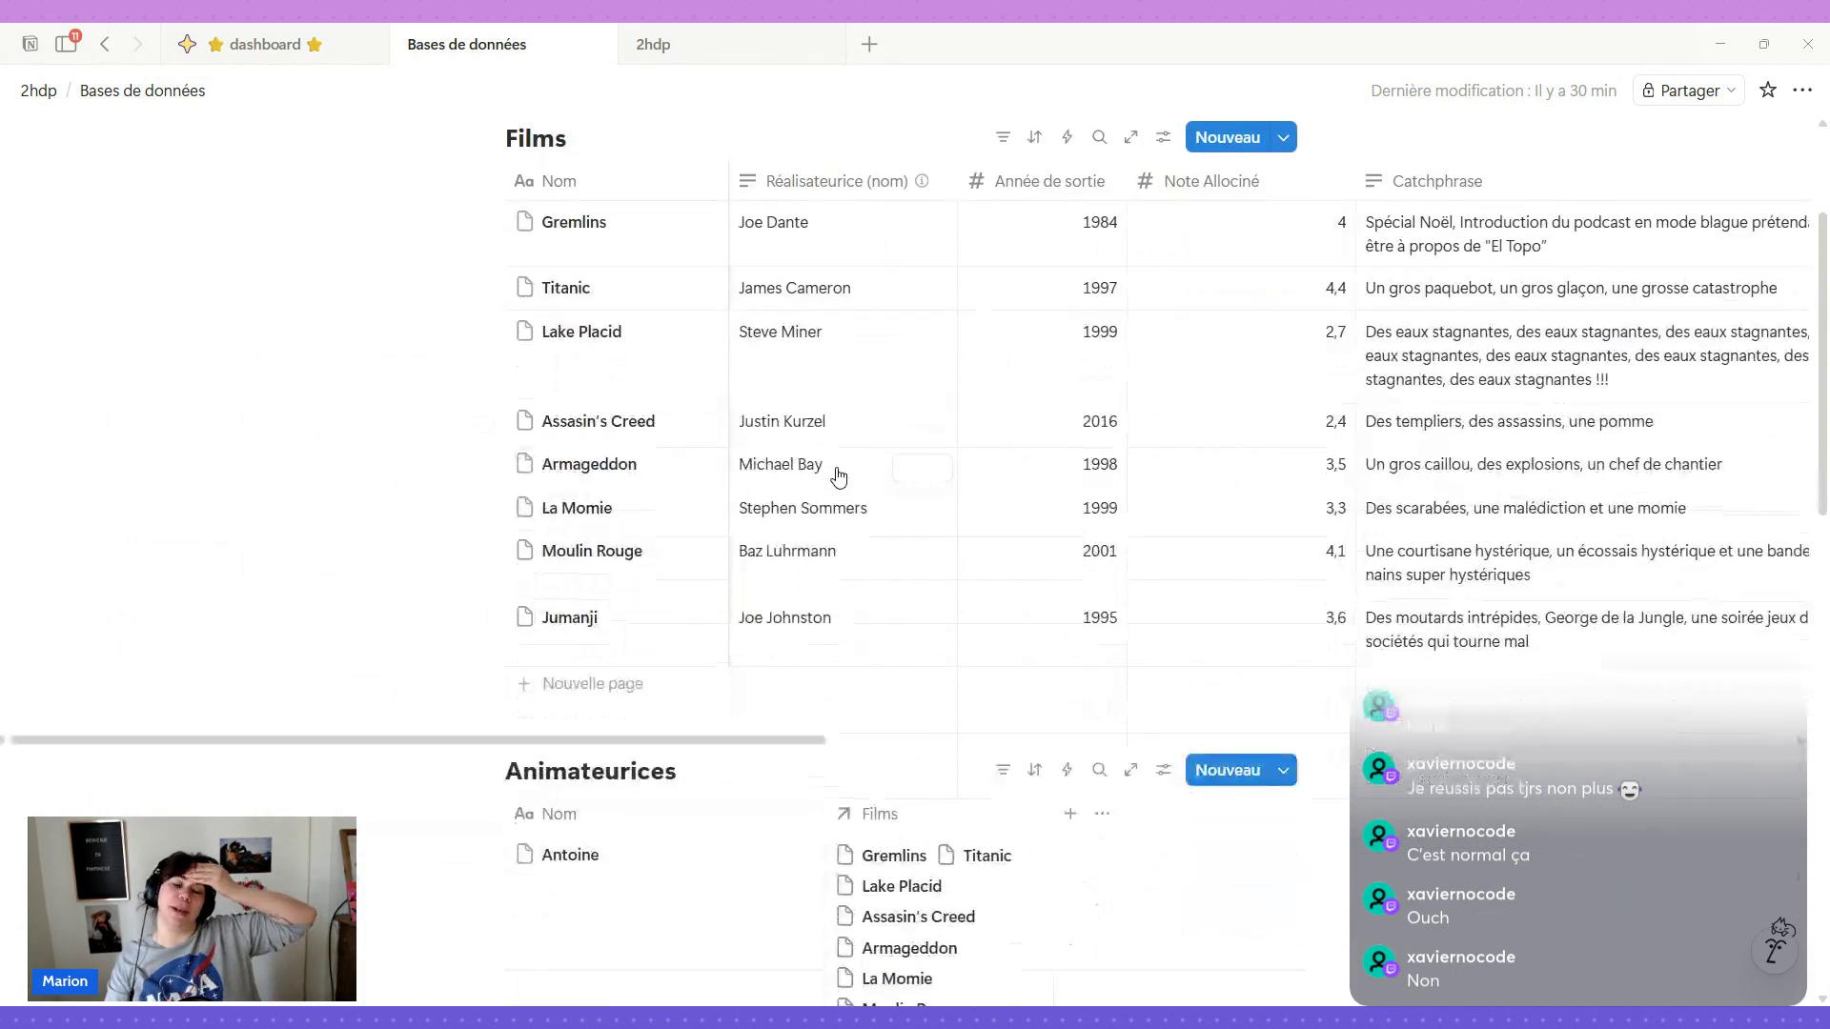
scroll(838, 476, "down", 4)
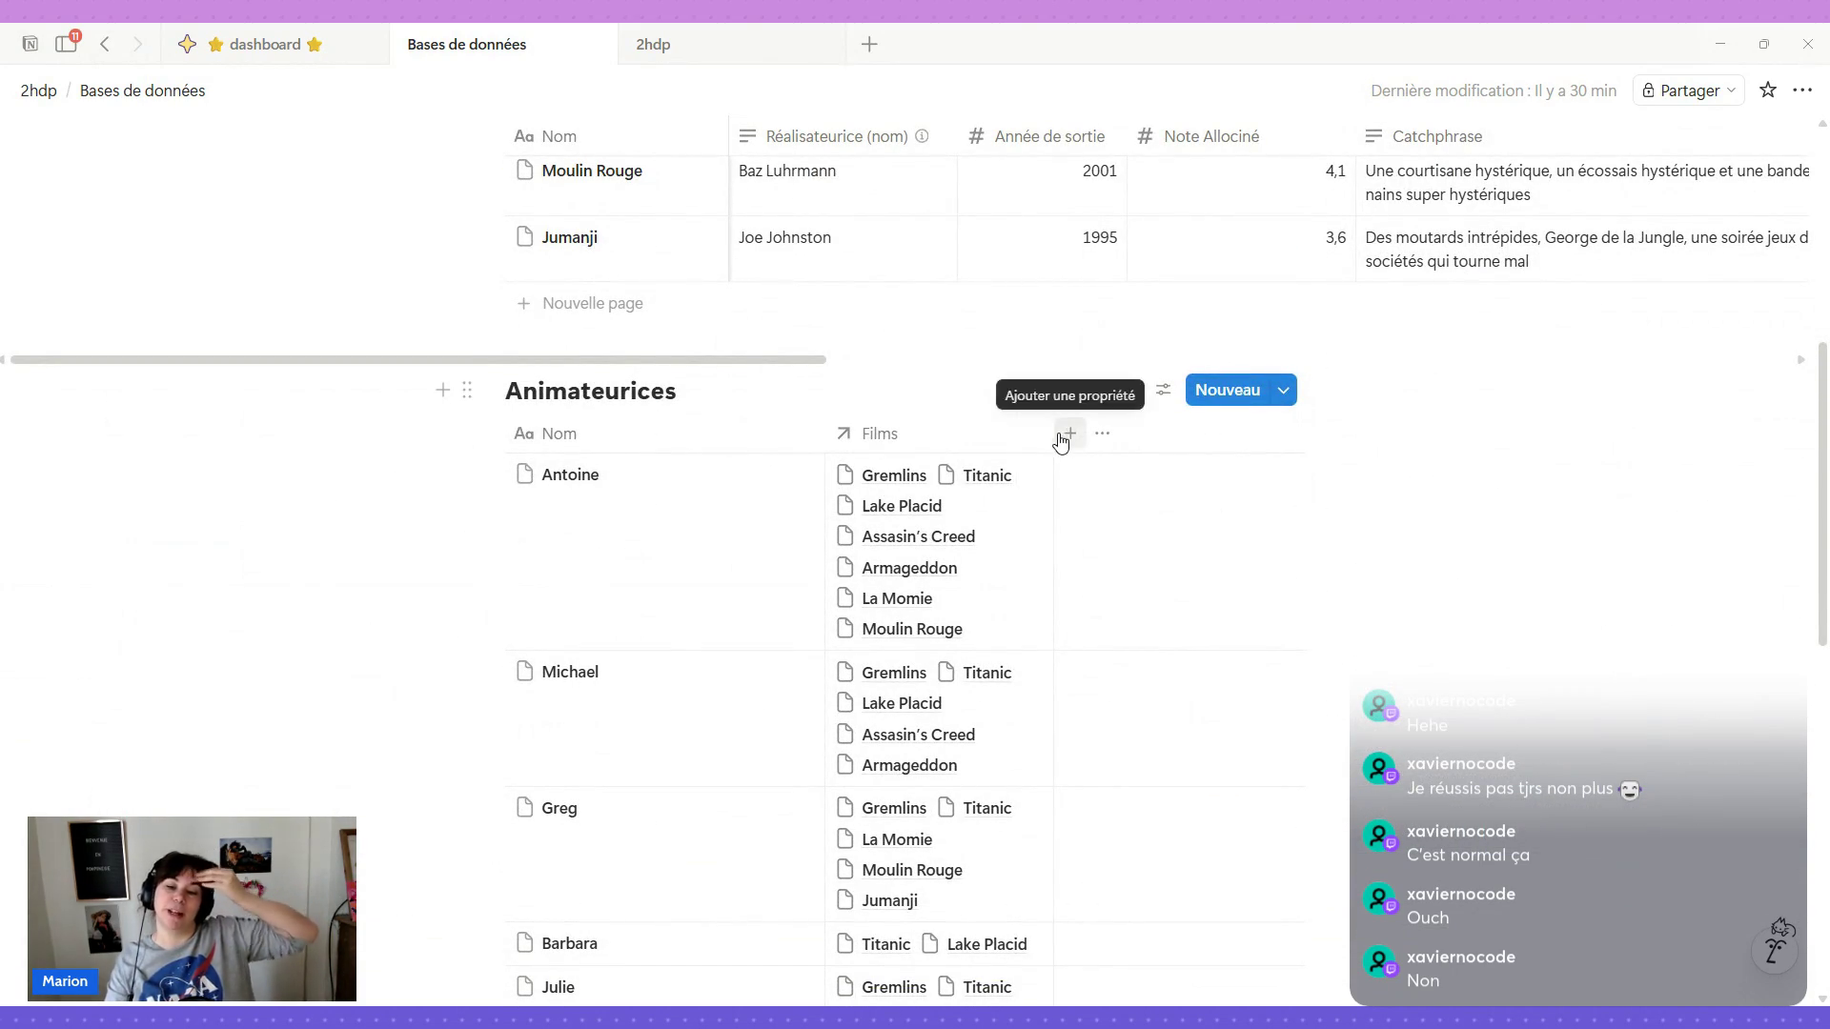
Widen the Animateurices table's Films column, then switch to the 2hdp page.
left_click_drag(1054, 433, 1712, 442)
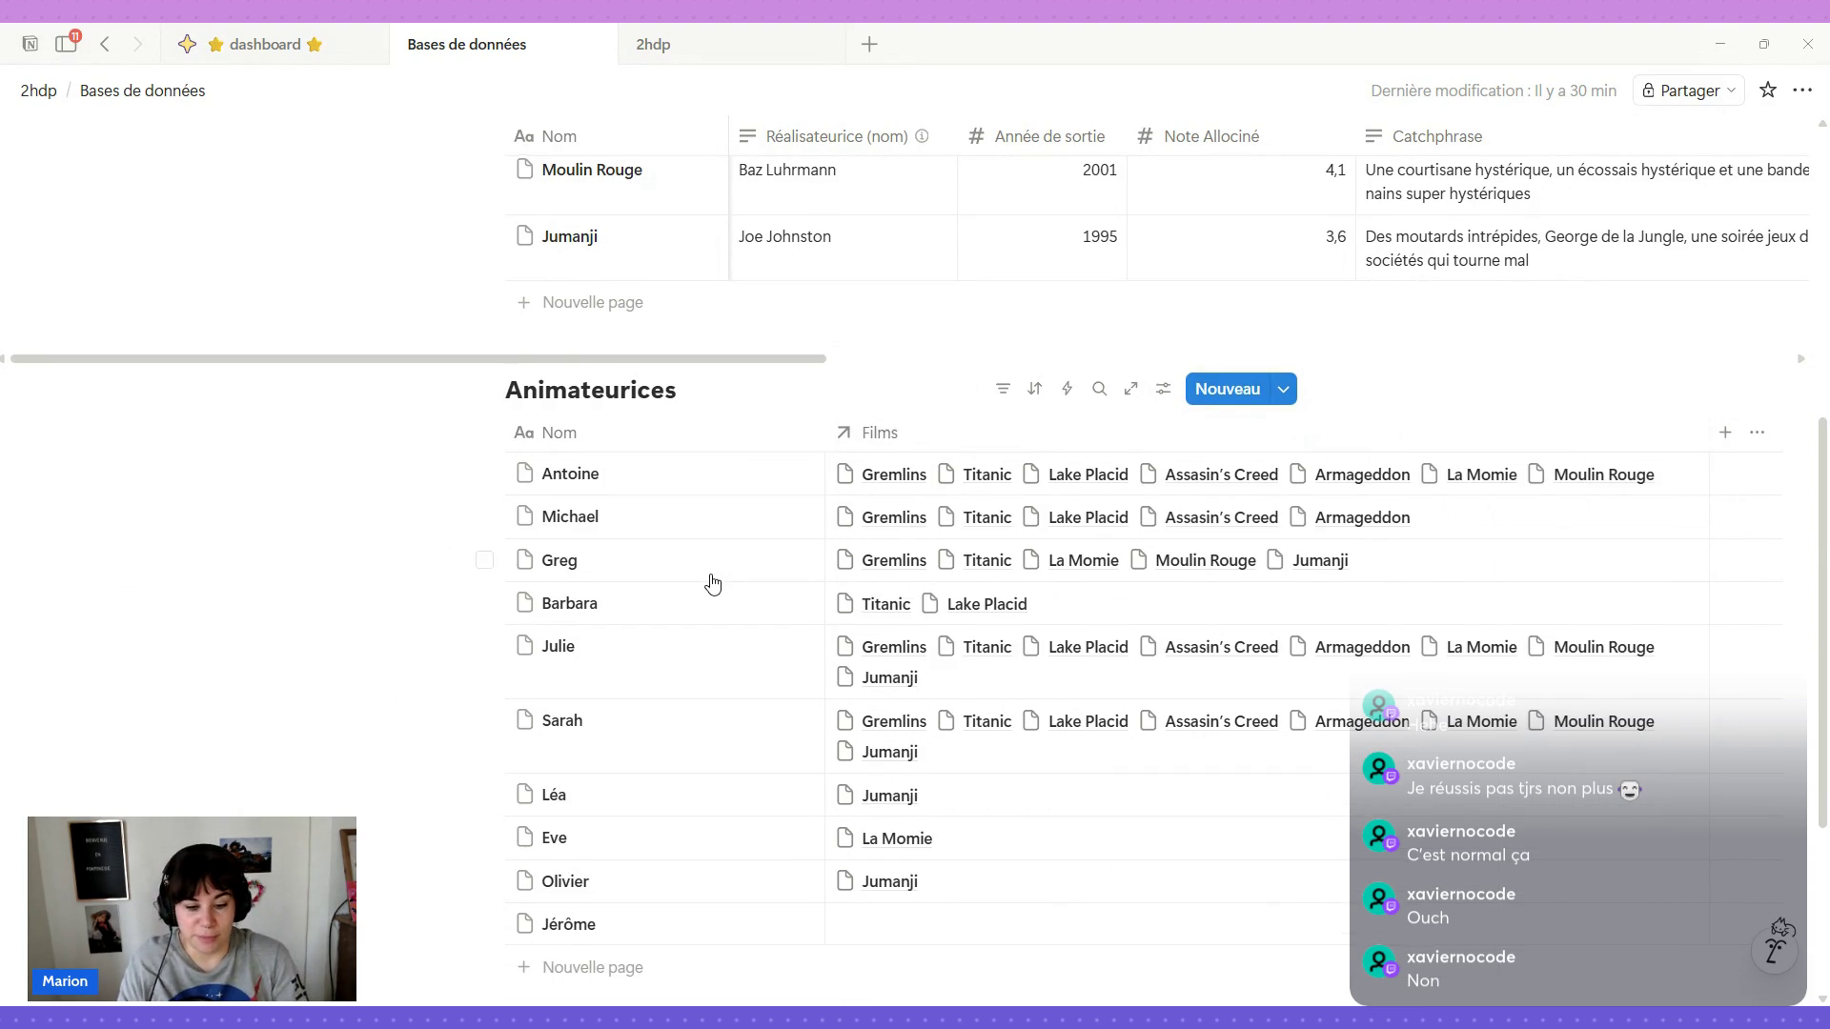
scroll(712, 582, "down", 2)
scroll(557, 654, "up", 1)
scroll(559, 655, "up", 3)
scroll(559, 655, "up", 2)
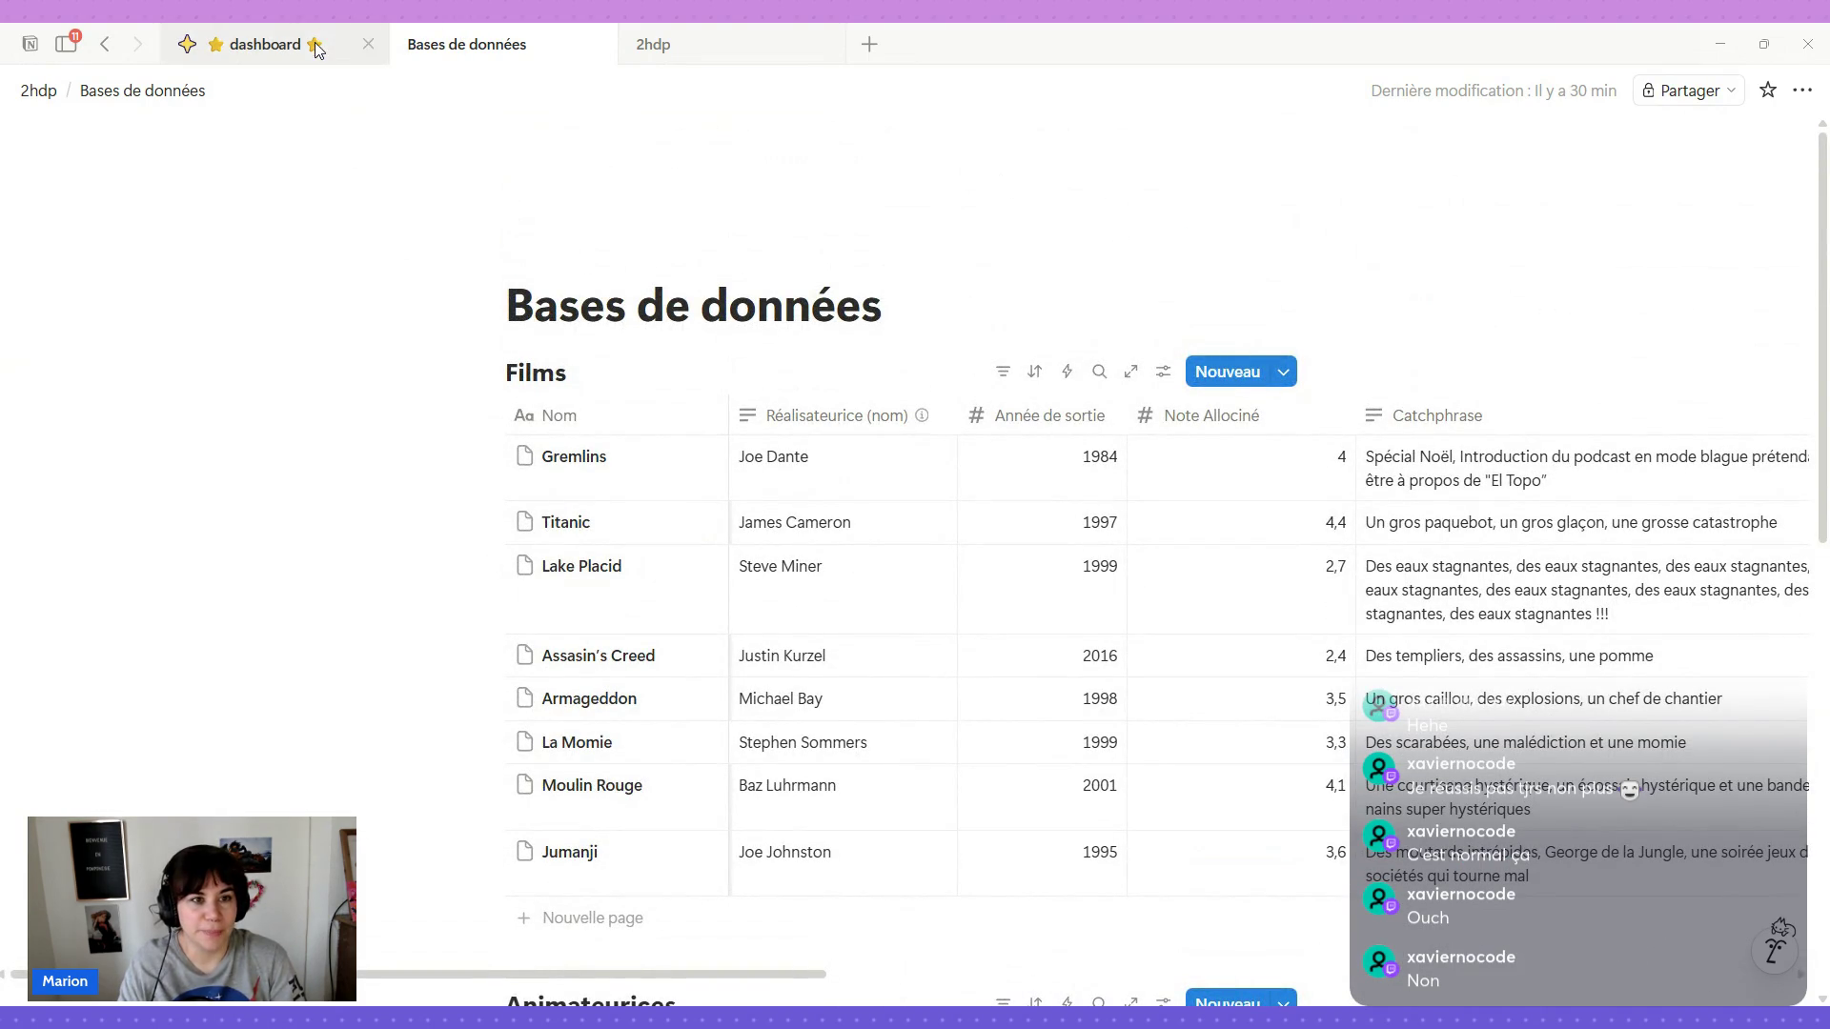
left_click(716, 45)
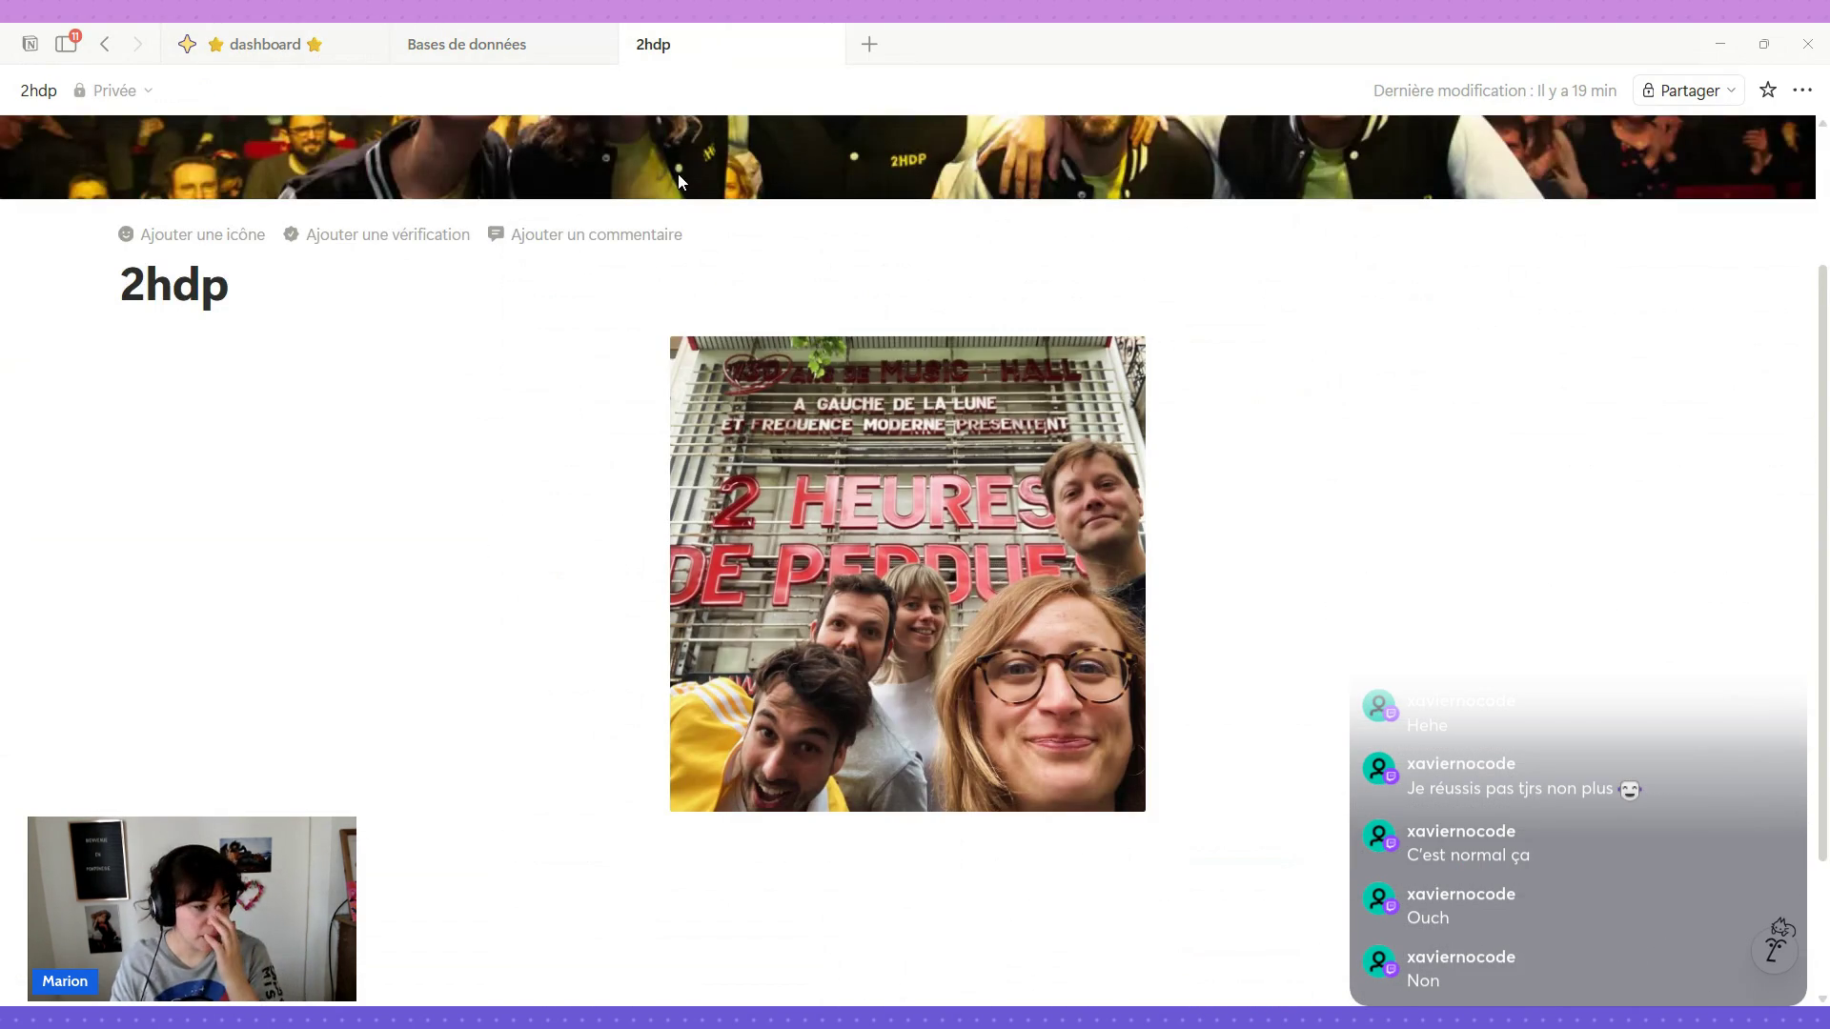
mouse_move(906, 572)
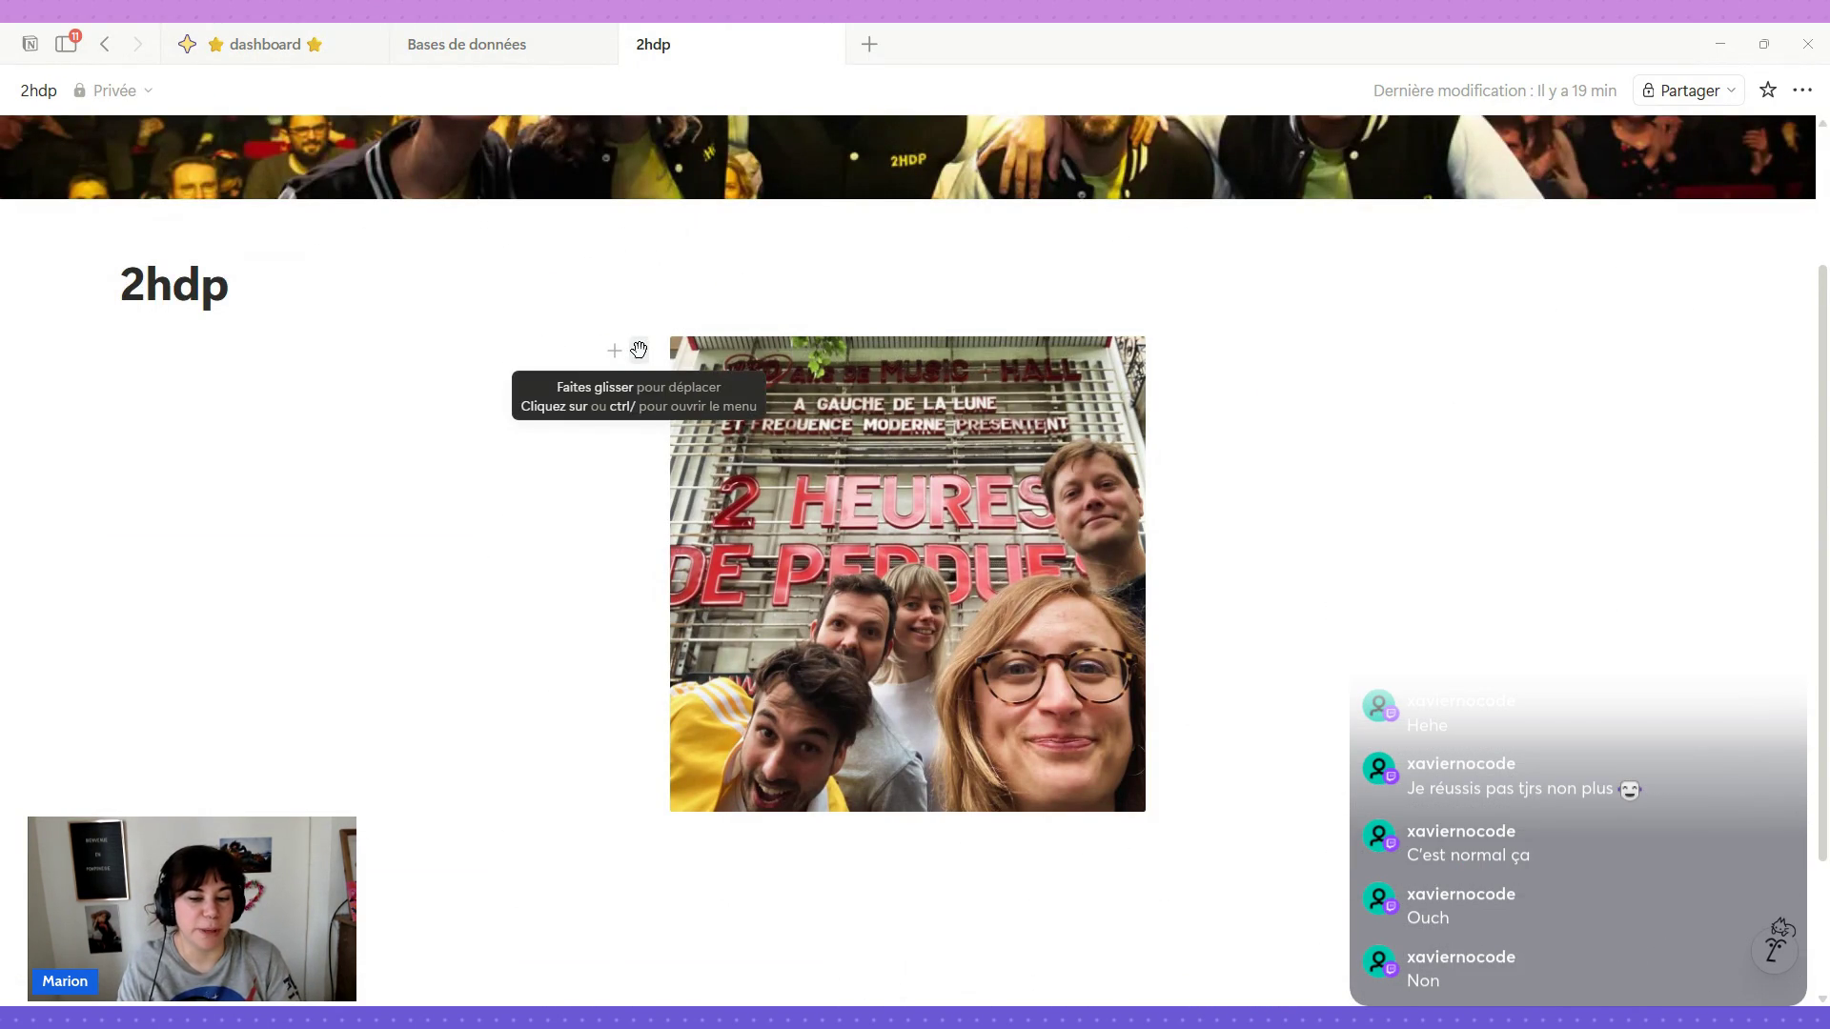
Try a /vue gal command under the photo, discard it, and return to Bases de données.
left_click(1038, 647)
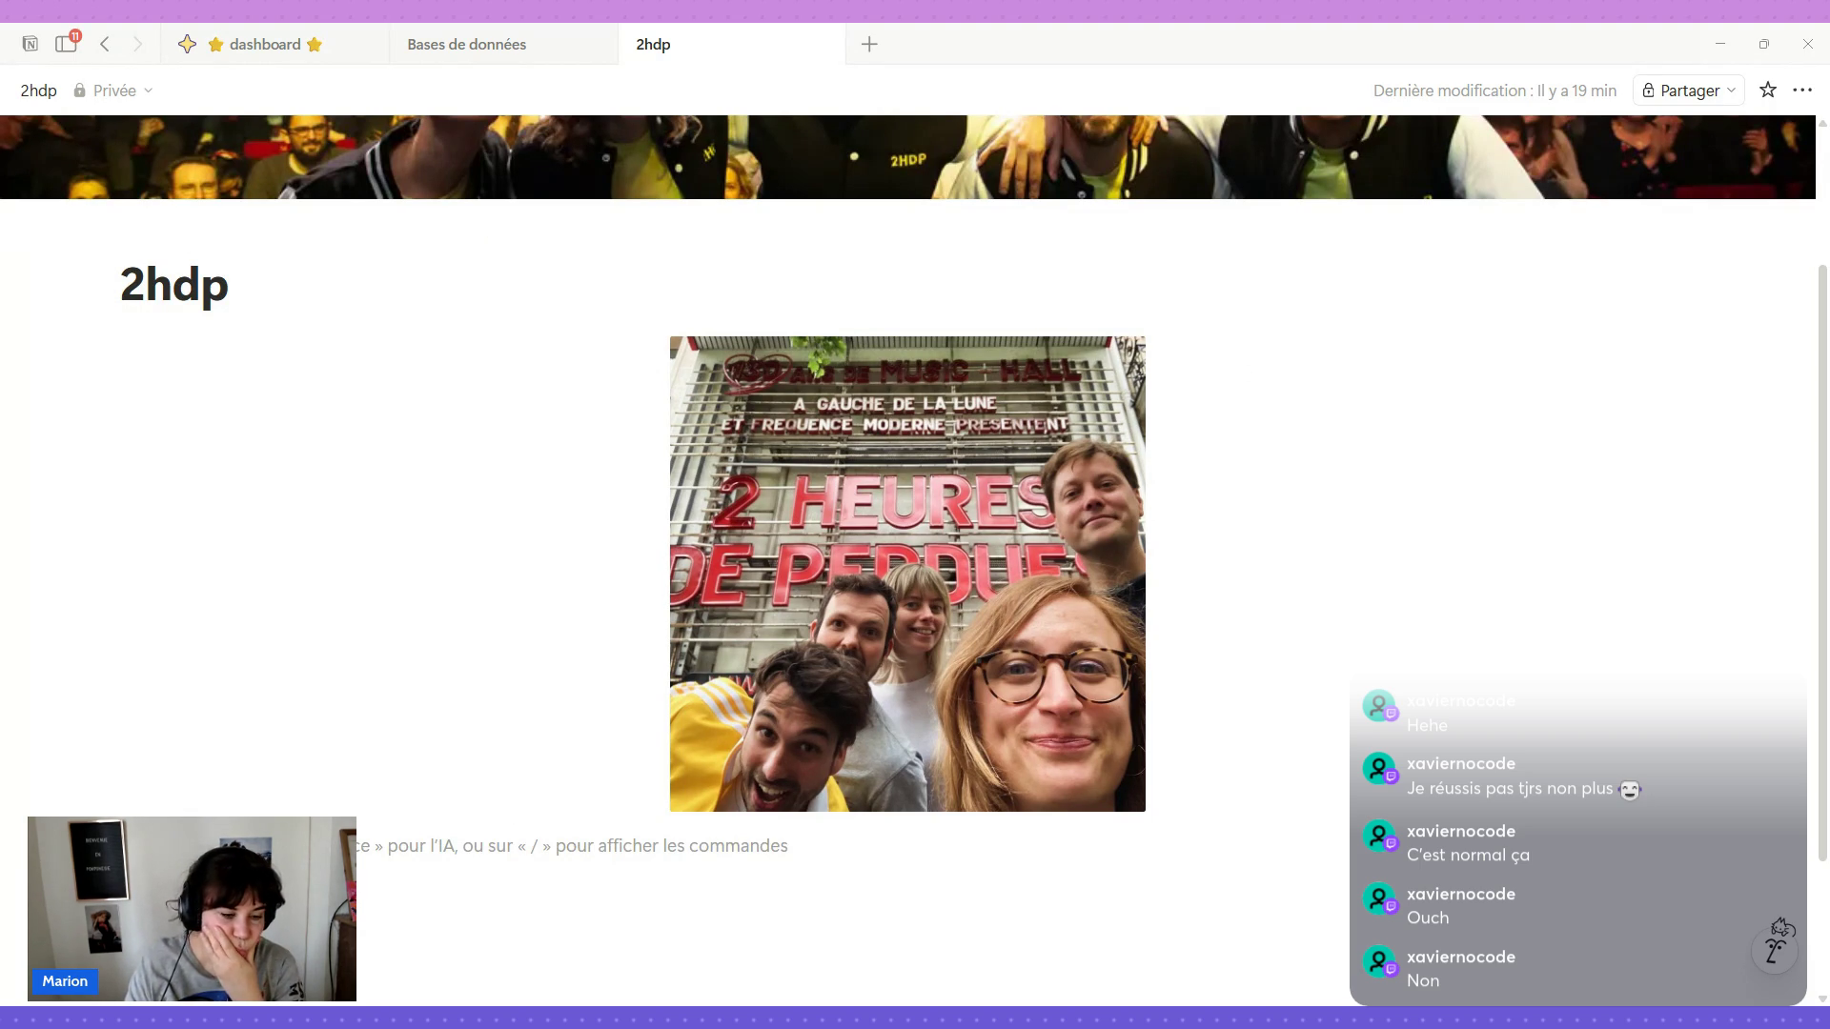
type("/v")
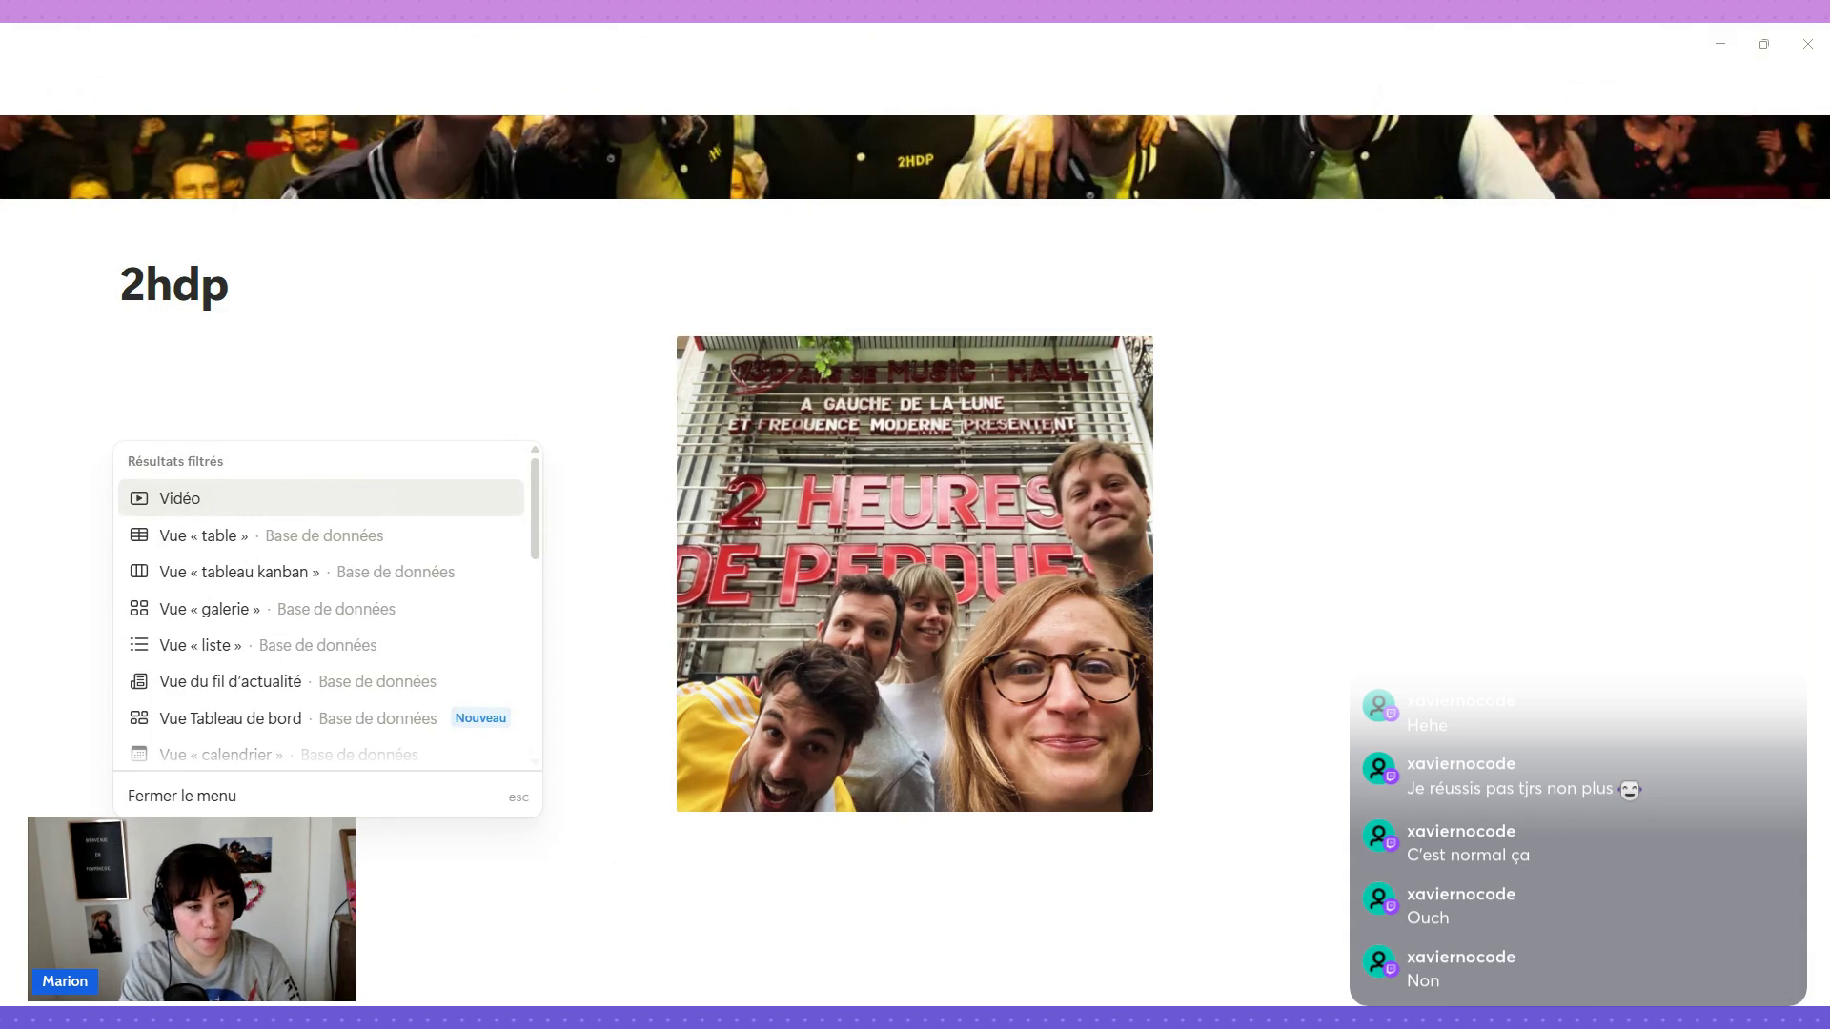
type("ue gal")
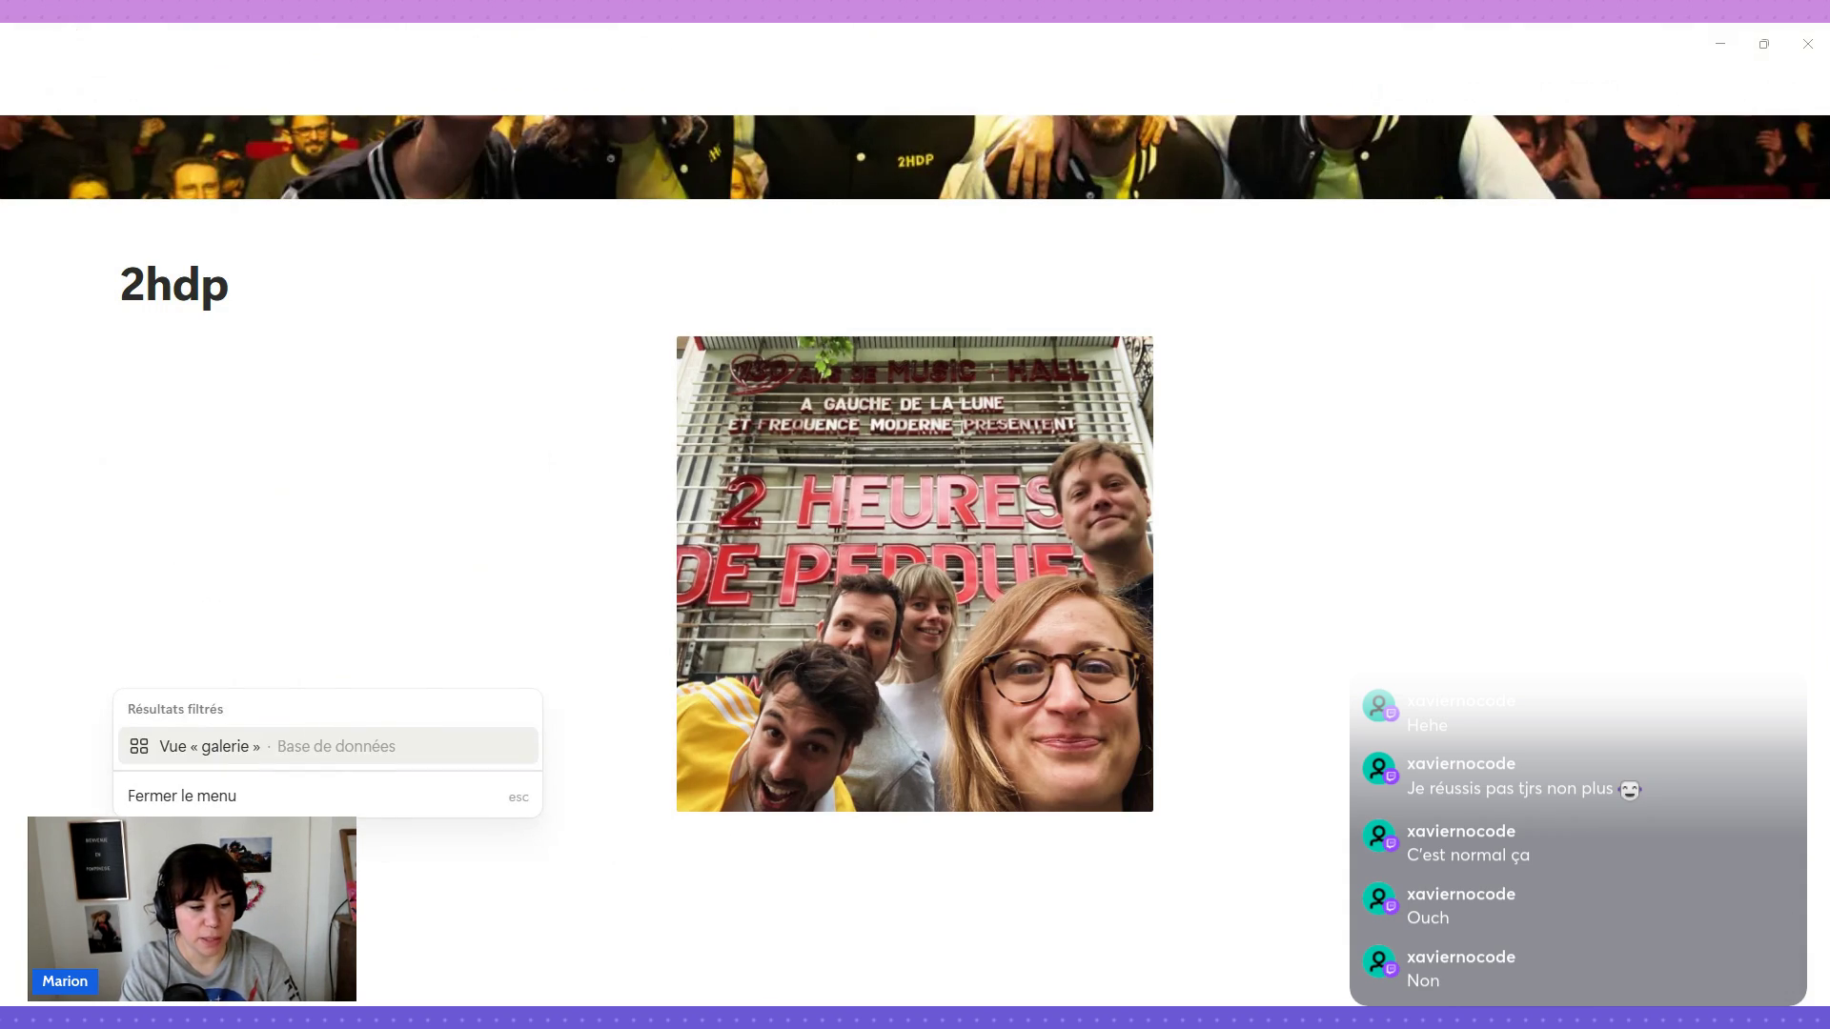
key("Escape")
key("ctrl+a")
key("BackSpace")
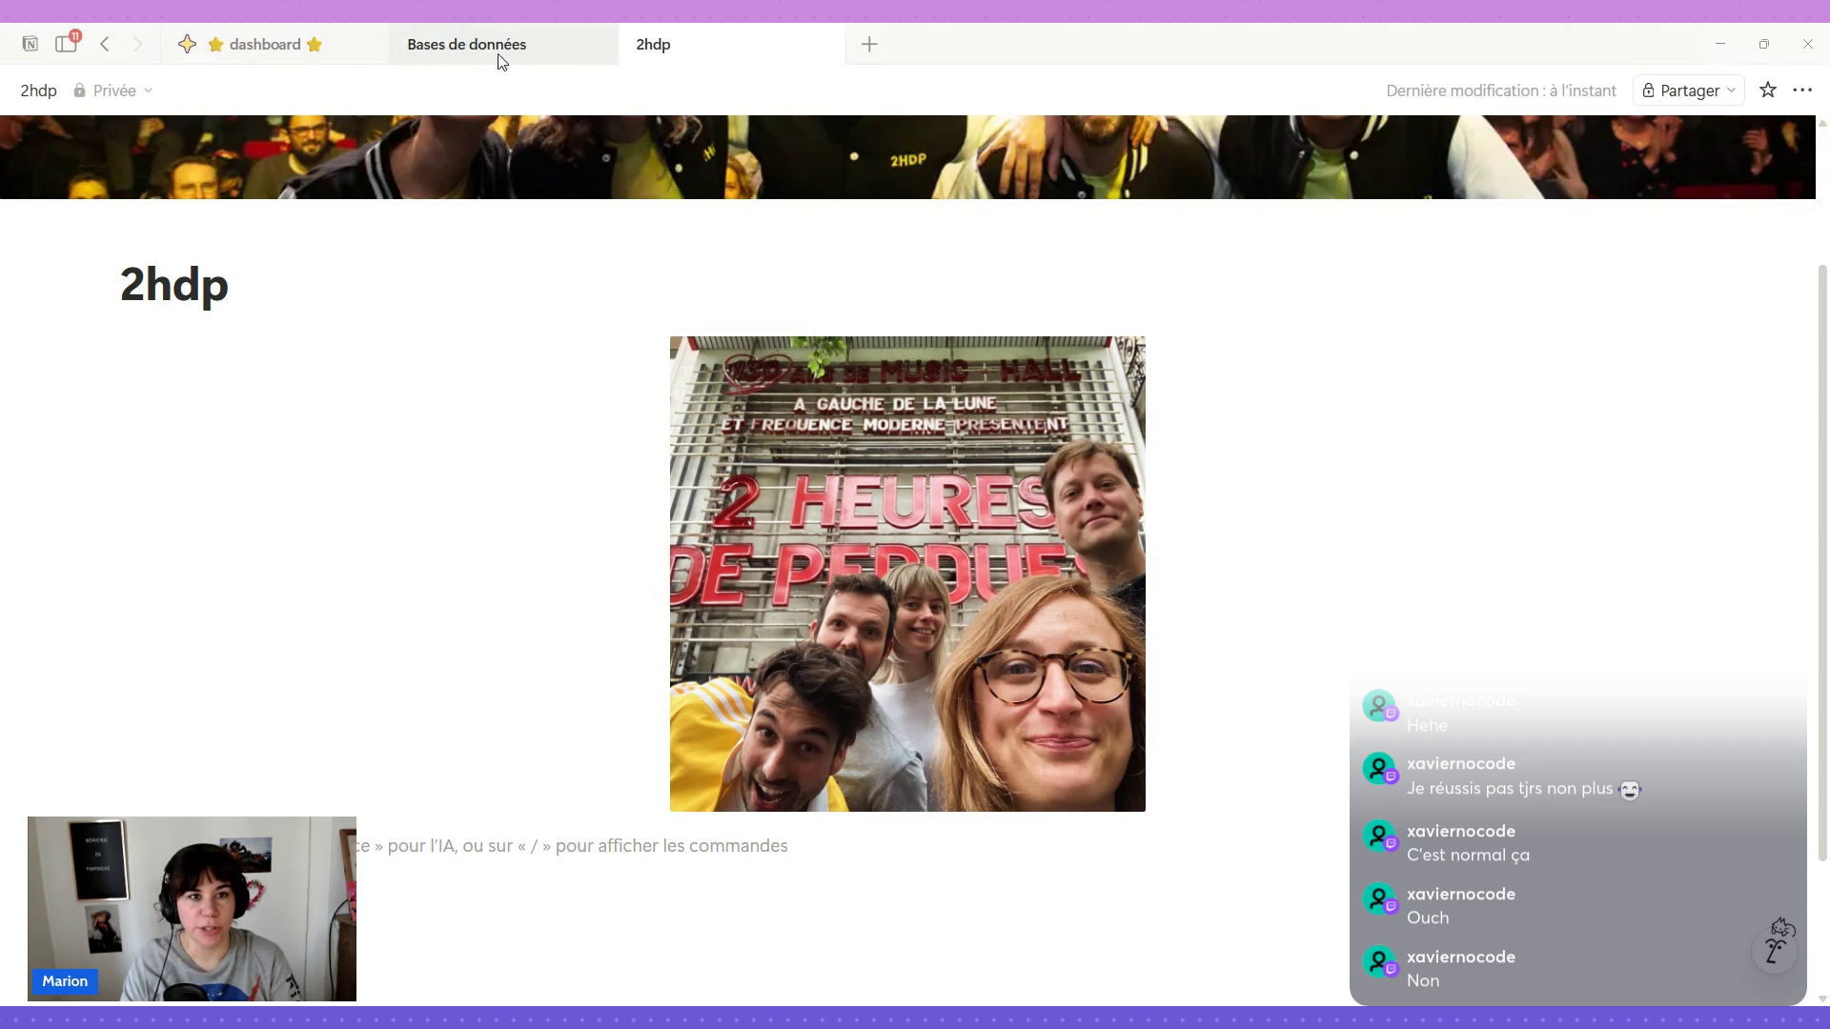
left_click(494, 44)
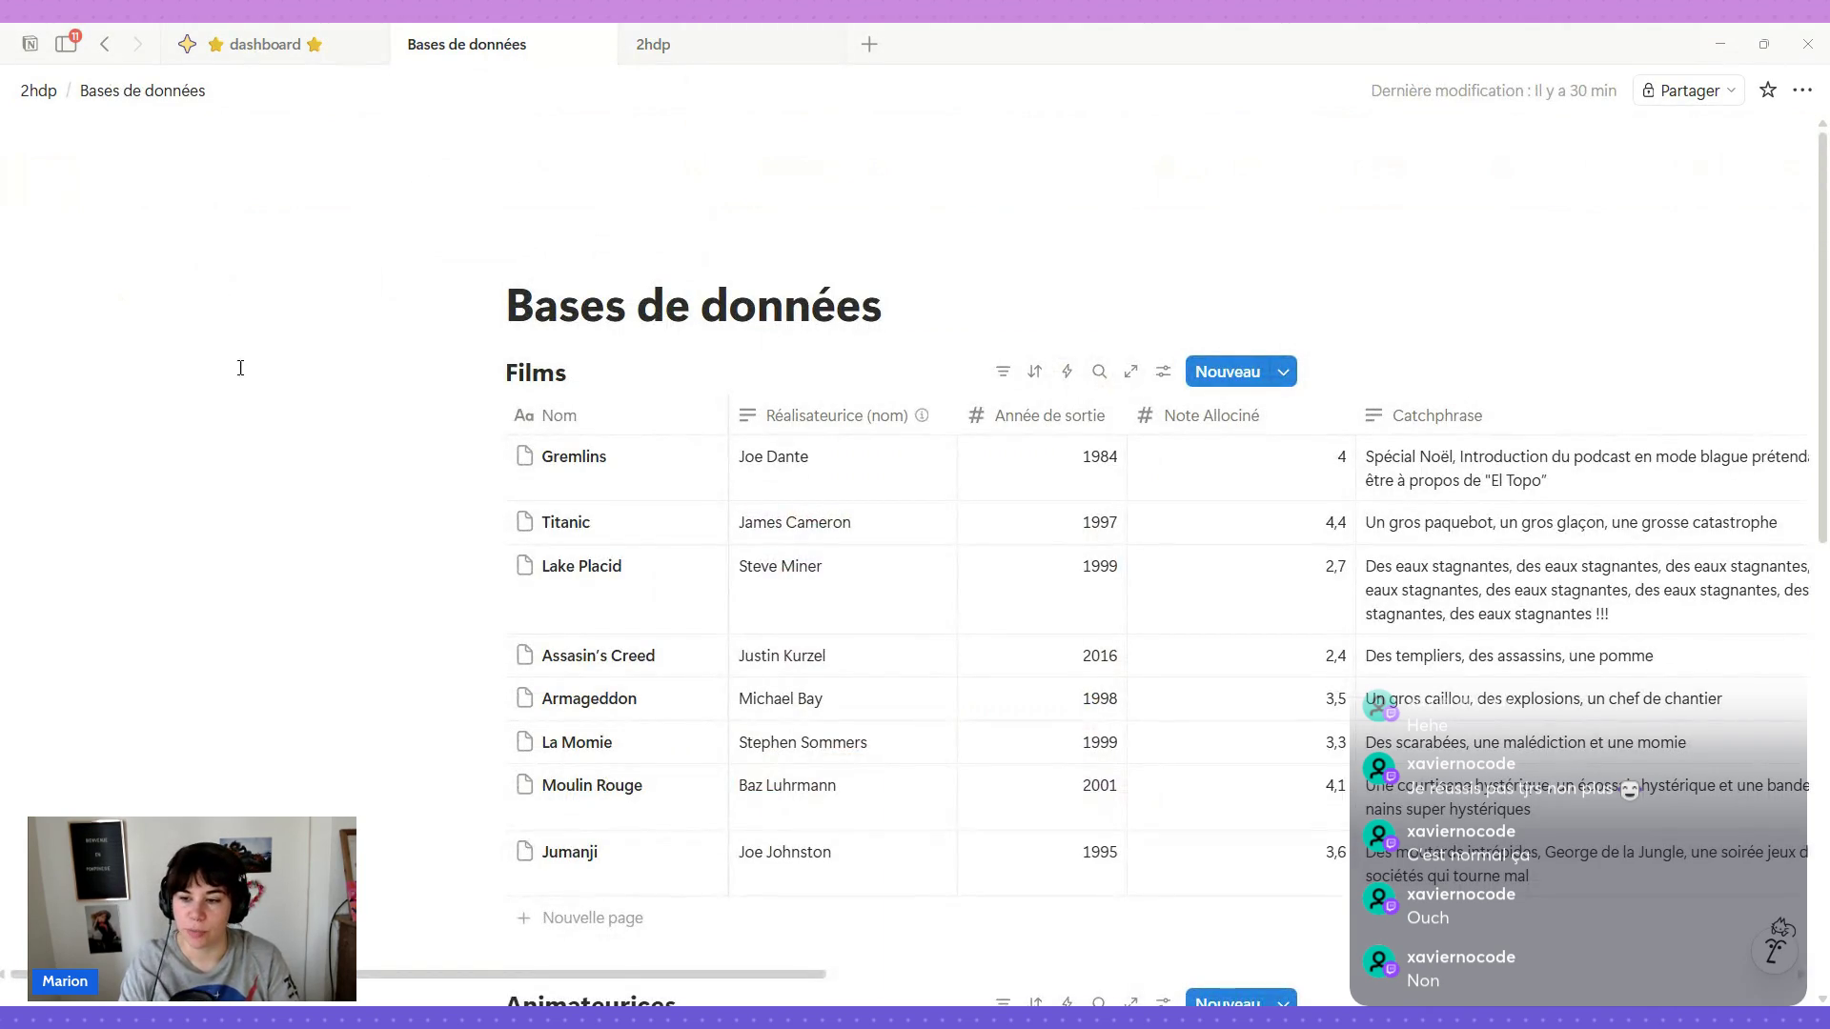
scroll(1309, 624, "right", 5)
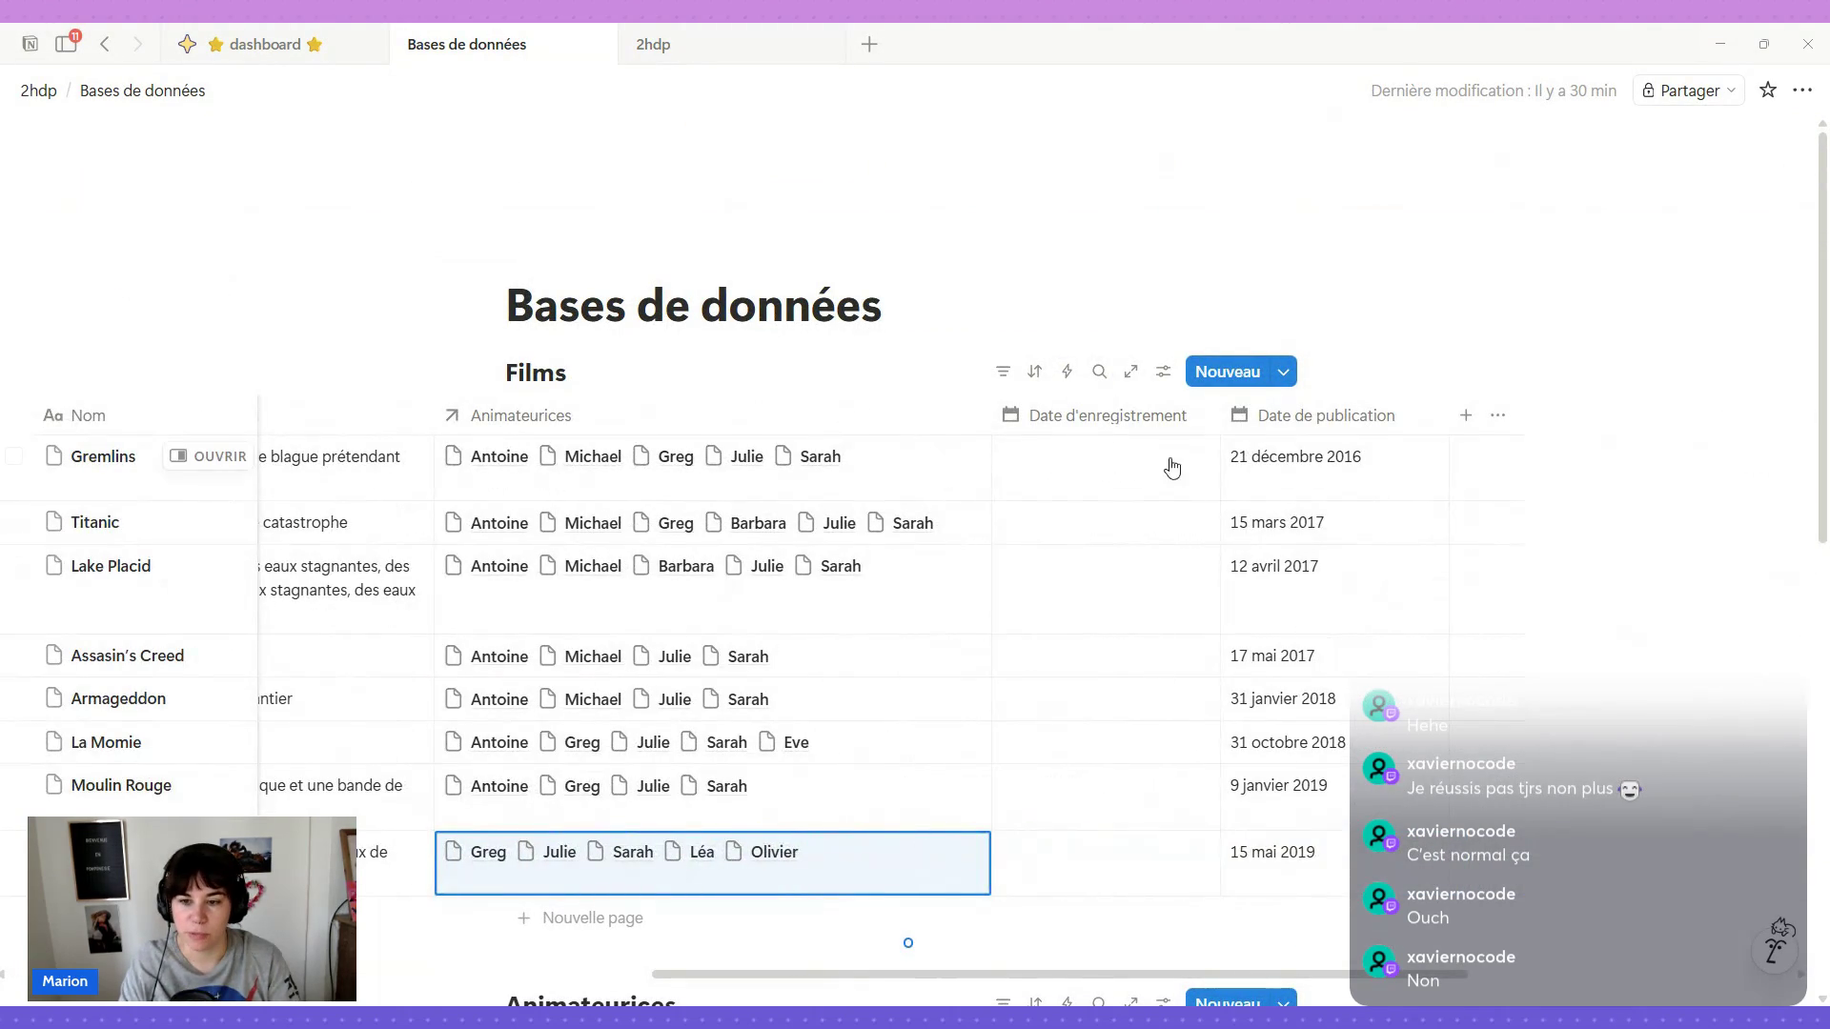
Insert an Extraits relation property linked to Animateurices before Date d'enregistrement.
left_click(1122, 426)
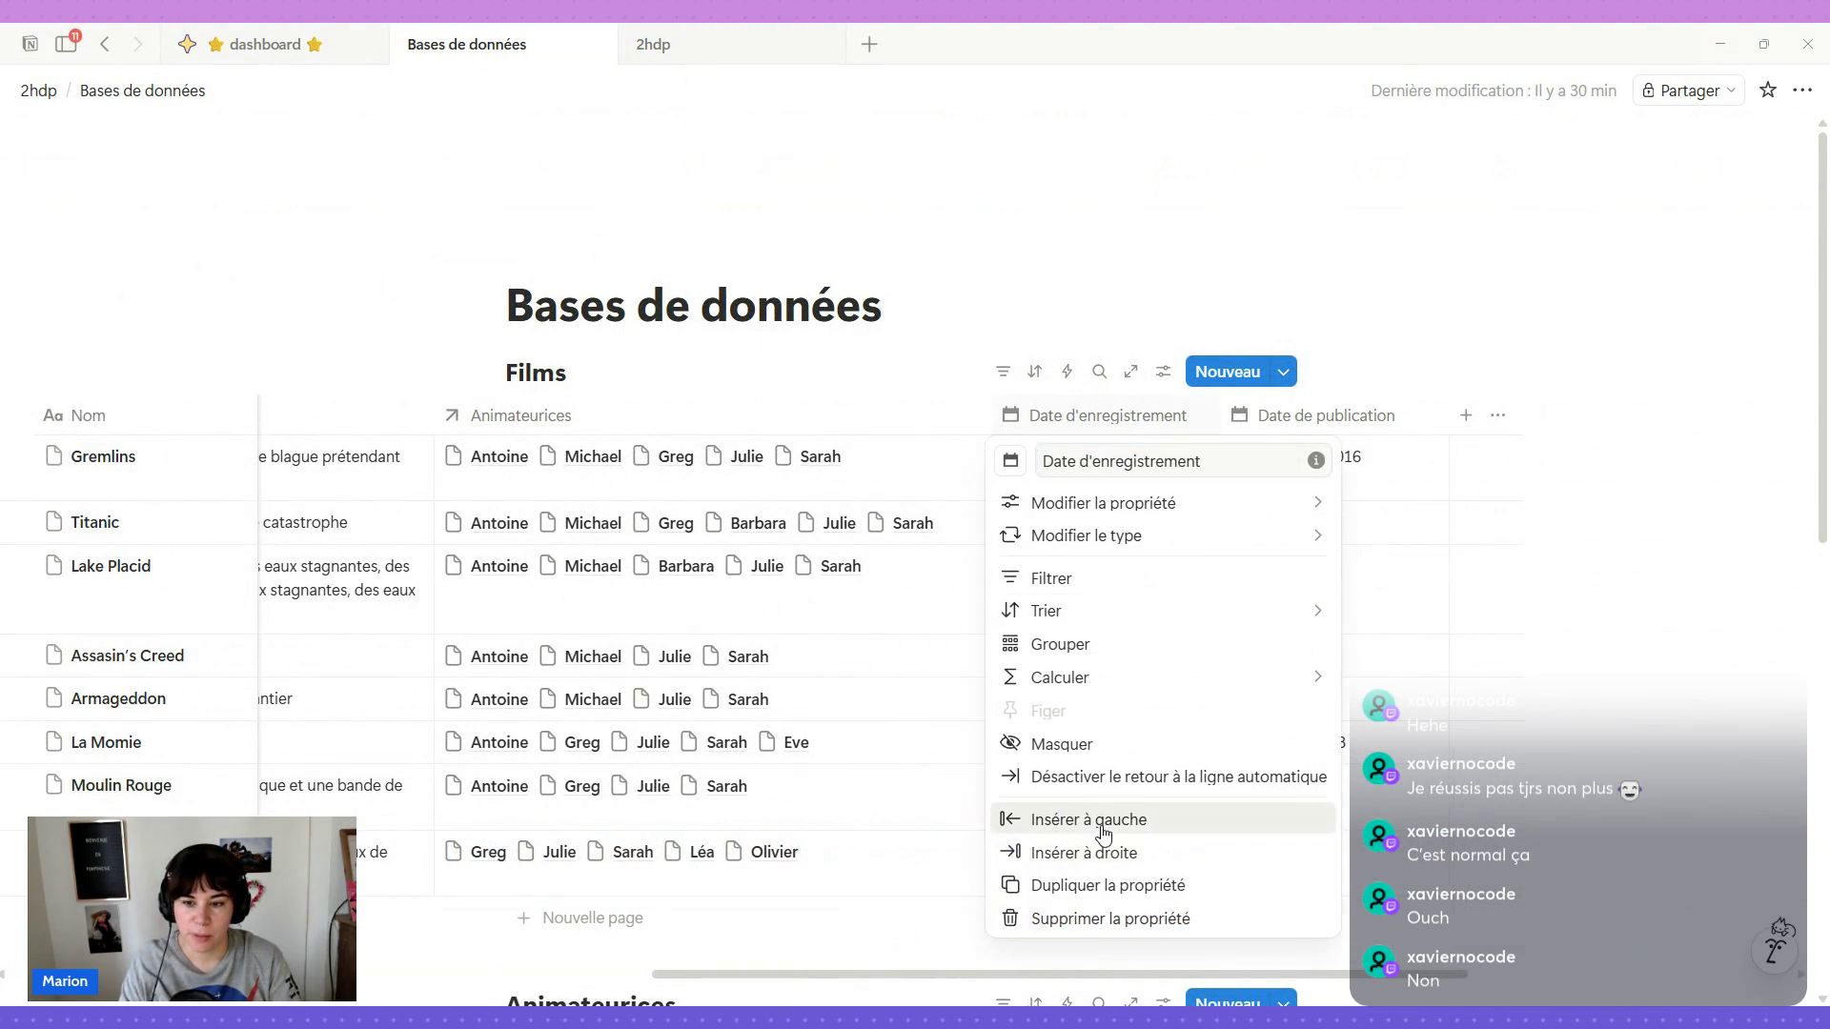
left_click(1102, 820)
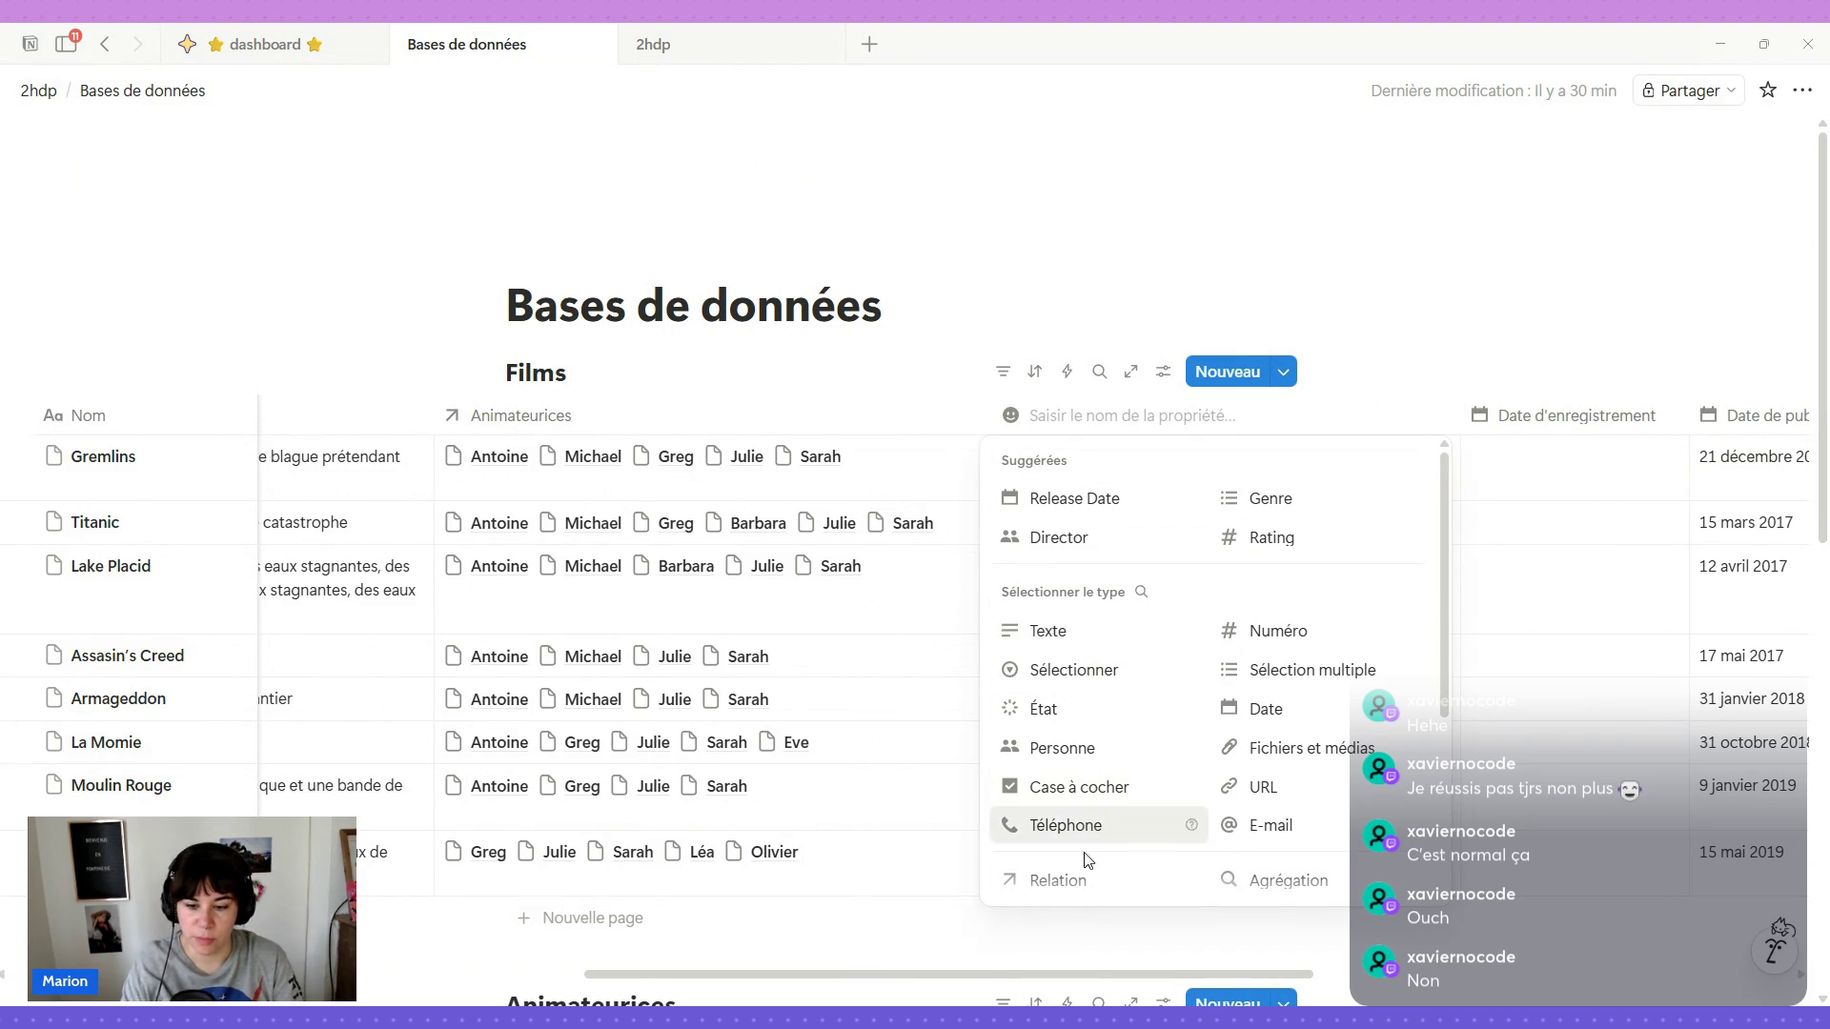
left_click(1073, 884)
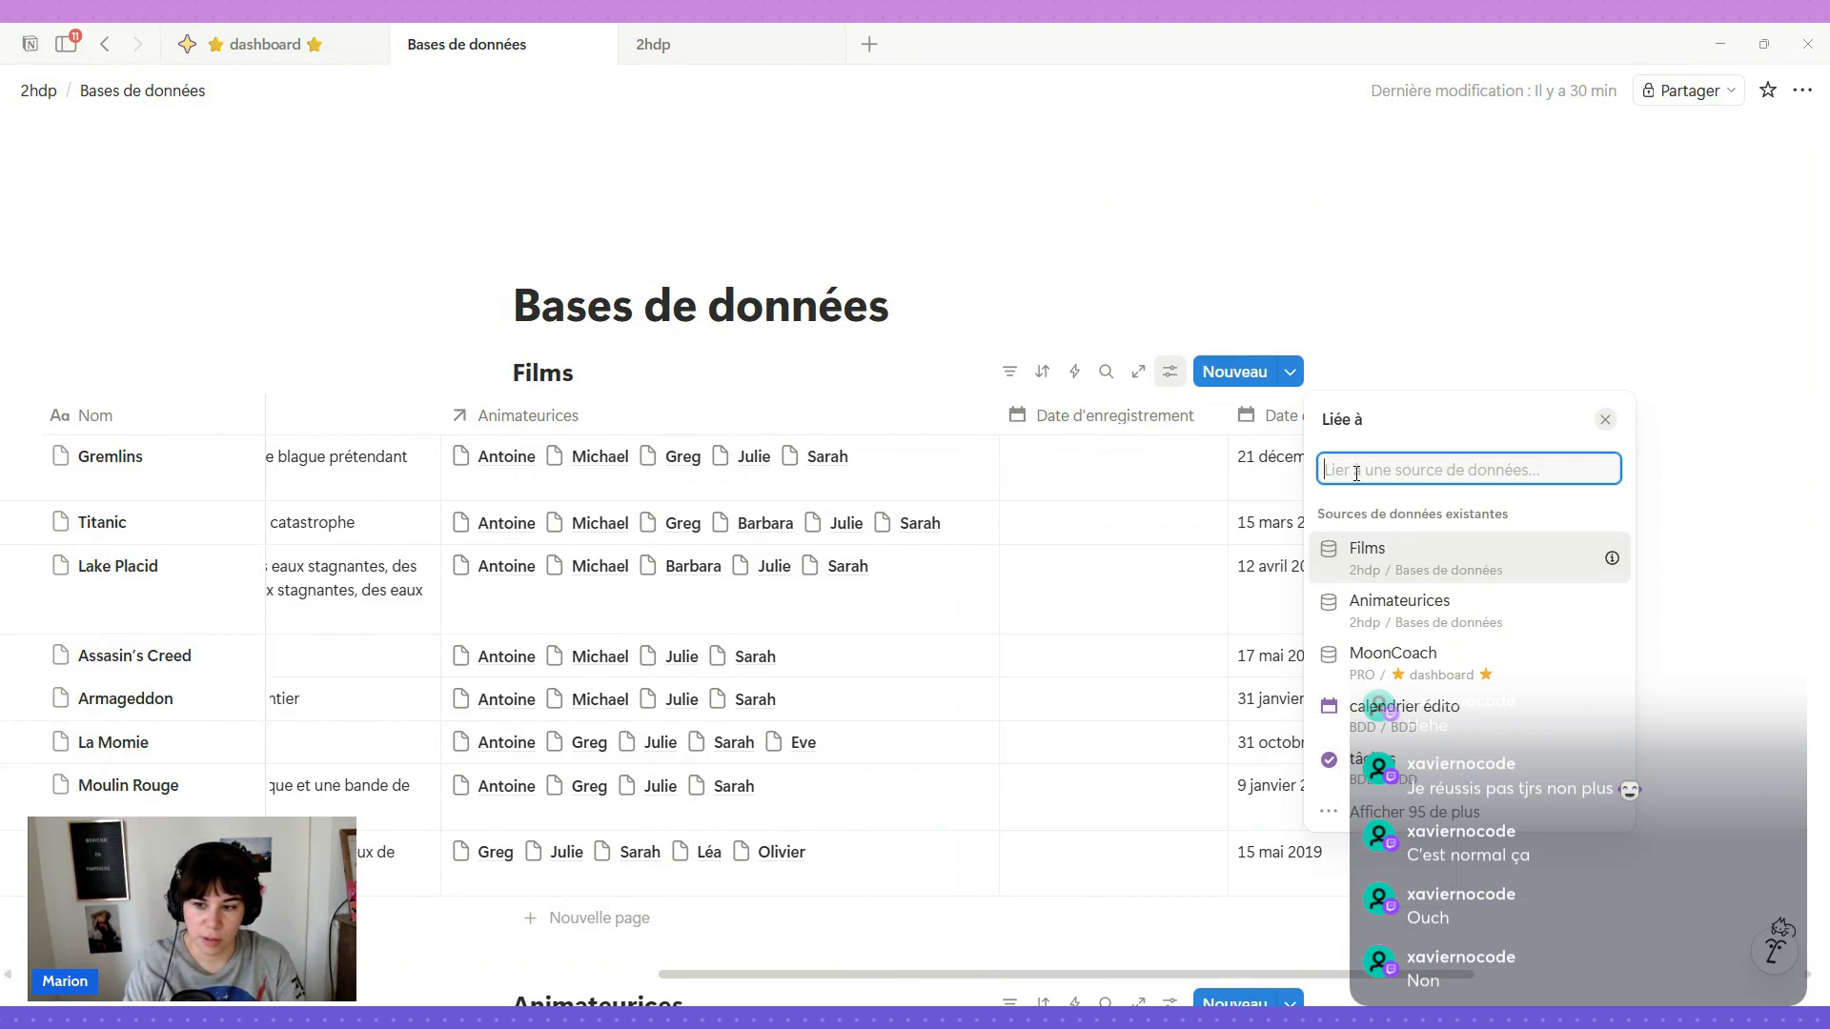
left_click(1380, 610)
double_click(1430, 469)
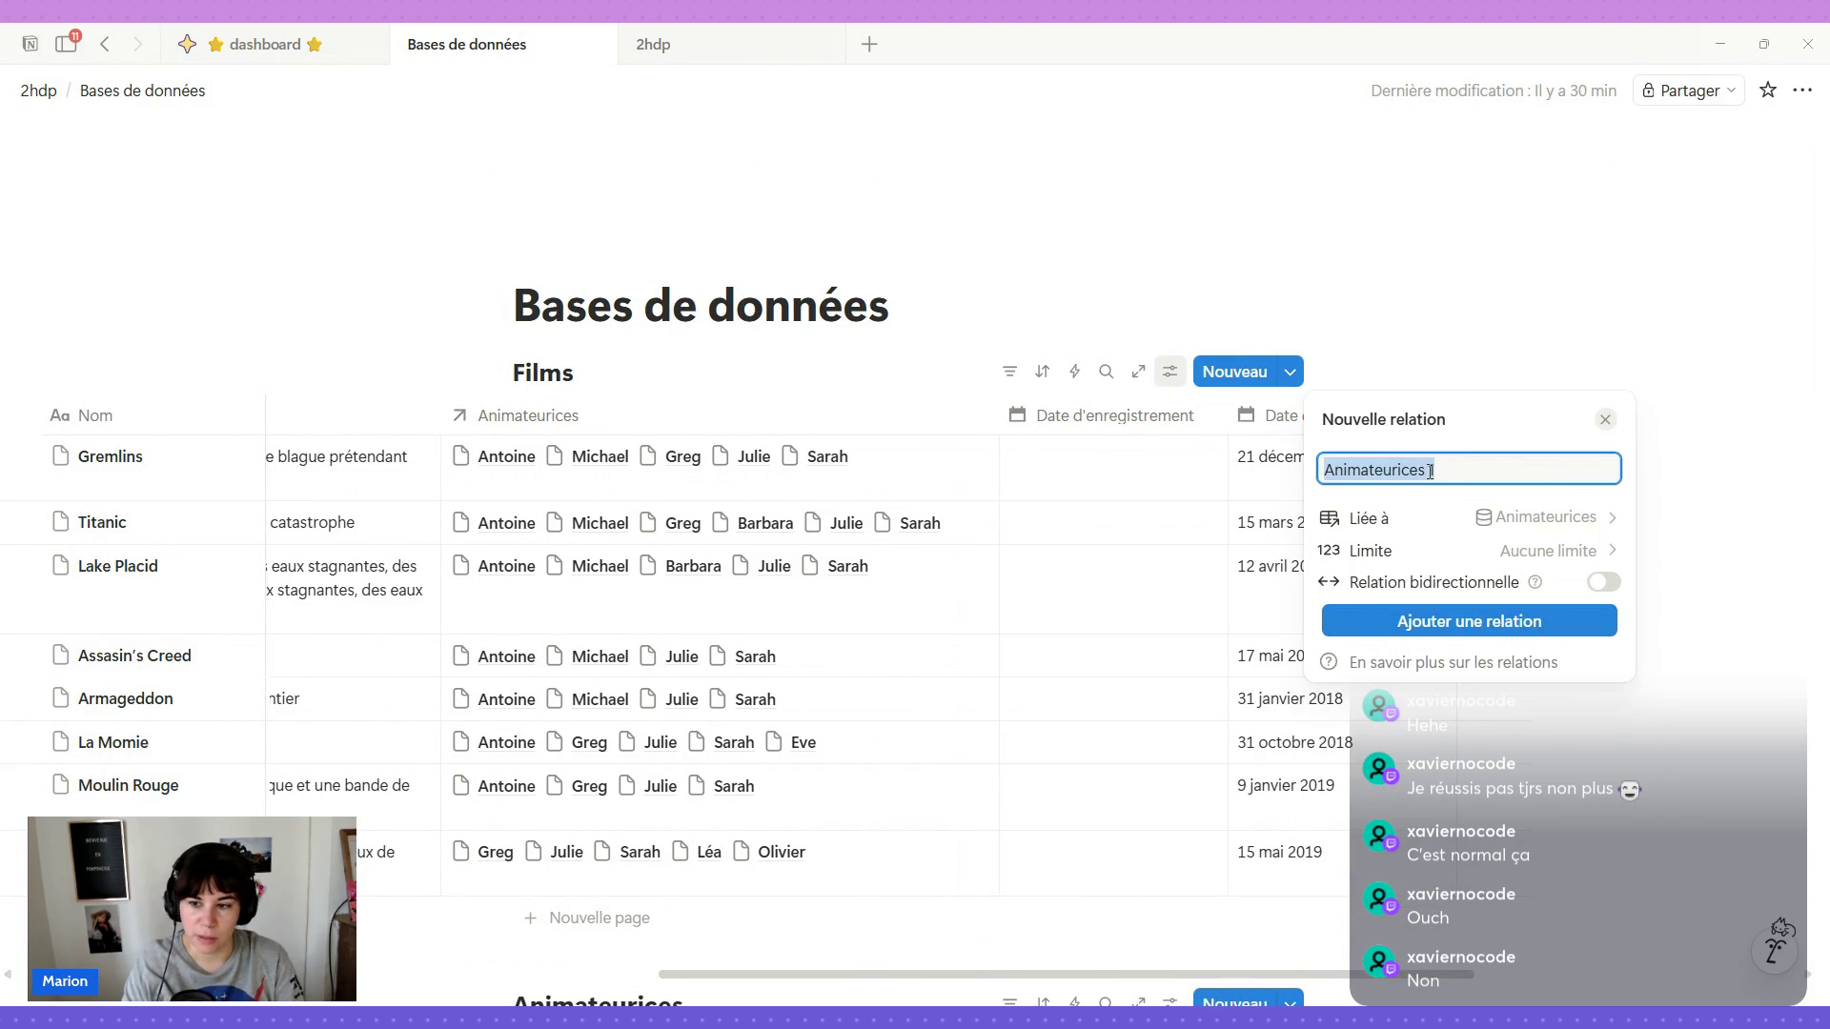
type("Extraits")
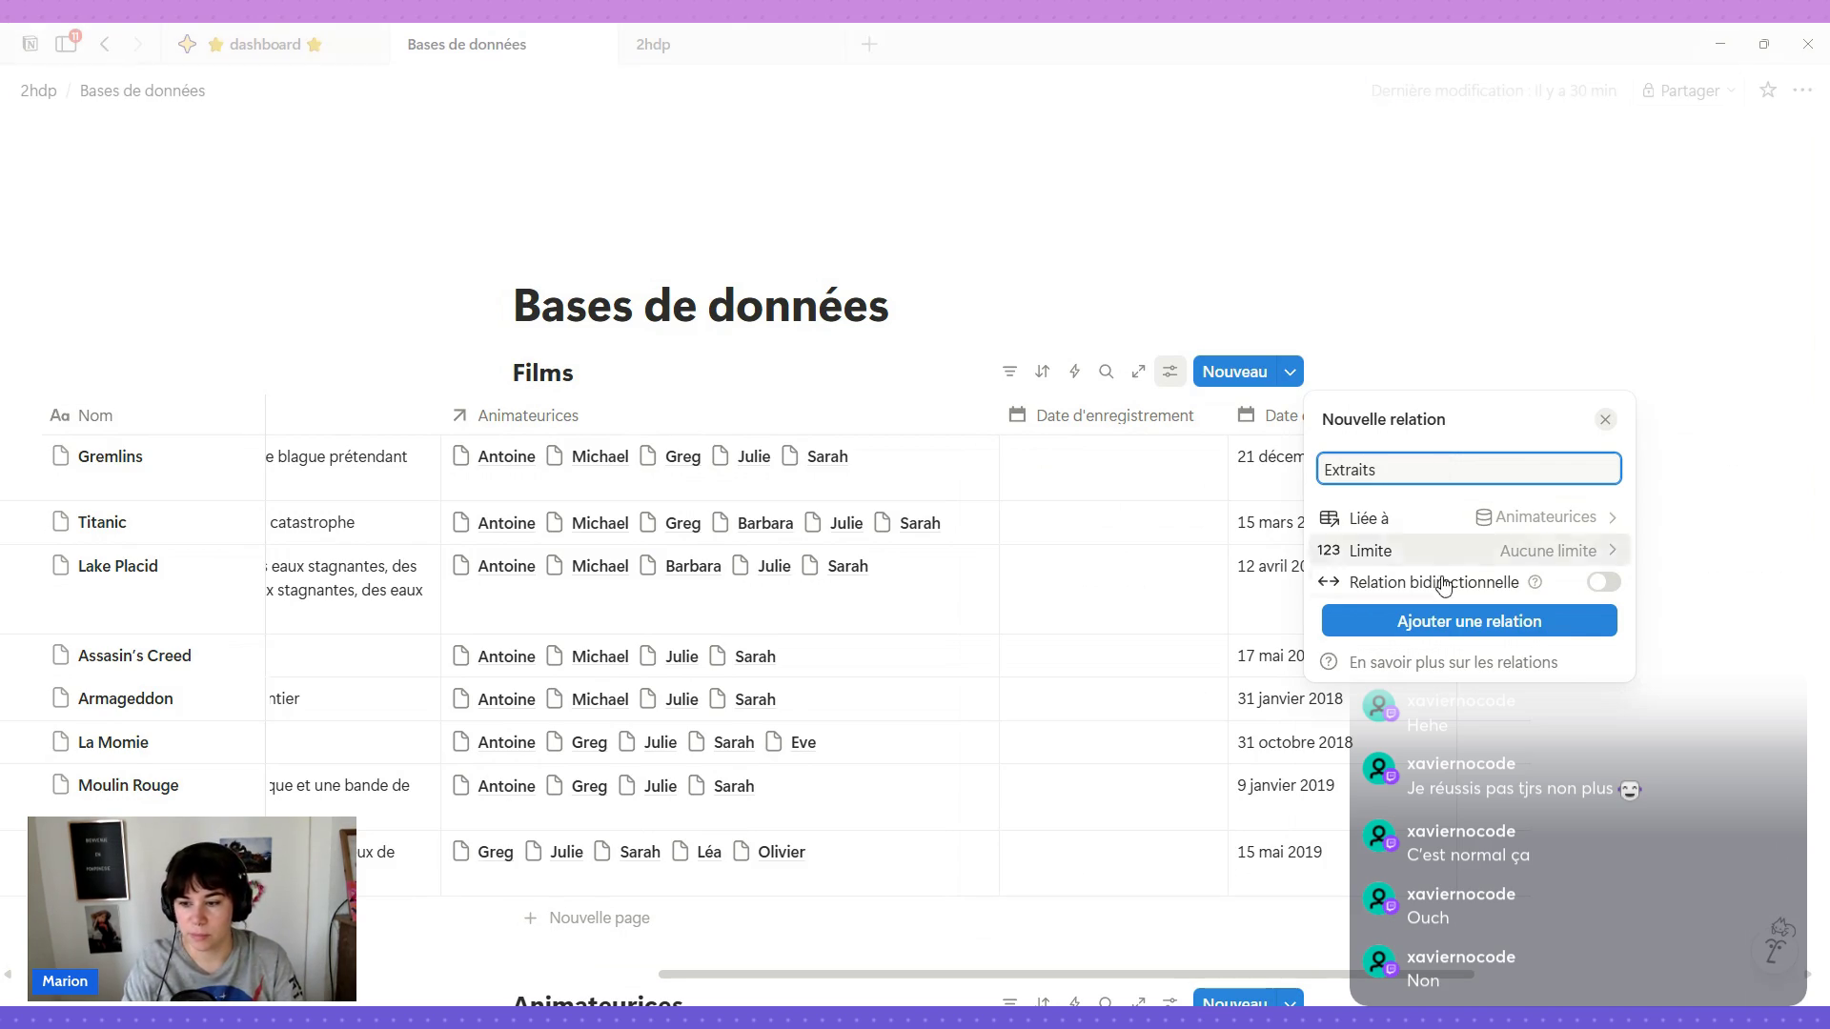
left_click(1440, 635)
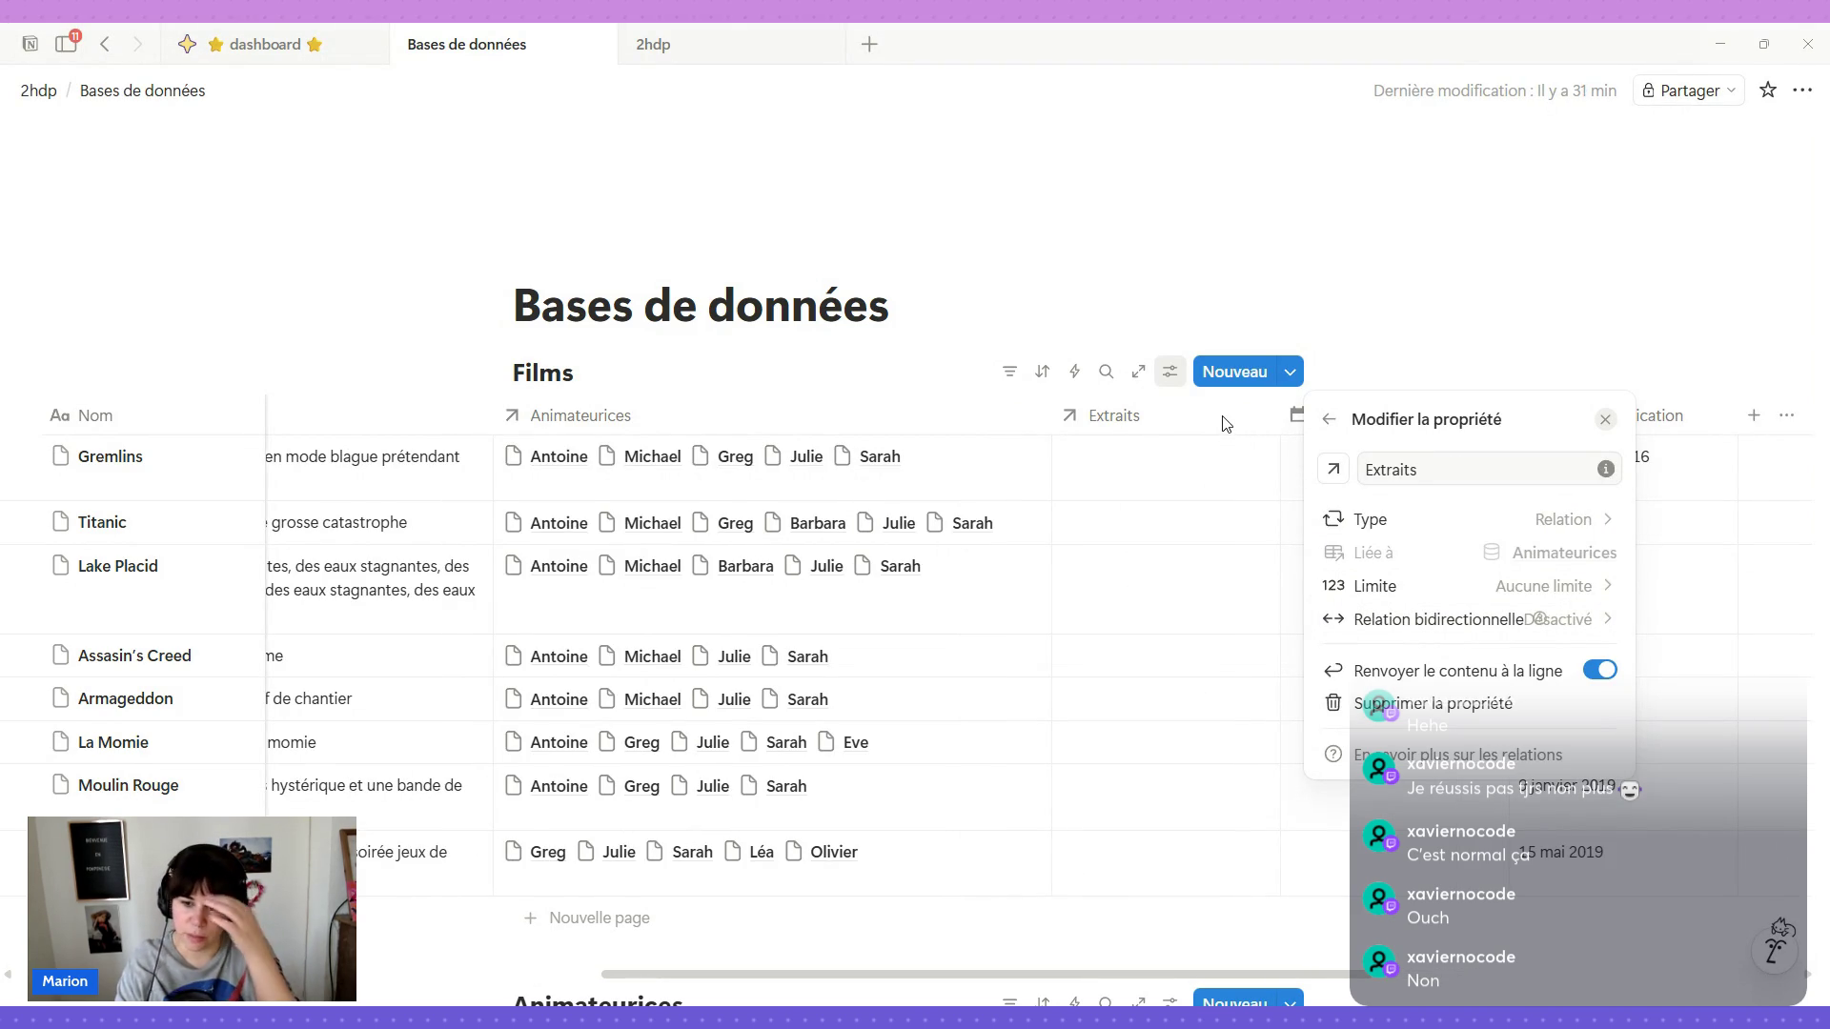
Insert a Commentaires relation property linked to Animateurices right of Extraits.
left_click(1609, 309)
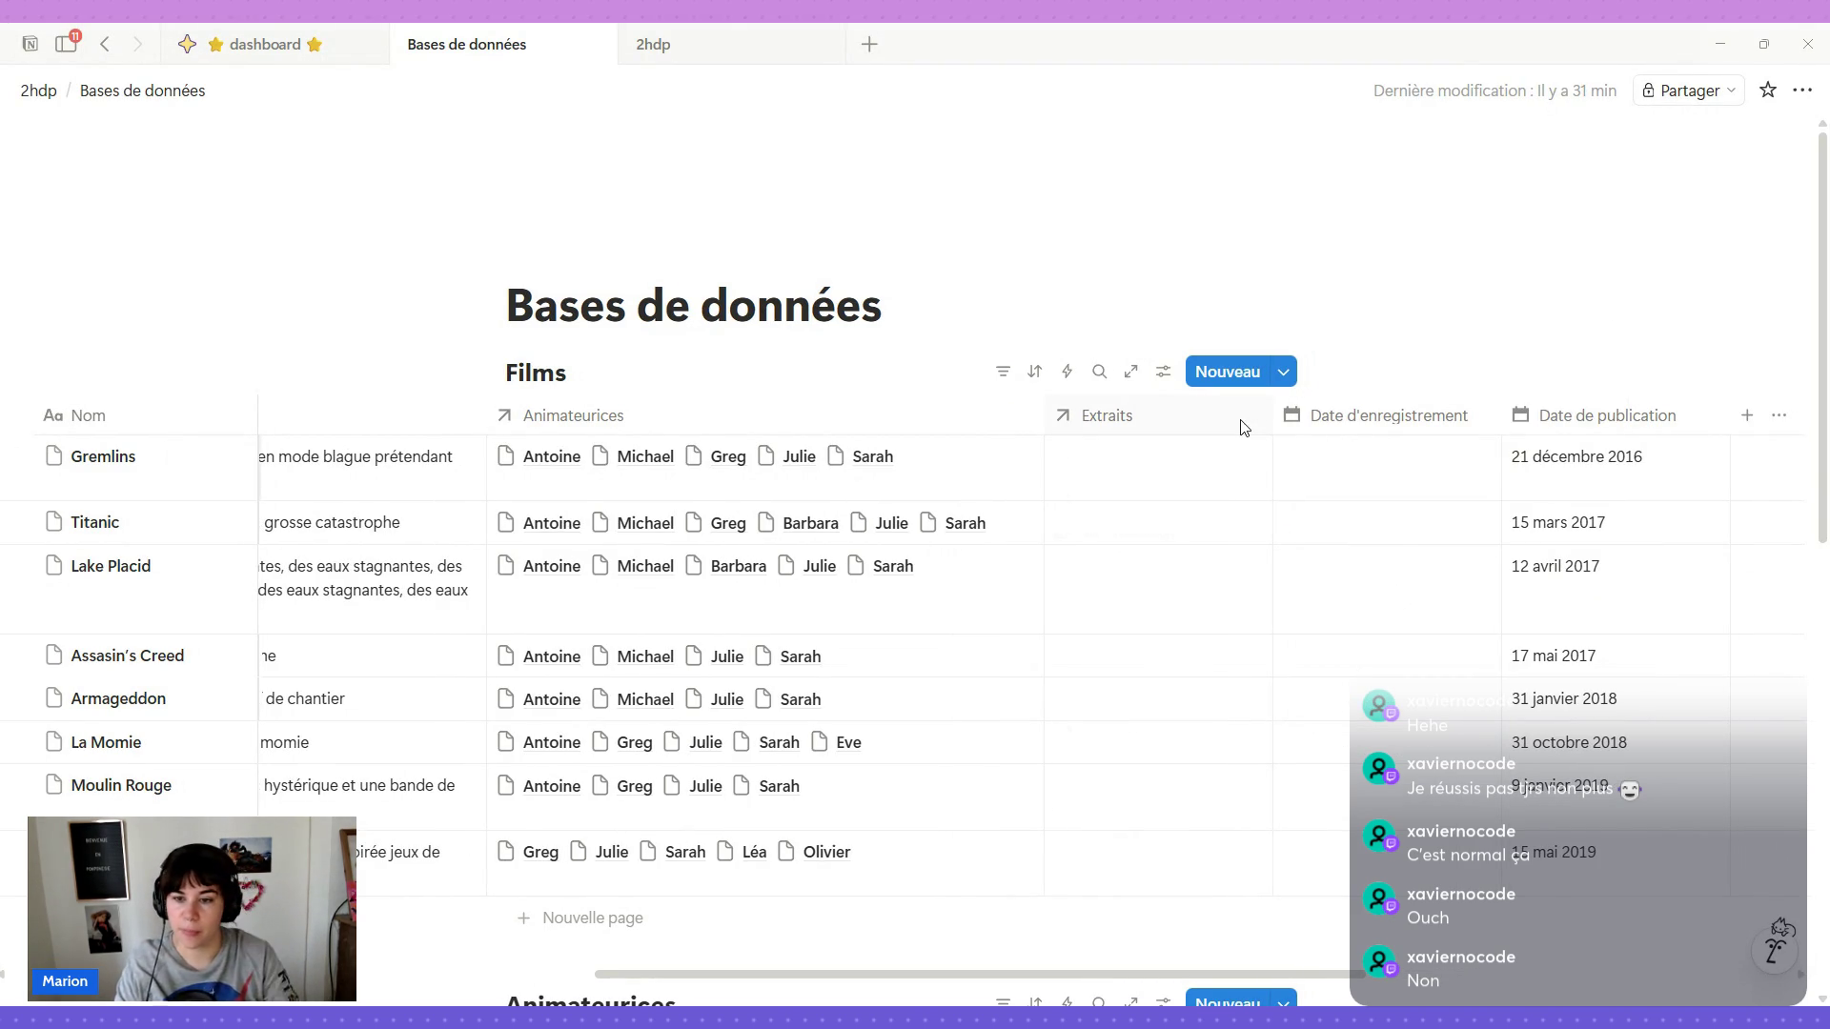
left_click(1245, 425)
left_click(1201, 853)
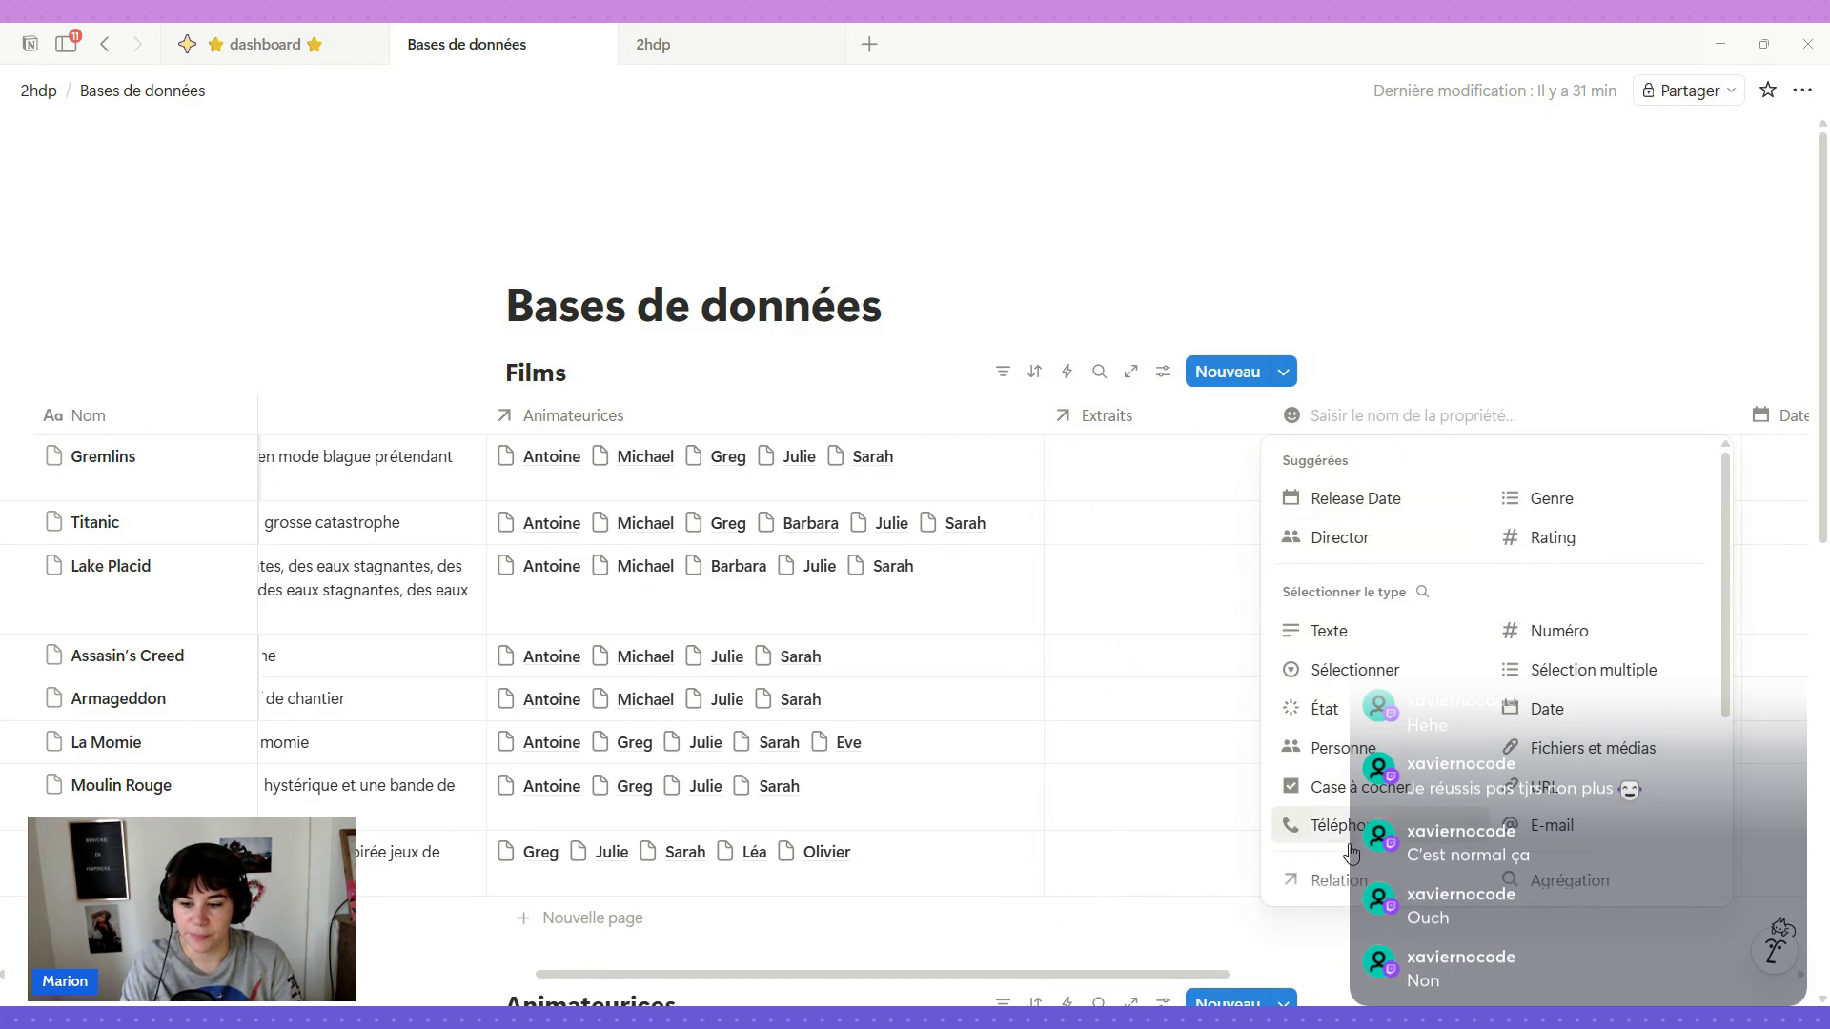
left_click(1344, 881)
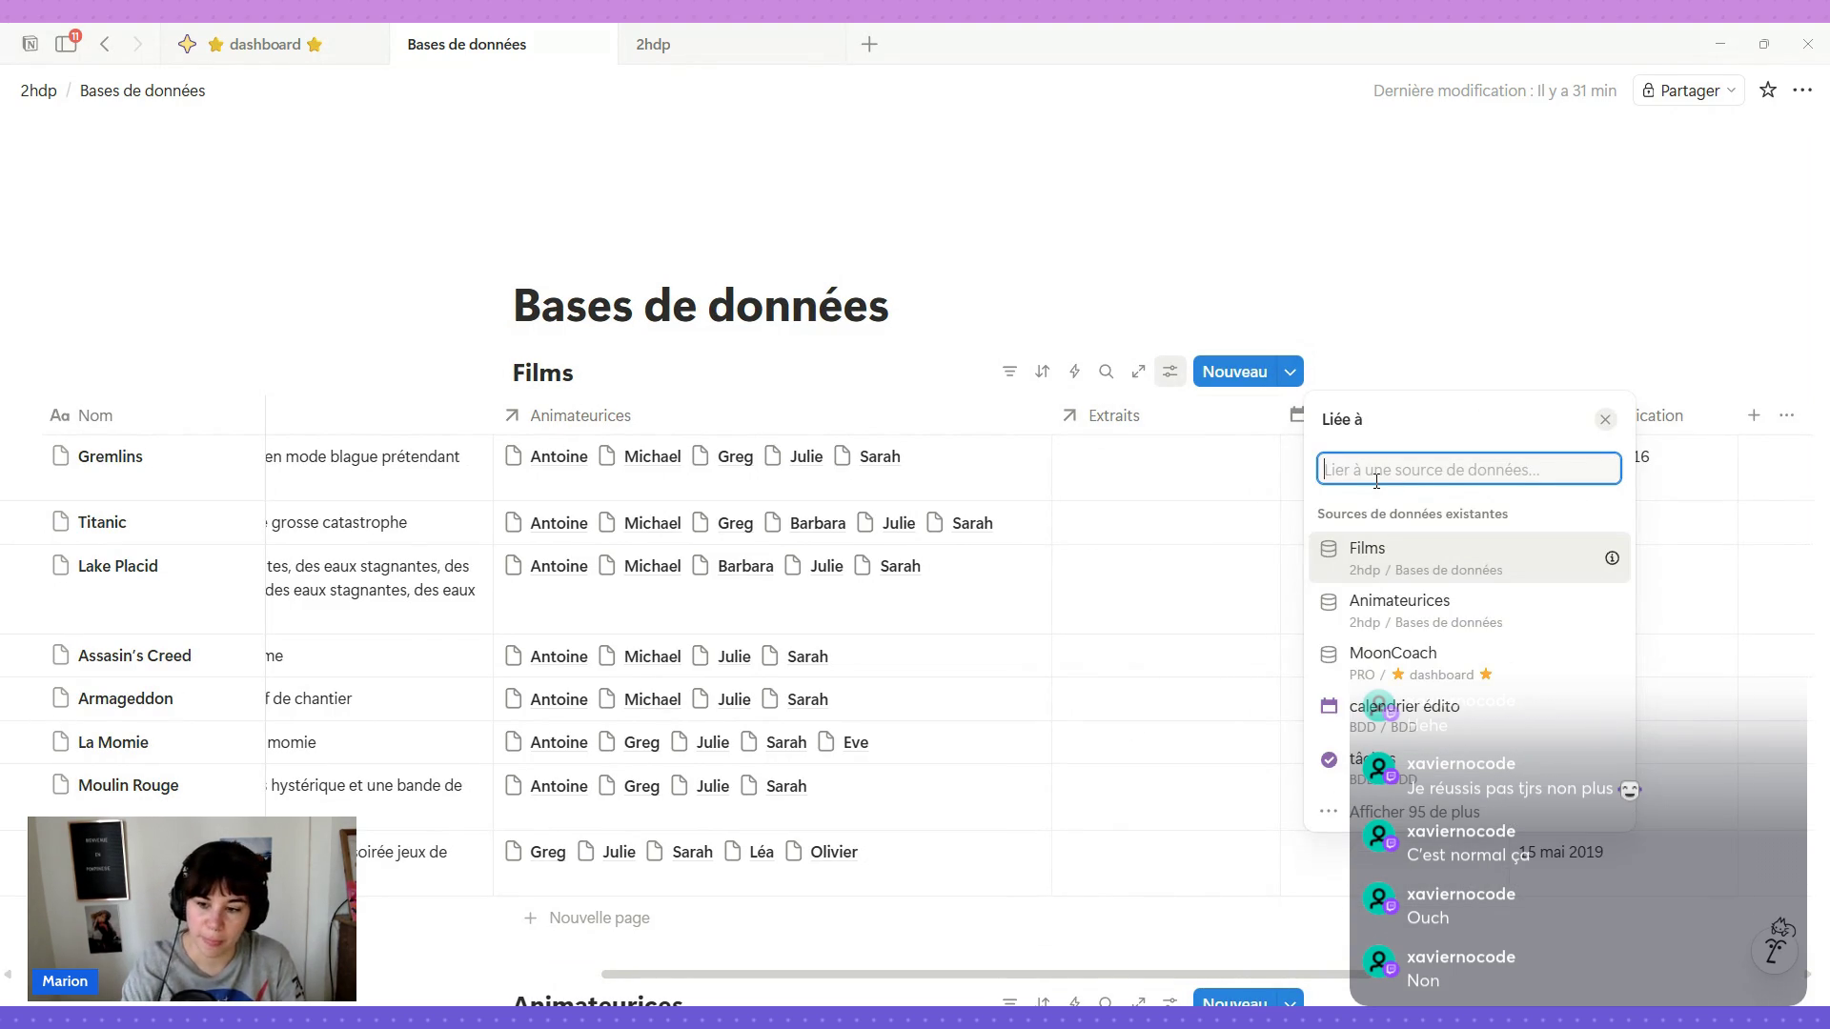
left_click(1446, 612)
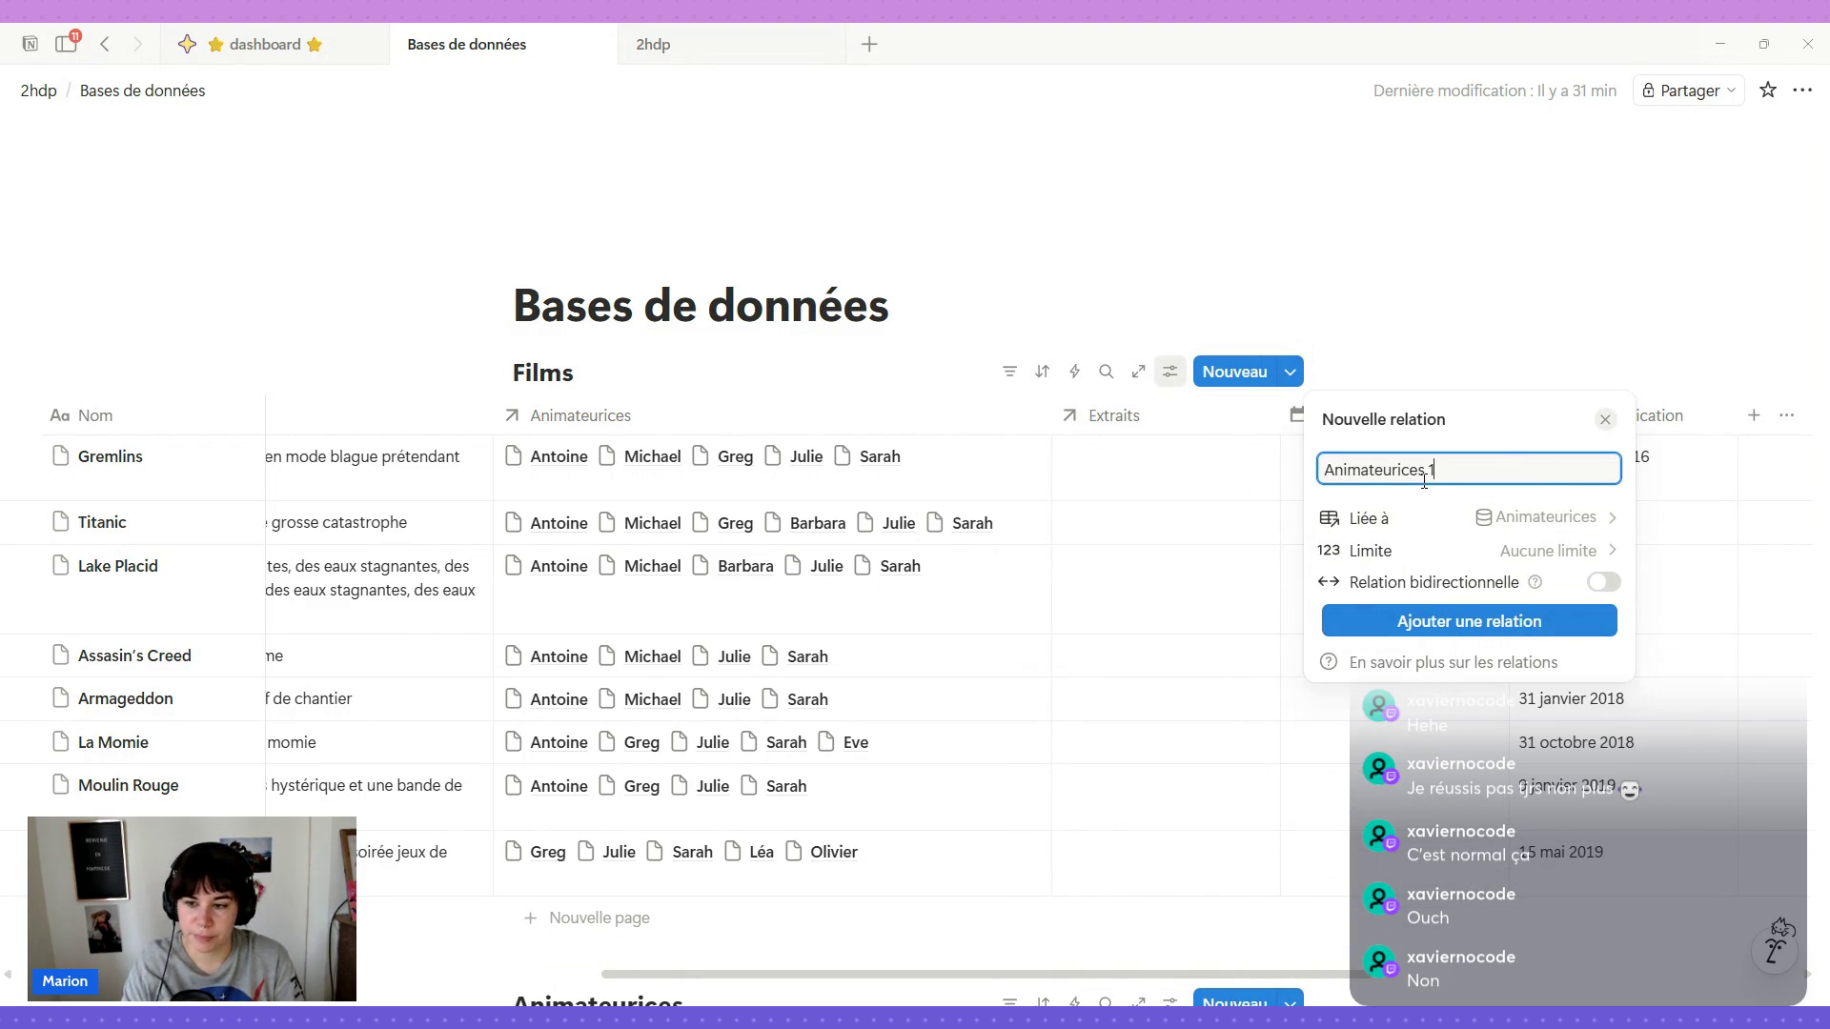
key("ctrl+a")
type("Commentaire")
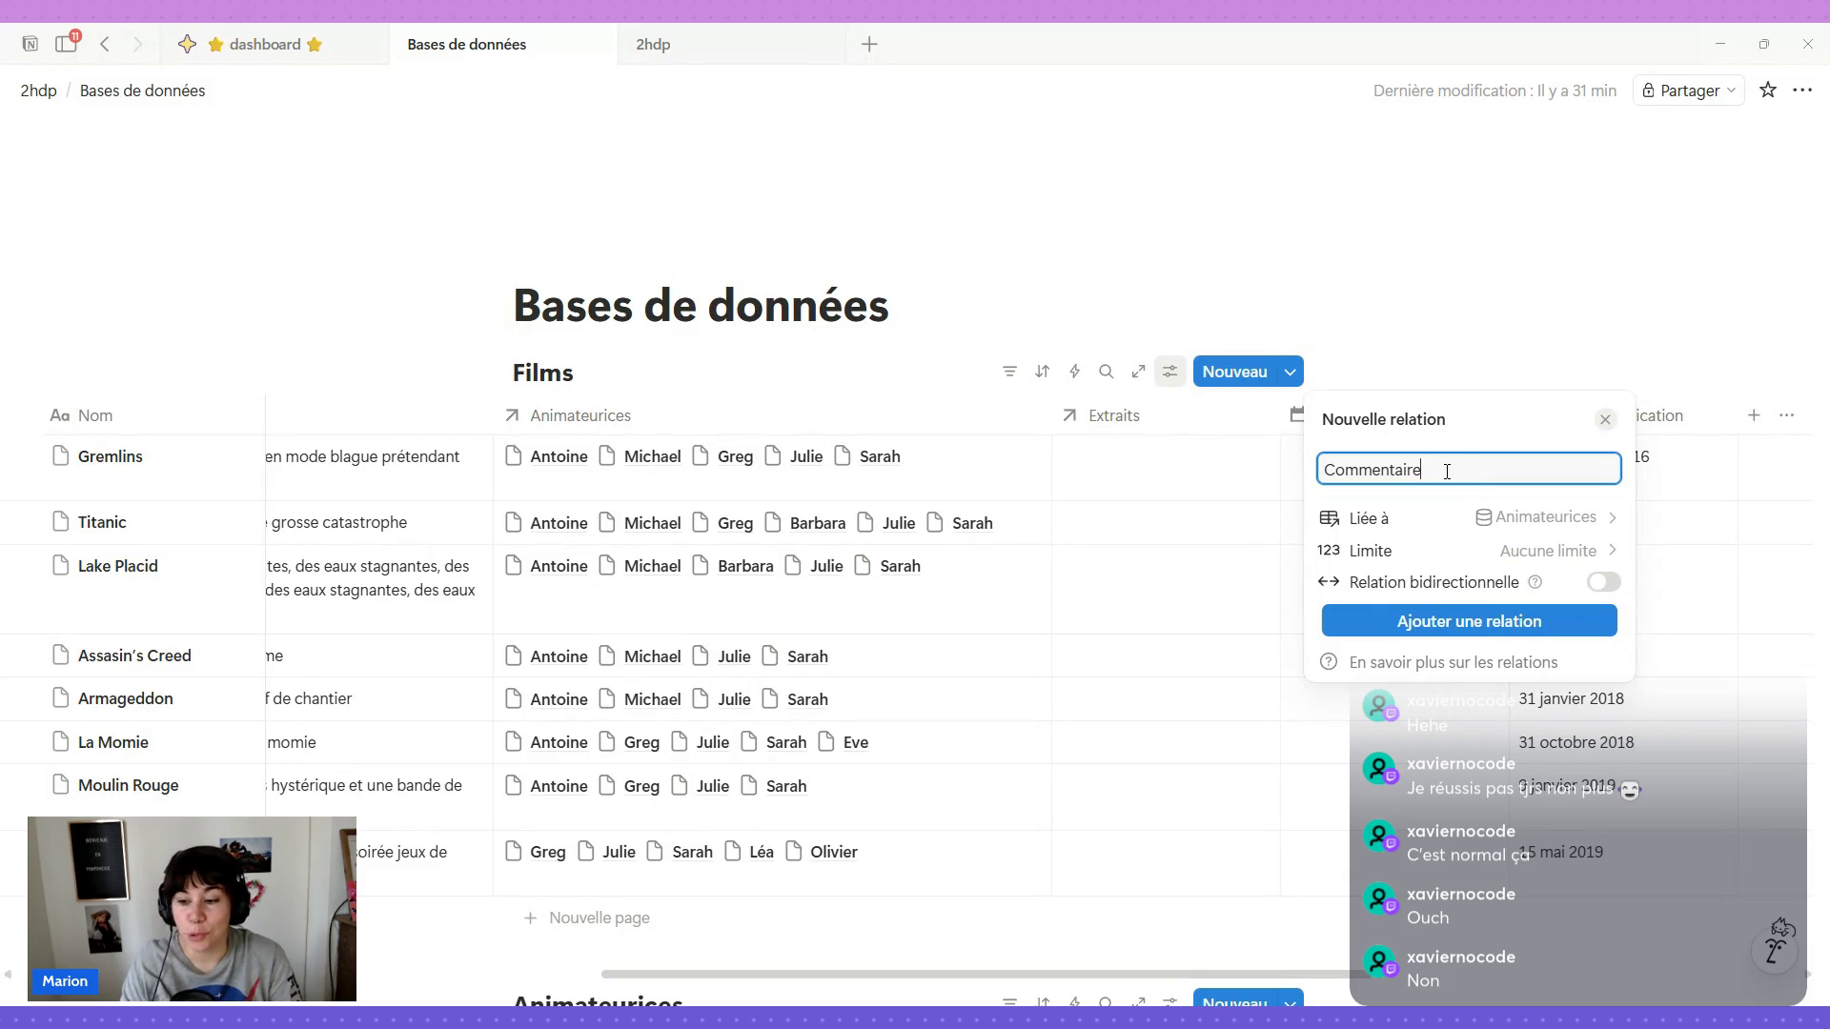
type("s")
left_click(1470, 622)
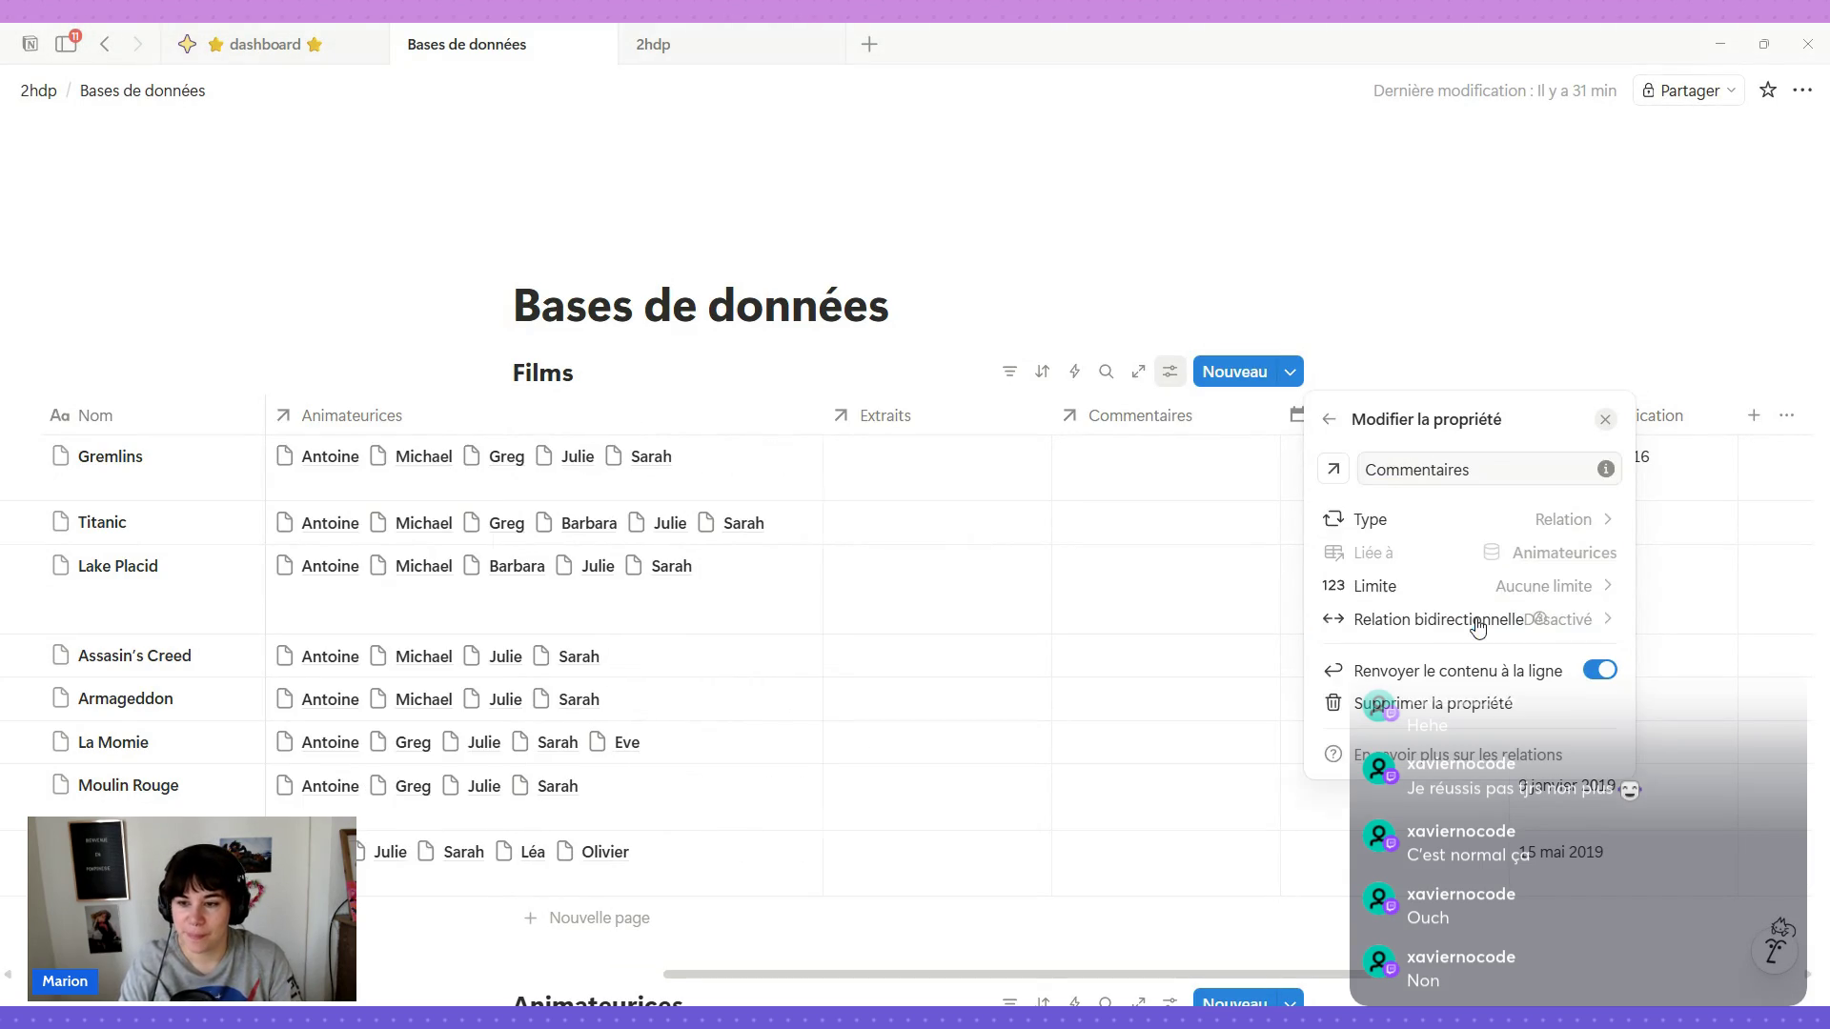
left_click(1478, 291)
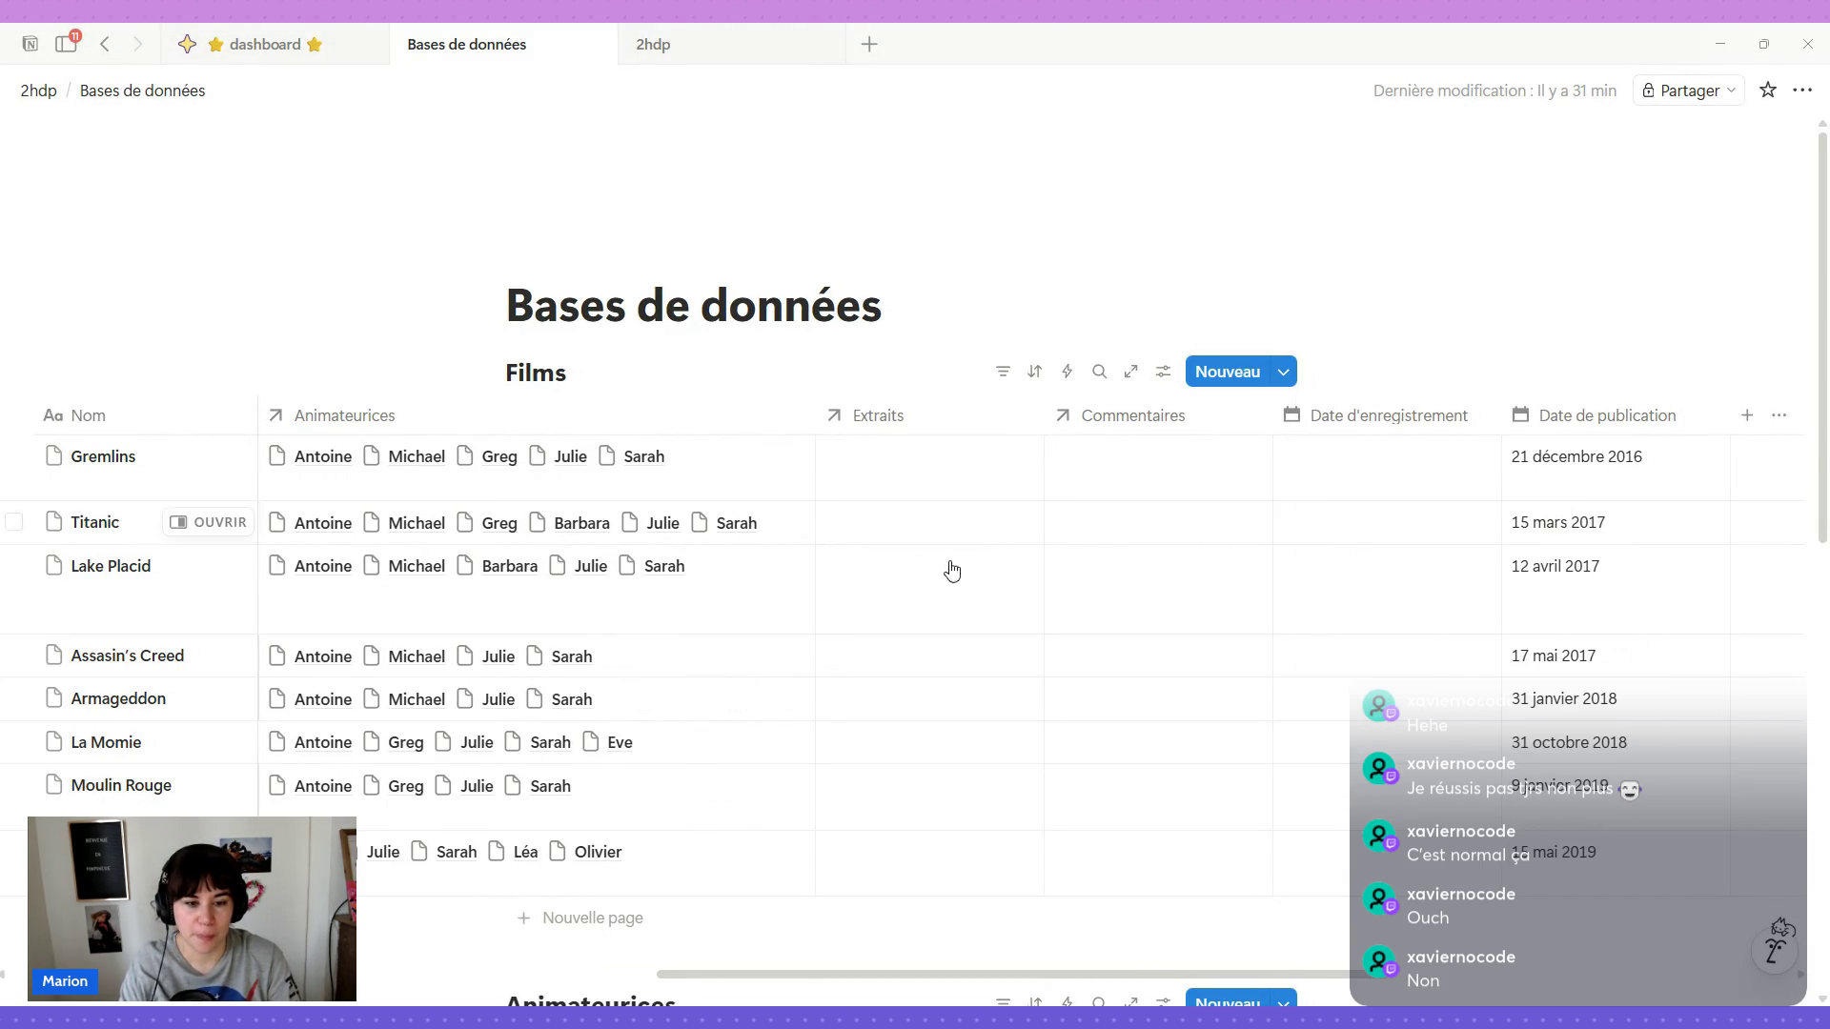
scroll(938, 620, "left", 3)
scroll(939, 621, "right", 3)
scroll(932, 618, "left", 2)
scroll(929, 618, "left", 1)
scroll(930, 619, "left", 5)
scroll(929, 618, "right", 3)
scroll(929, 618, "right", 2)
Link Michael to Gremlins' Extraits and Sarah to its Commentaires.
left_click(961, 481)
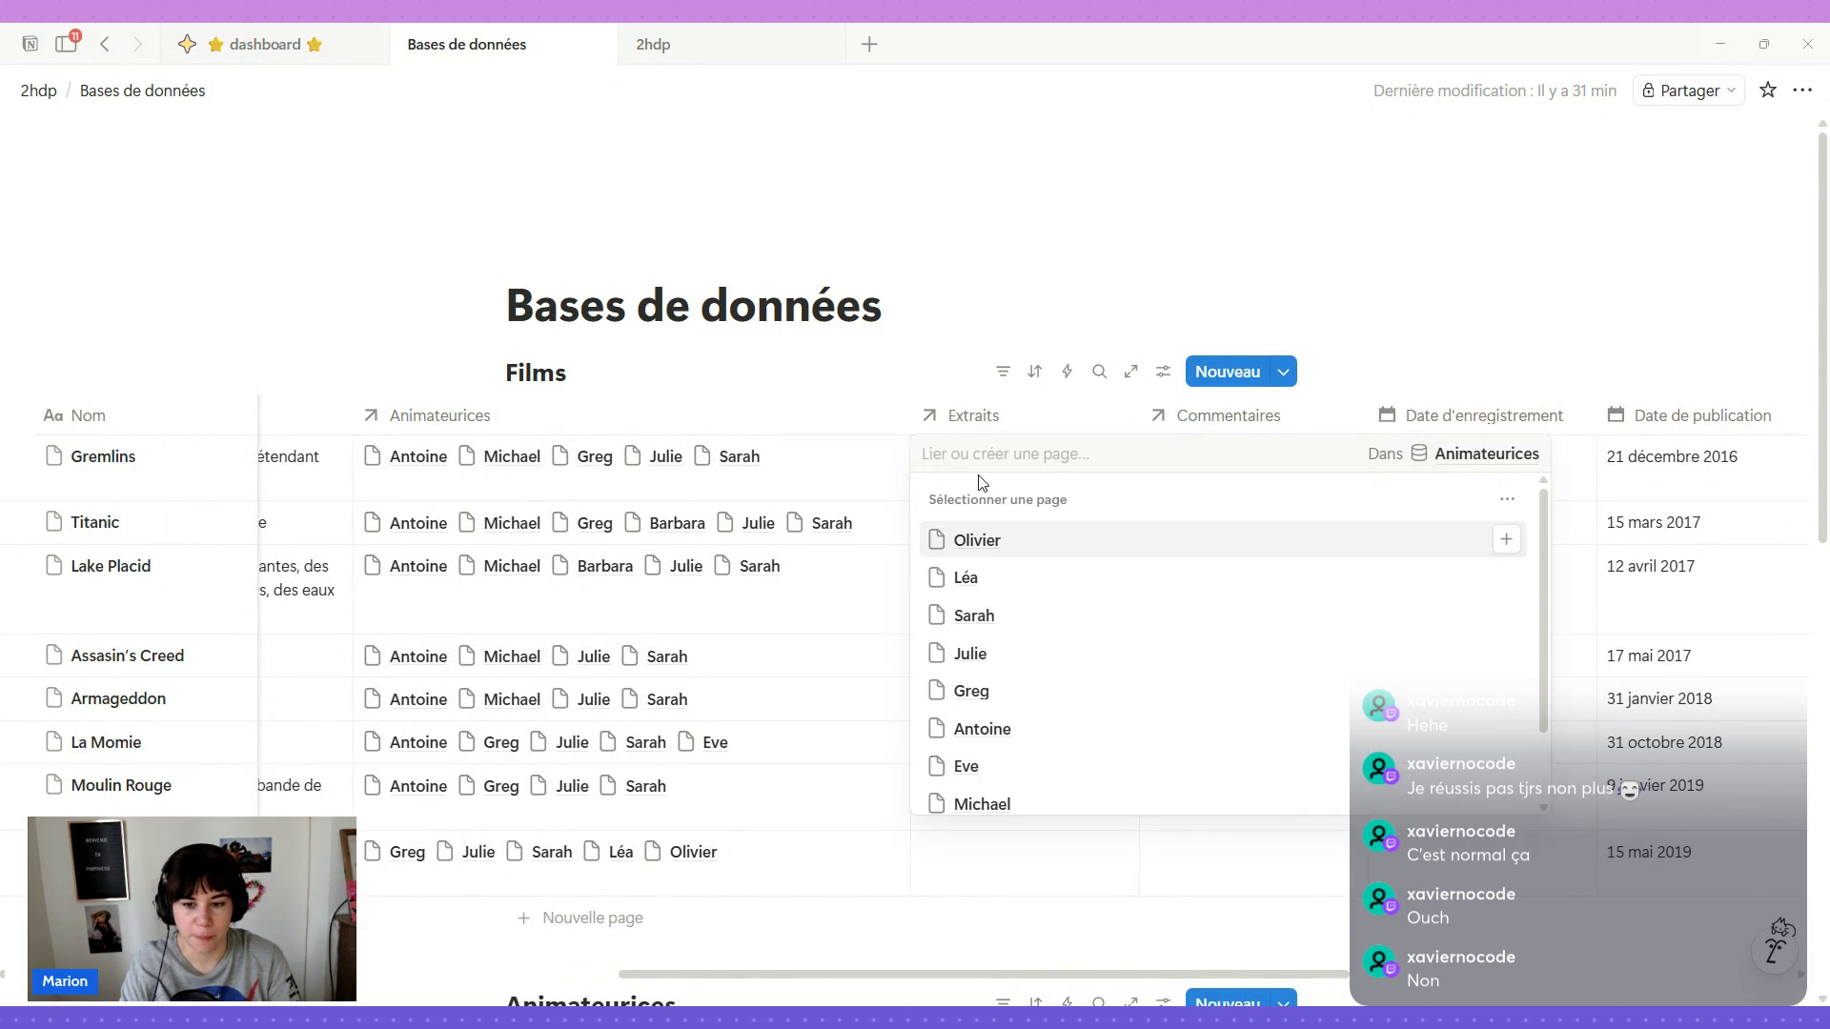
scroll(1049, 723, "down", 2)
left_click(1047, 715)
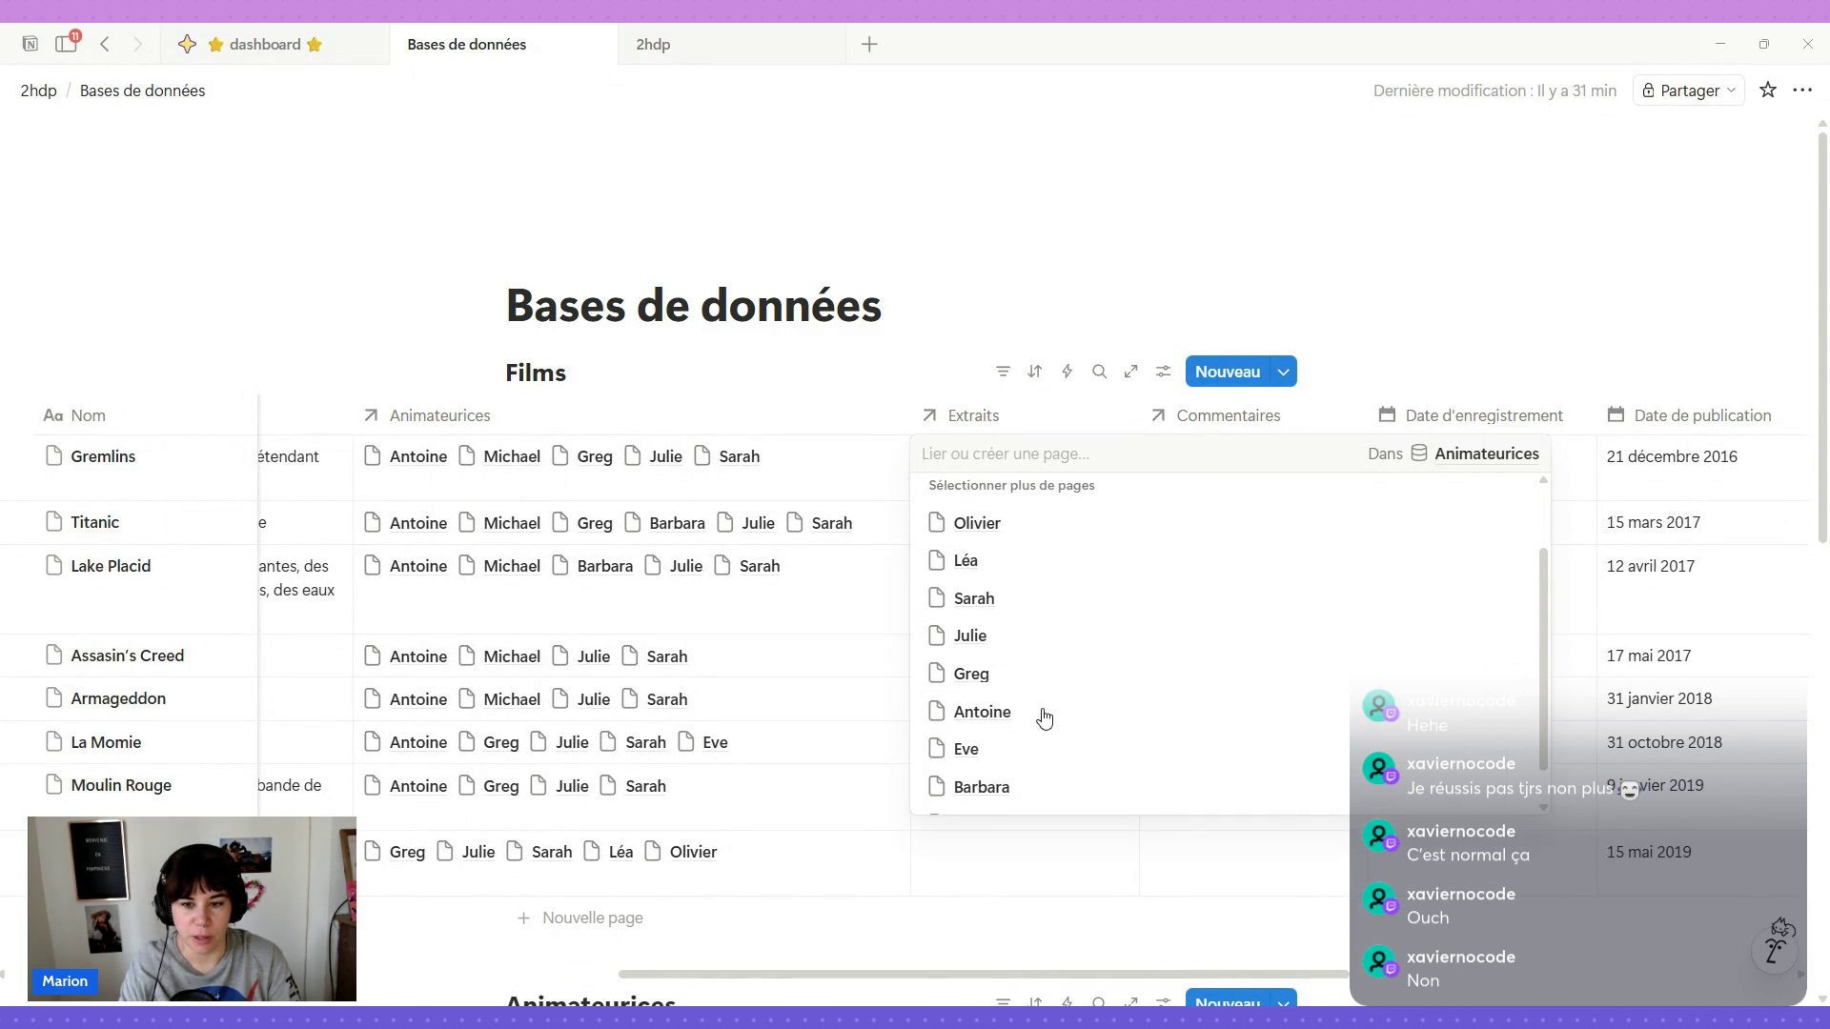
left_click(1193, 457)
left_click(1196, 464)
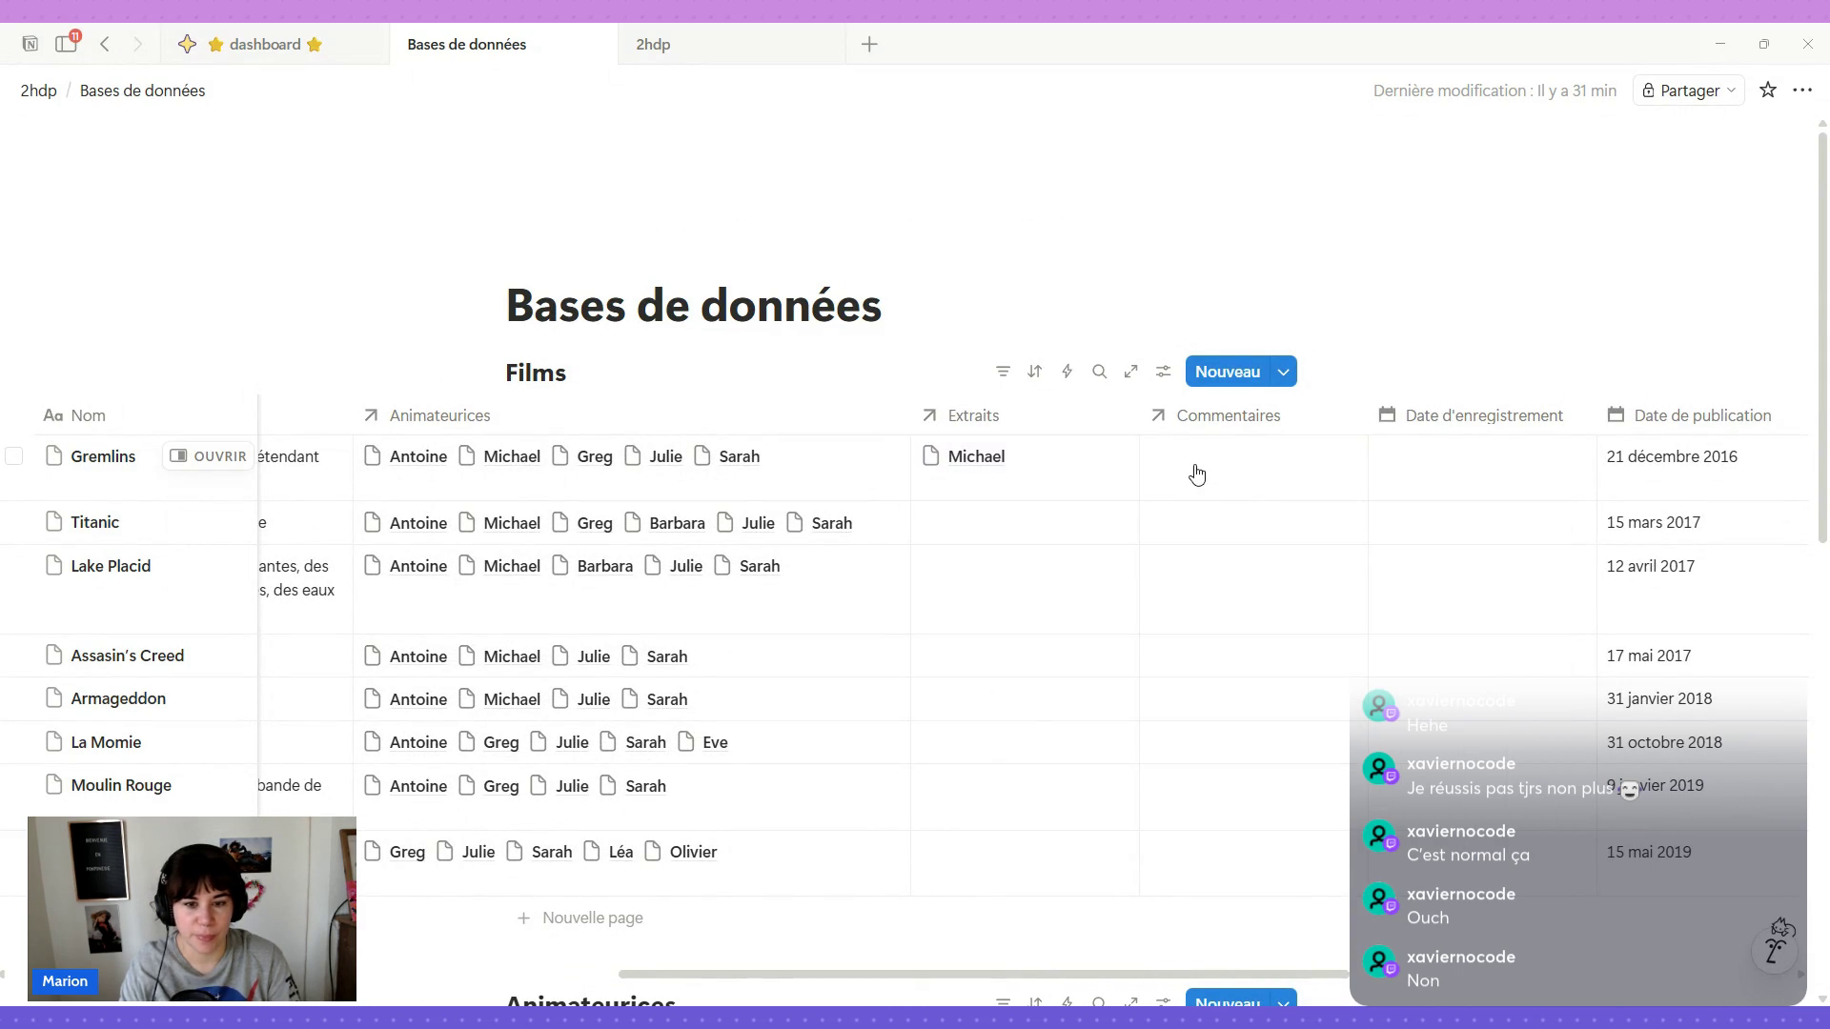
left_click(1202, 654)
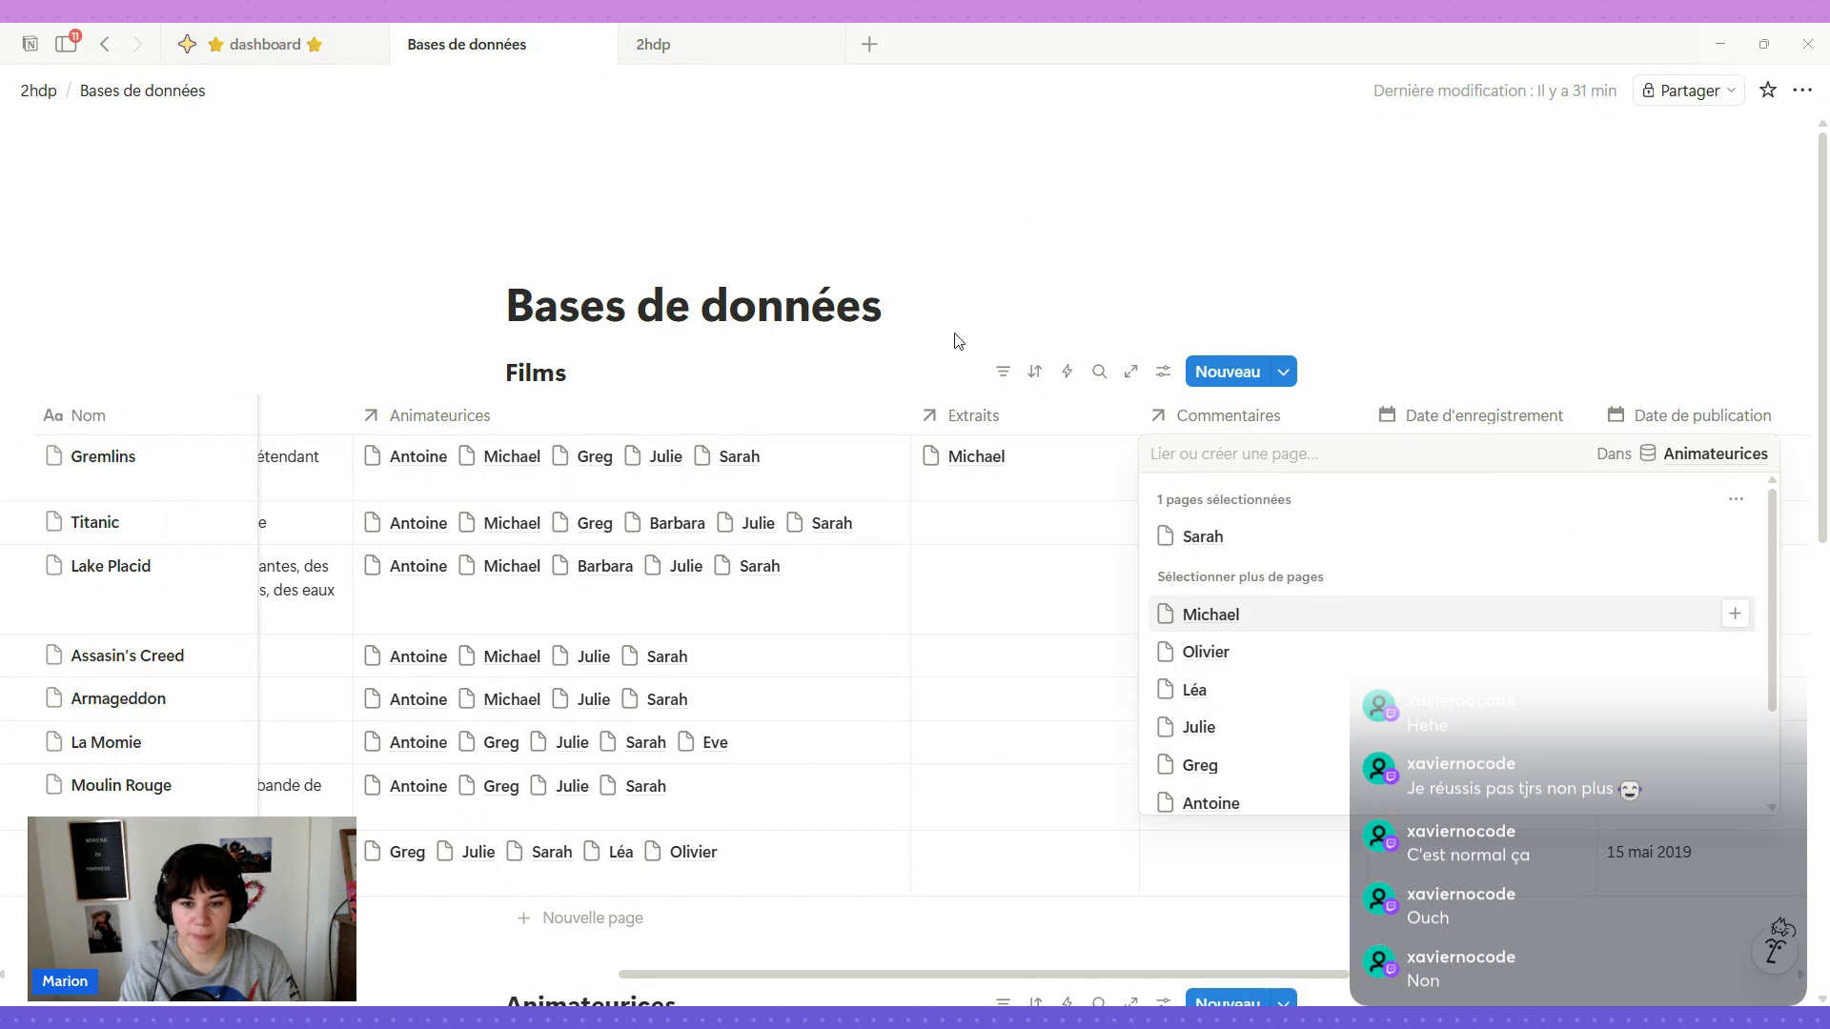
key("Escape")
key("Escape")
Link Julie to Titanic's Extraits and Greg to its Commentaires.
left_click(993, 525)
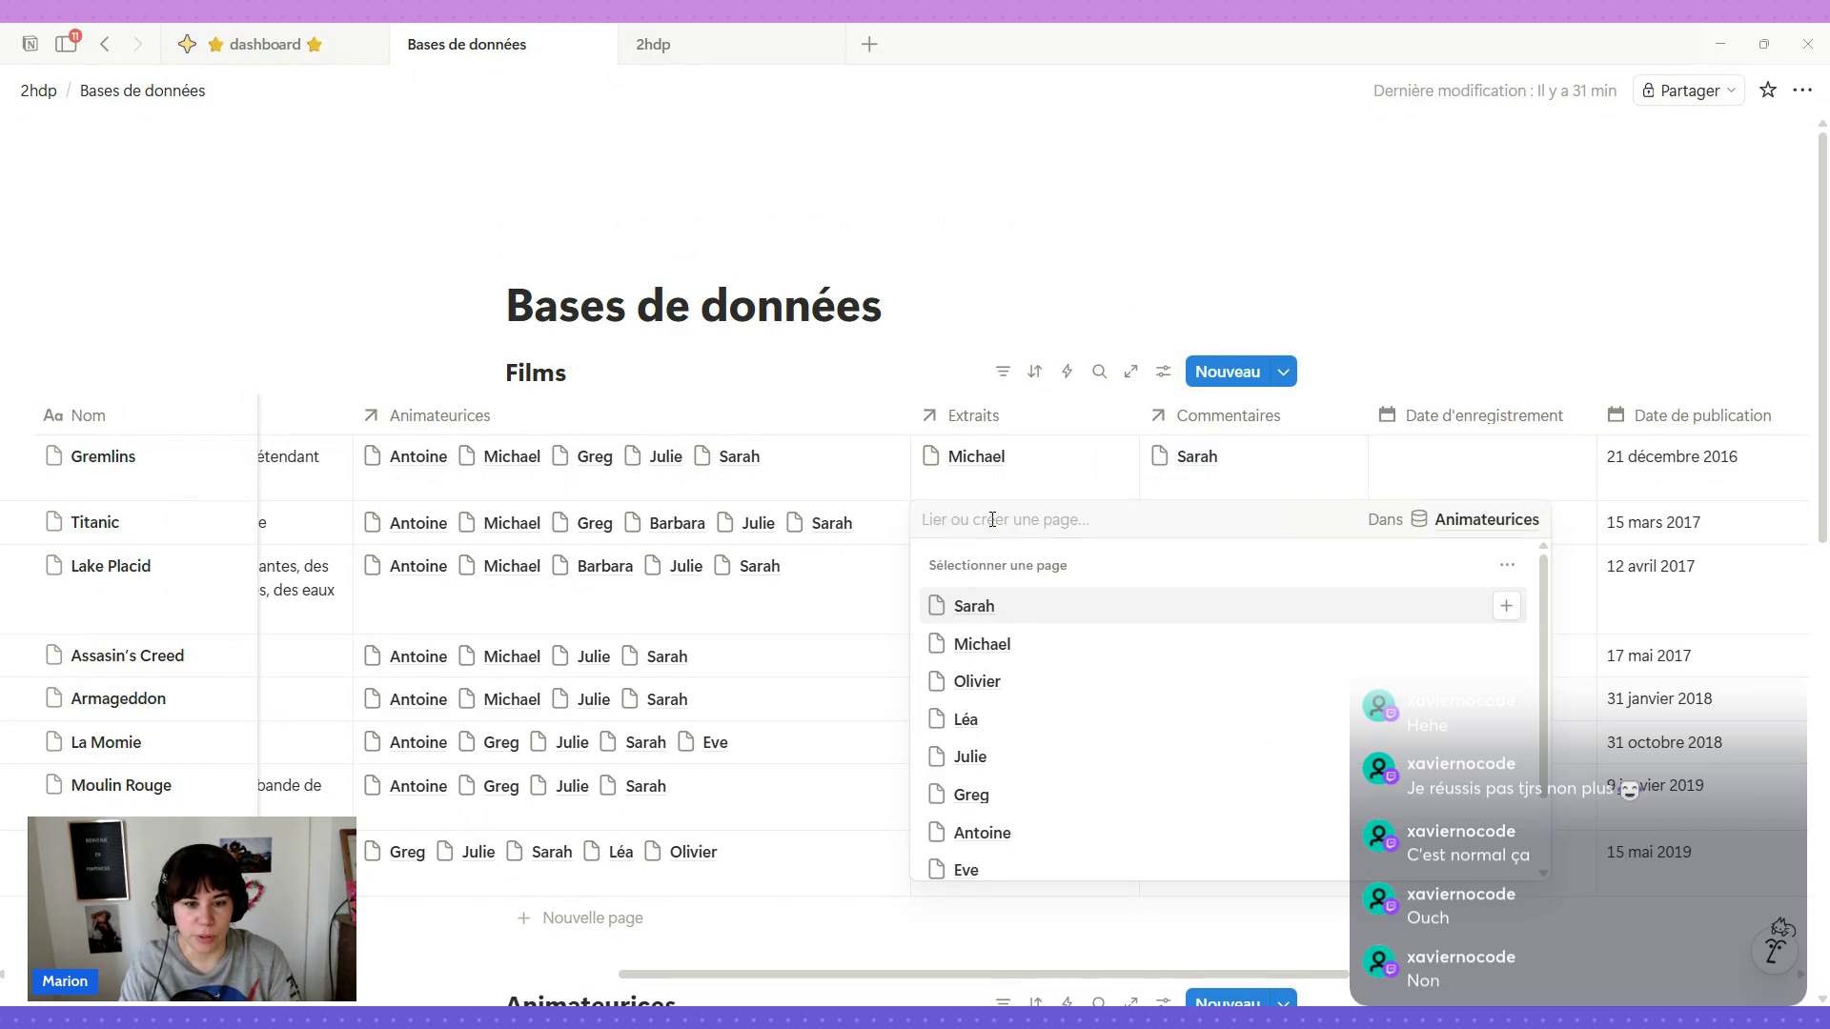
left_click(992, 756)
key("Escape")
mouse_move(1241, 565)
left_click(1215, 538)
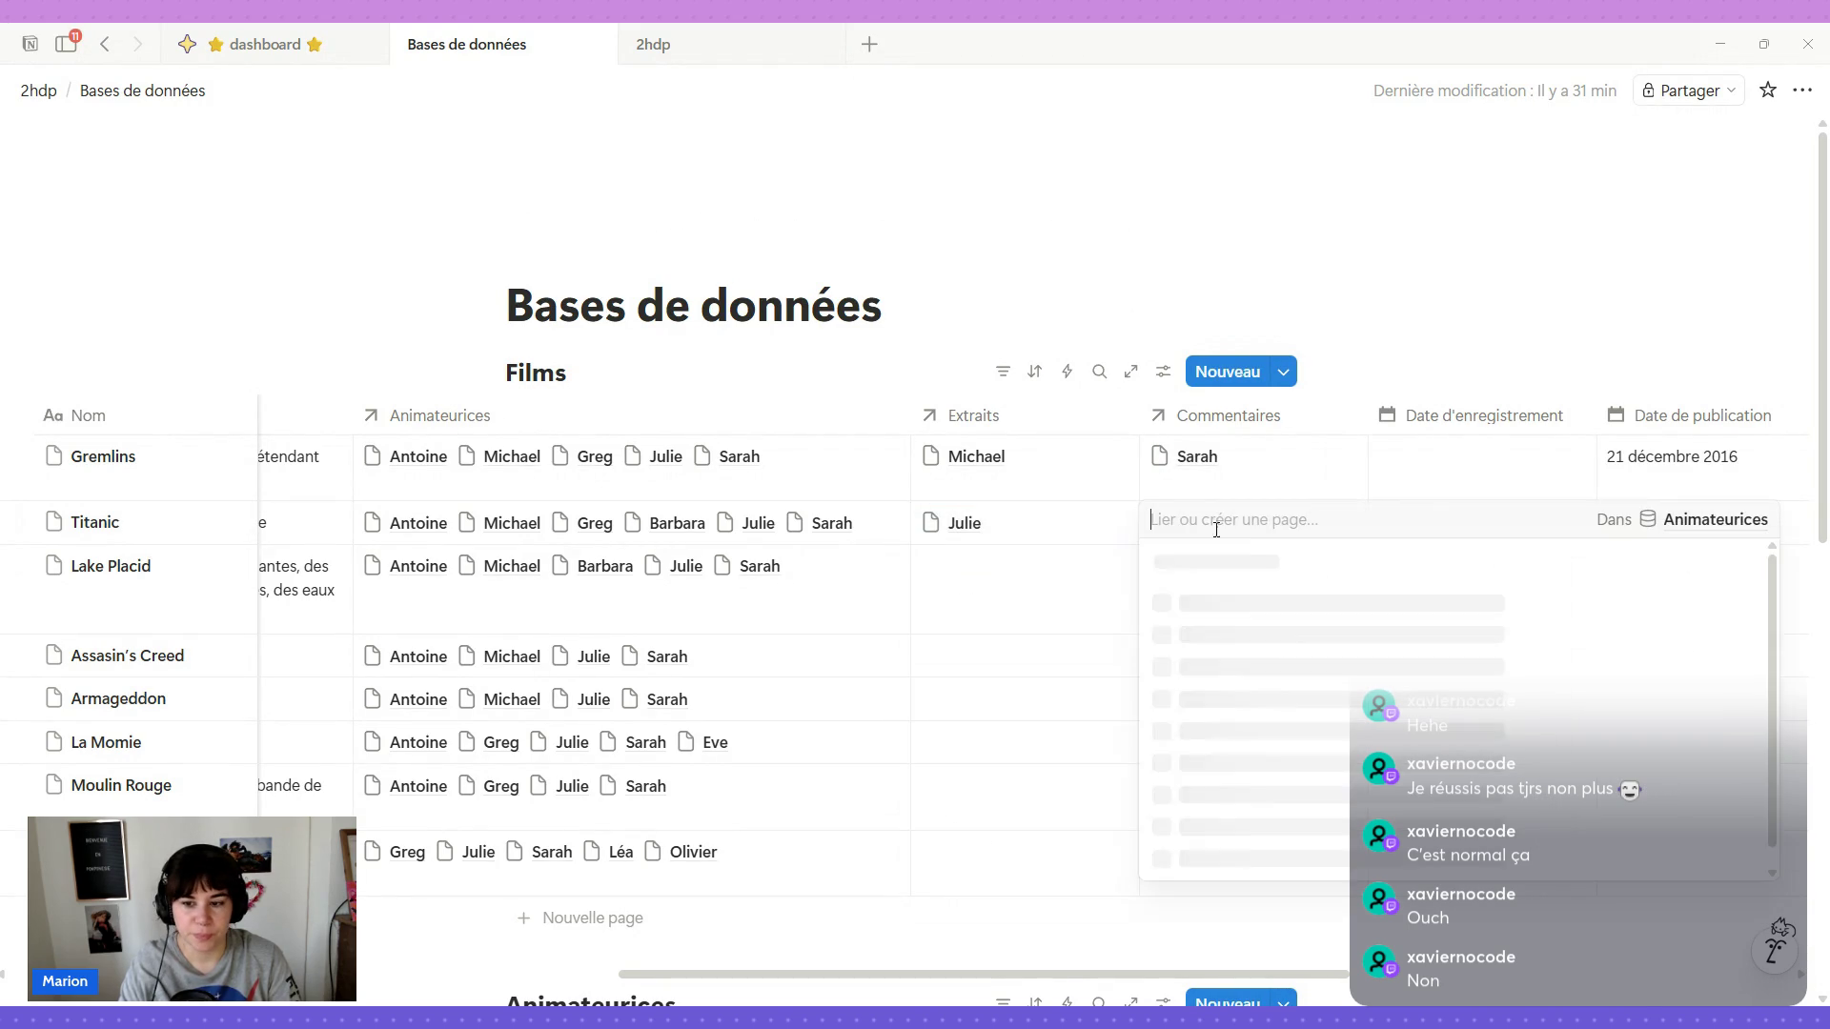
left_click(1223, 795)
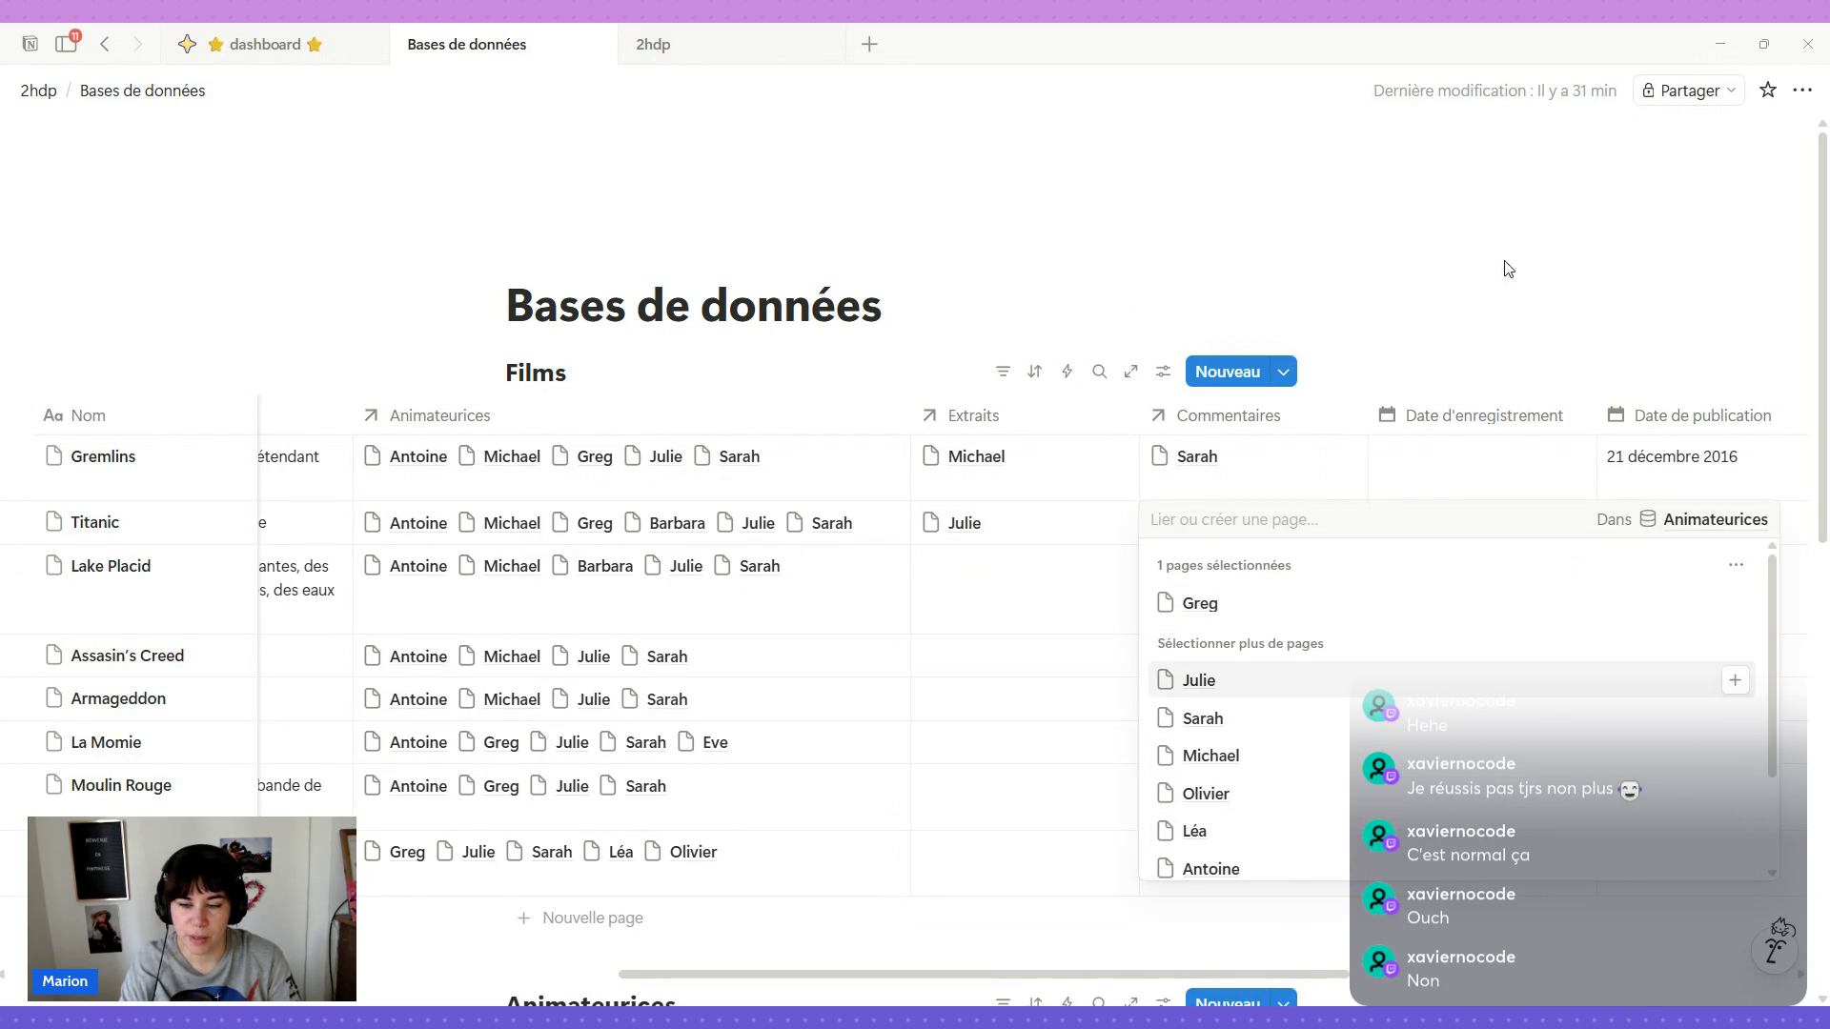
key("Escape")
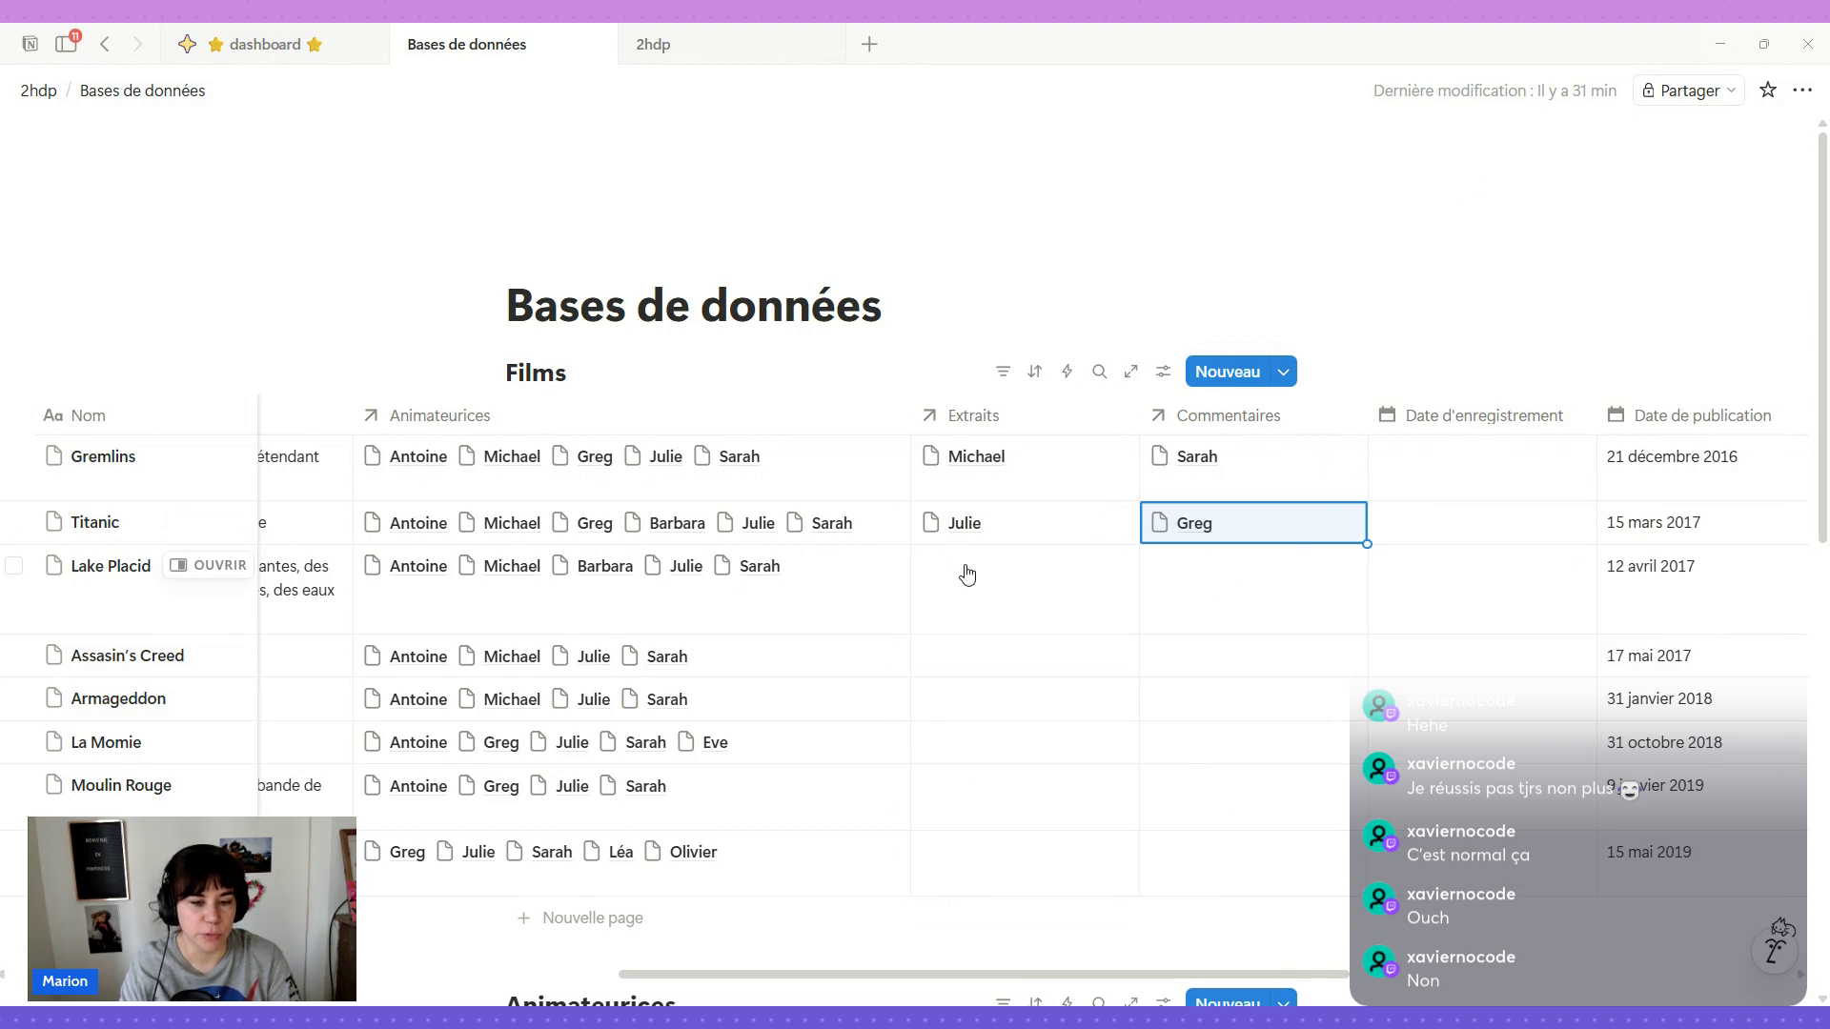
Link Barbara to Lake Placid's Extraits and Antoine to its Commentaires.
left_click(937, 608)
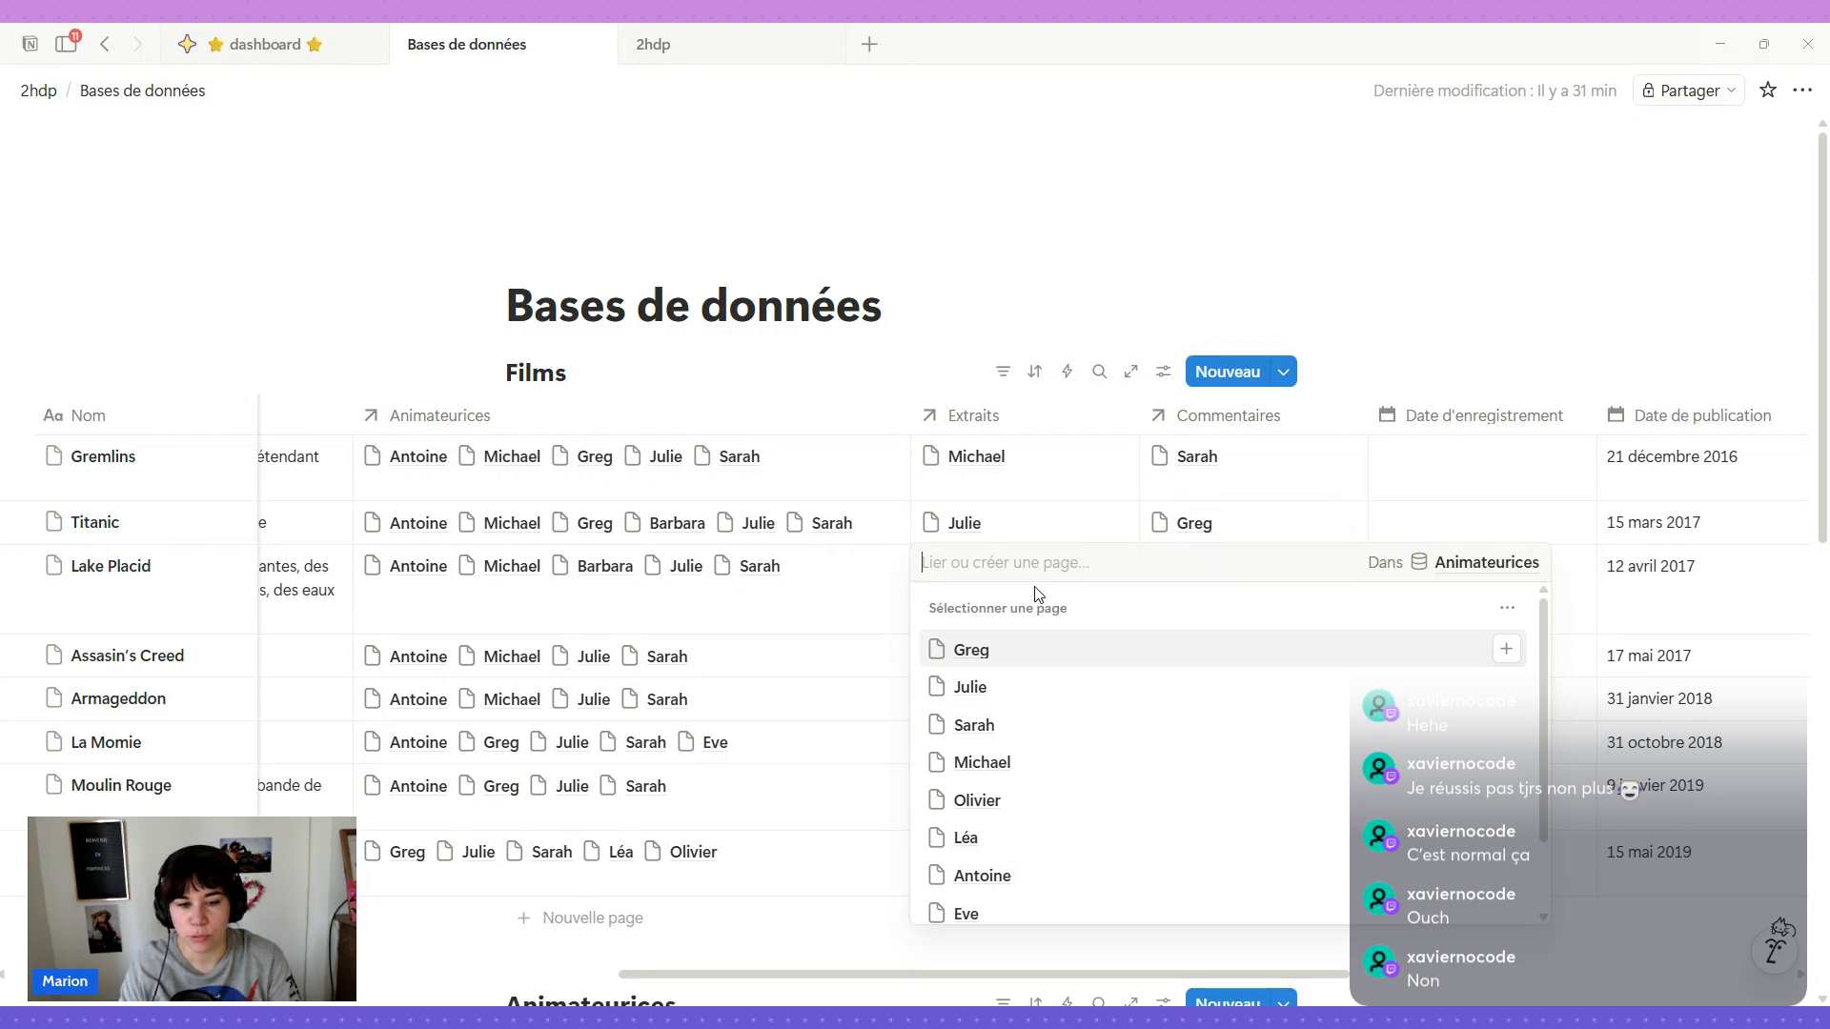
scroll(1001, 784, "down", 2)
left_click(1020, 865)
key("Escape")
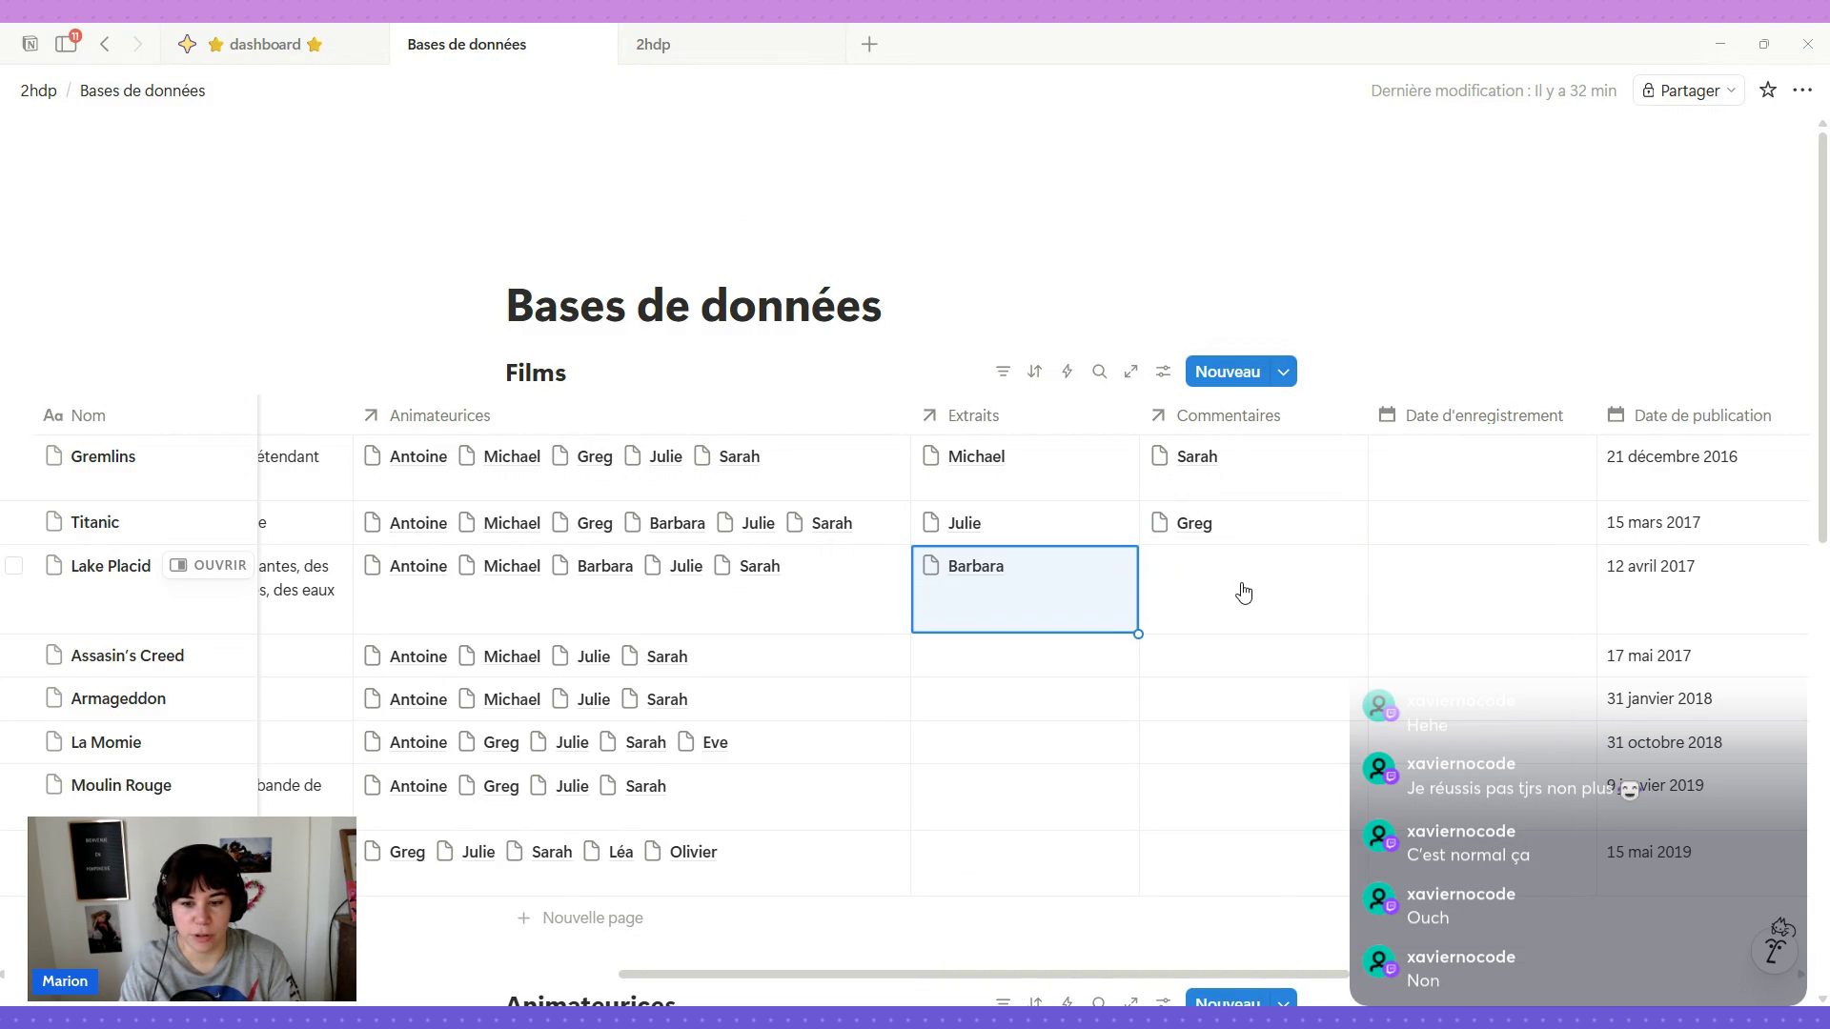
left_click(1241, 592)
scroll(1244, 837, "down", 1)
scroll(1240, 840, "down", 1)
left_click(1256, 835)
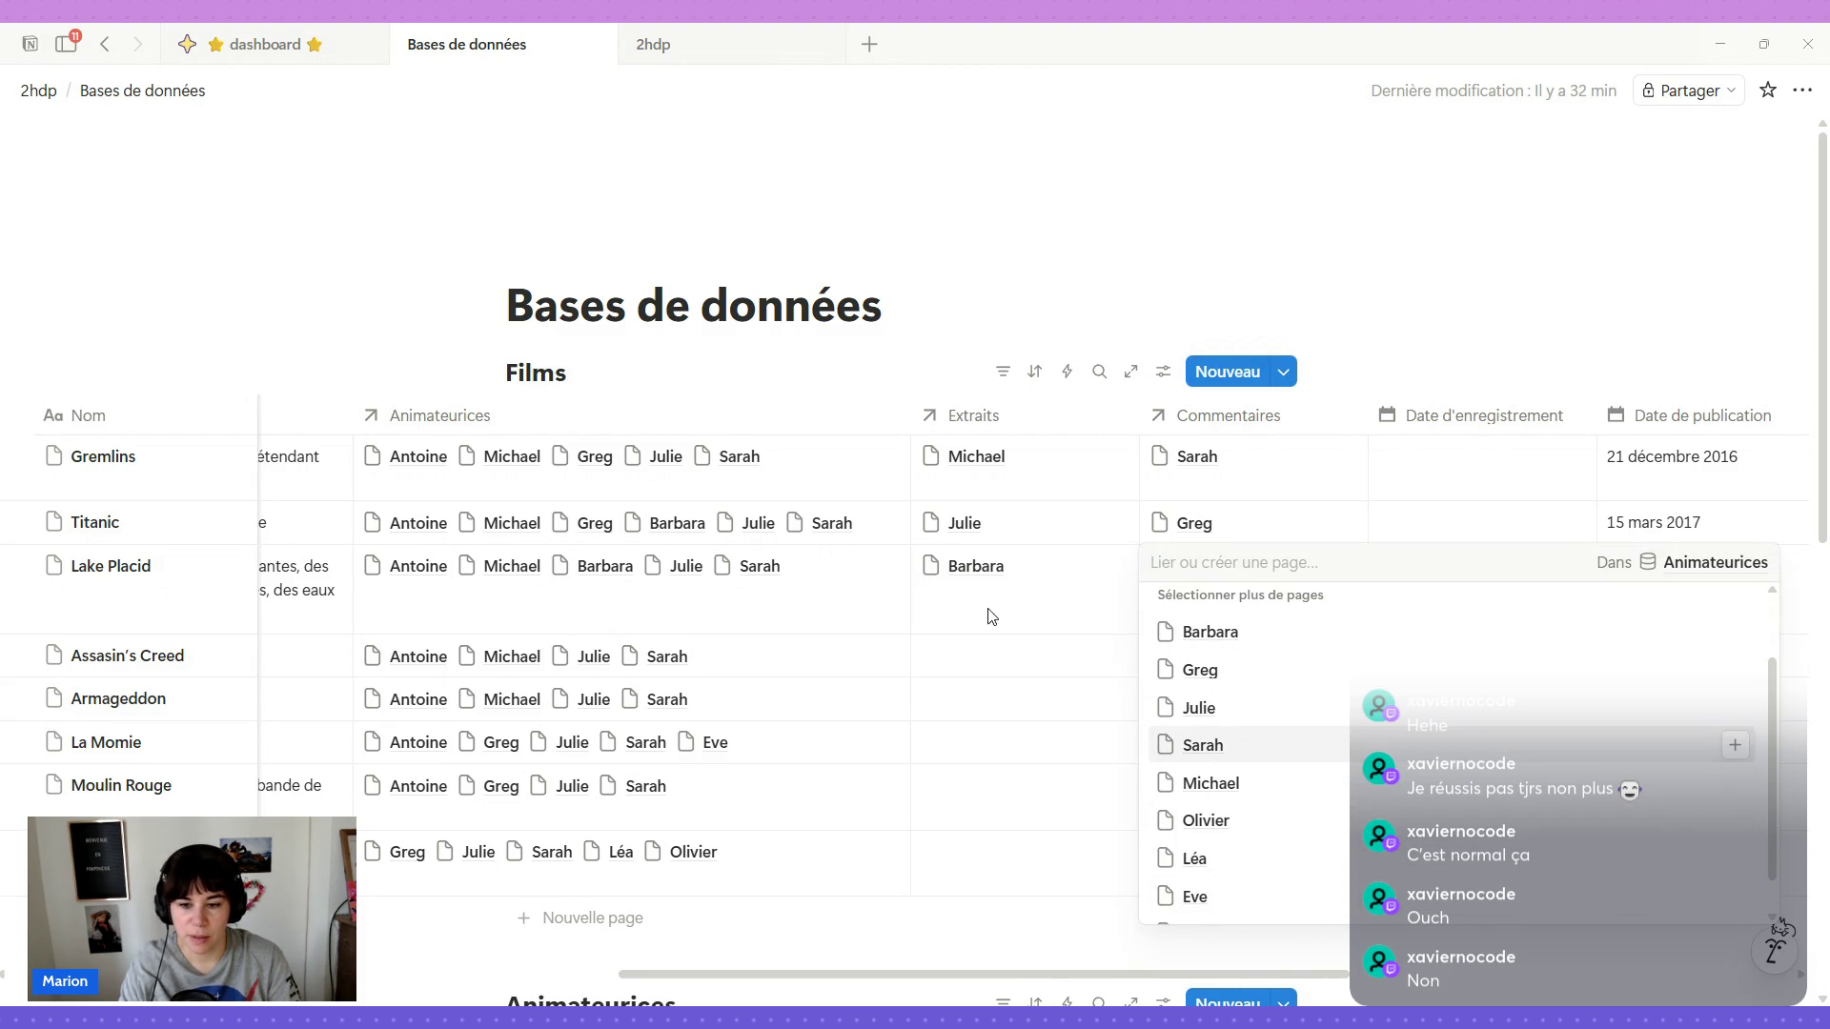
Link Antoine to Assassin's Creed's Extraits and Julie to its Commentaires.
left_click(969, 655)
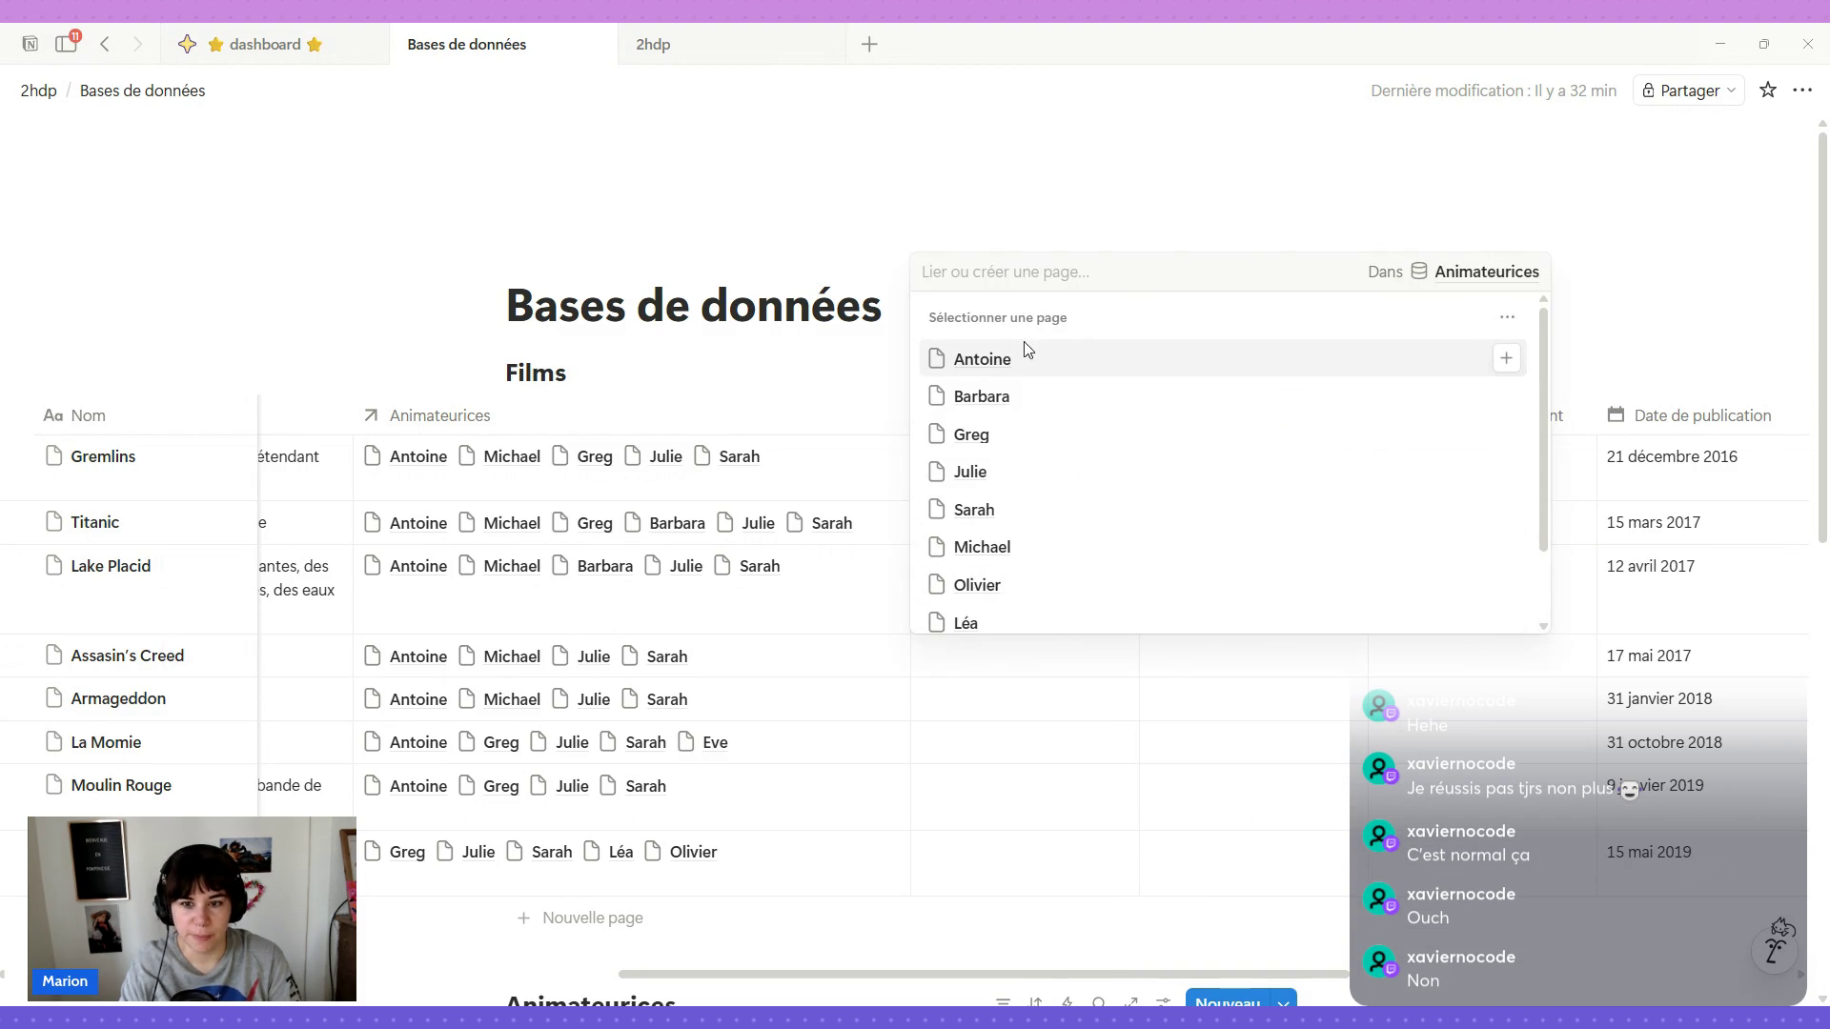
left_click(1016, 360)
key("Escape")
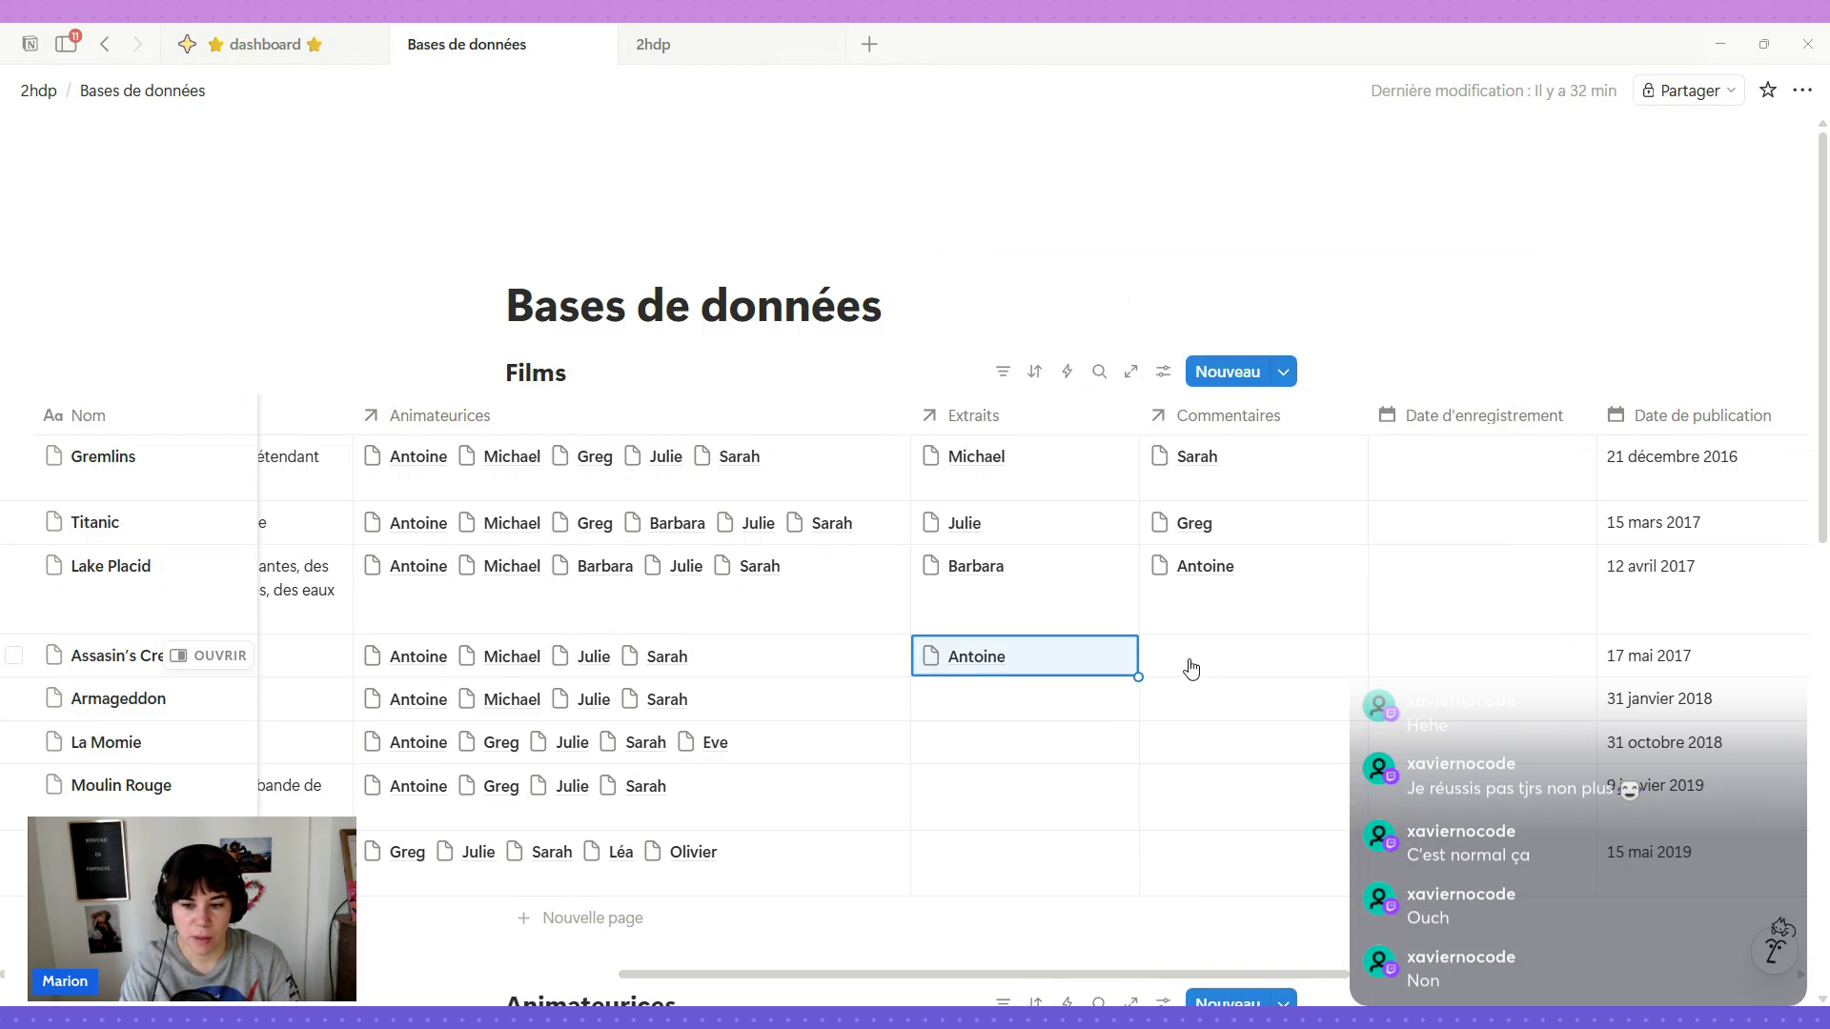
left_click(1187, 667)
left_click(1235, 476)
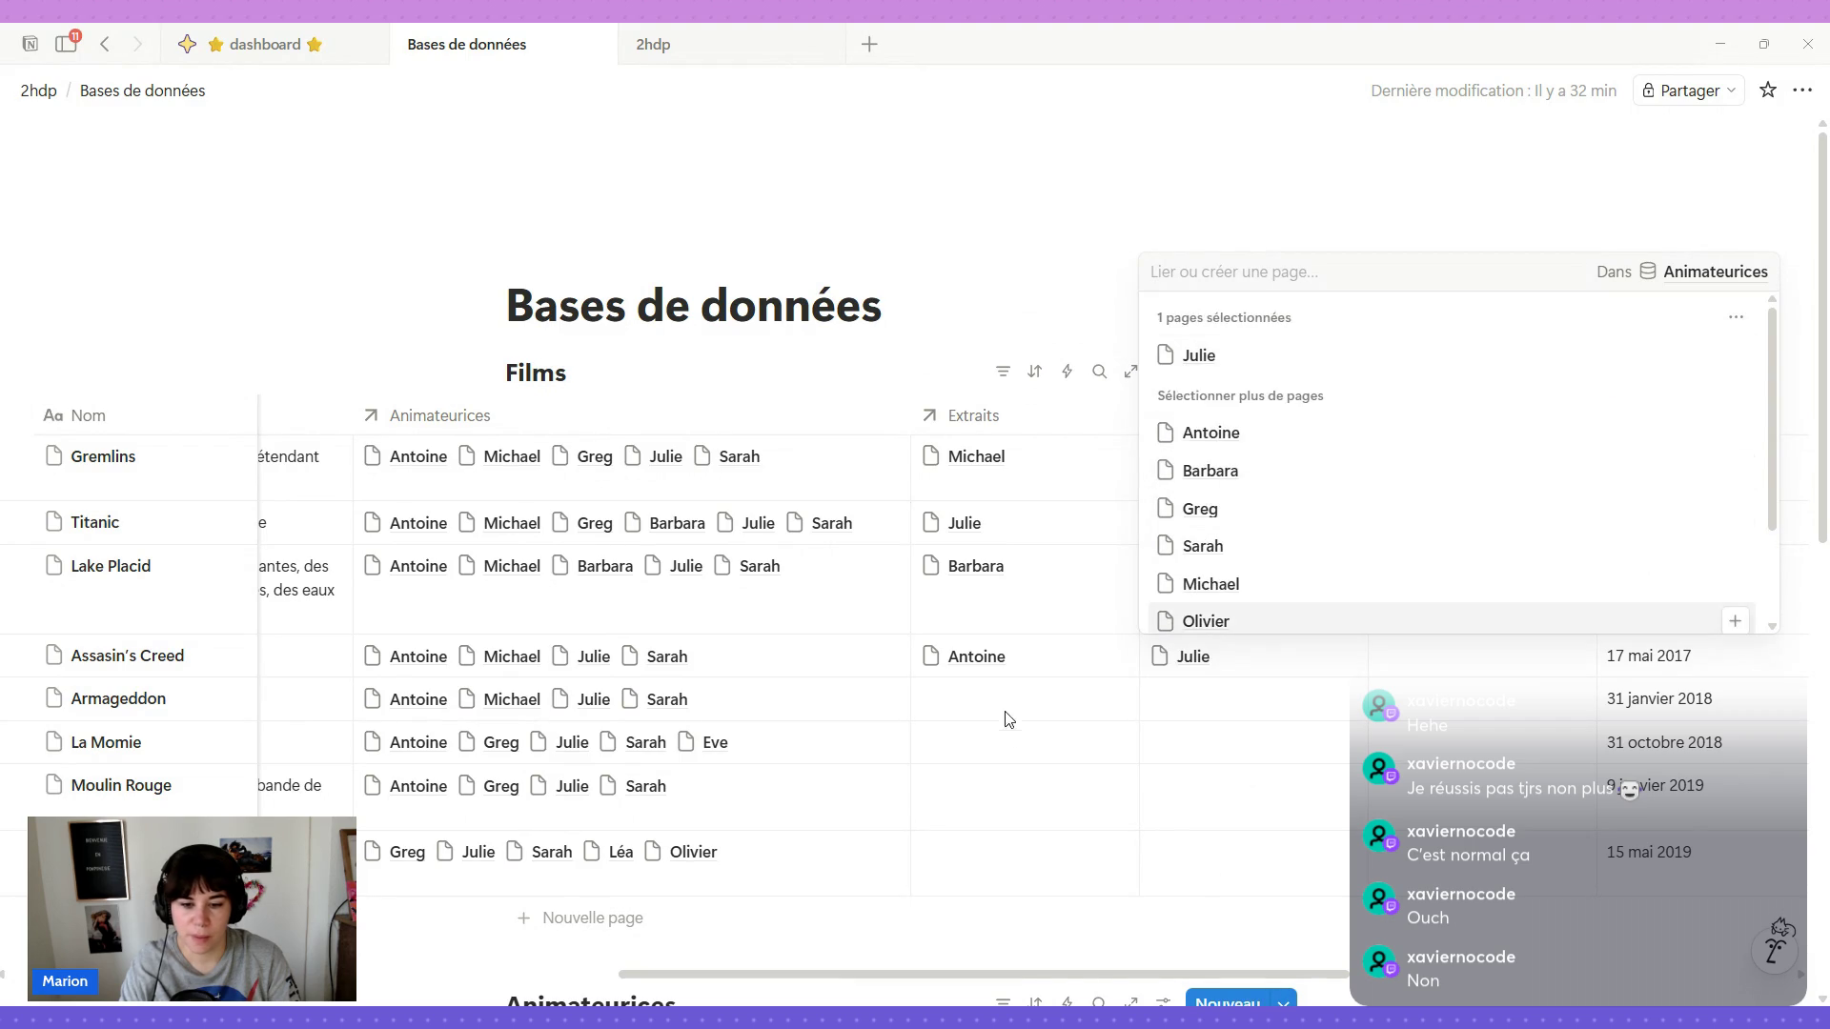
key("Escape")
Link Sarah and Michael to Armageddon's Extraits and Commentaires, and Eve to La Momie's Commentaires.
left_click(963, 721)
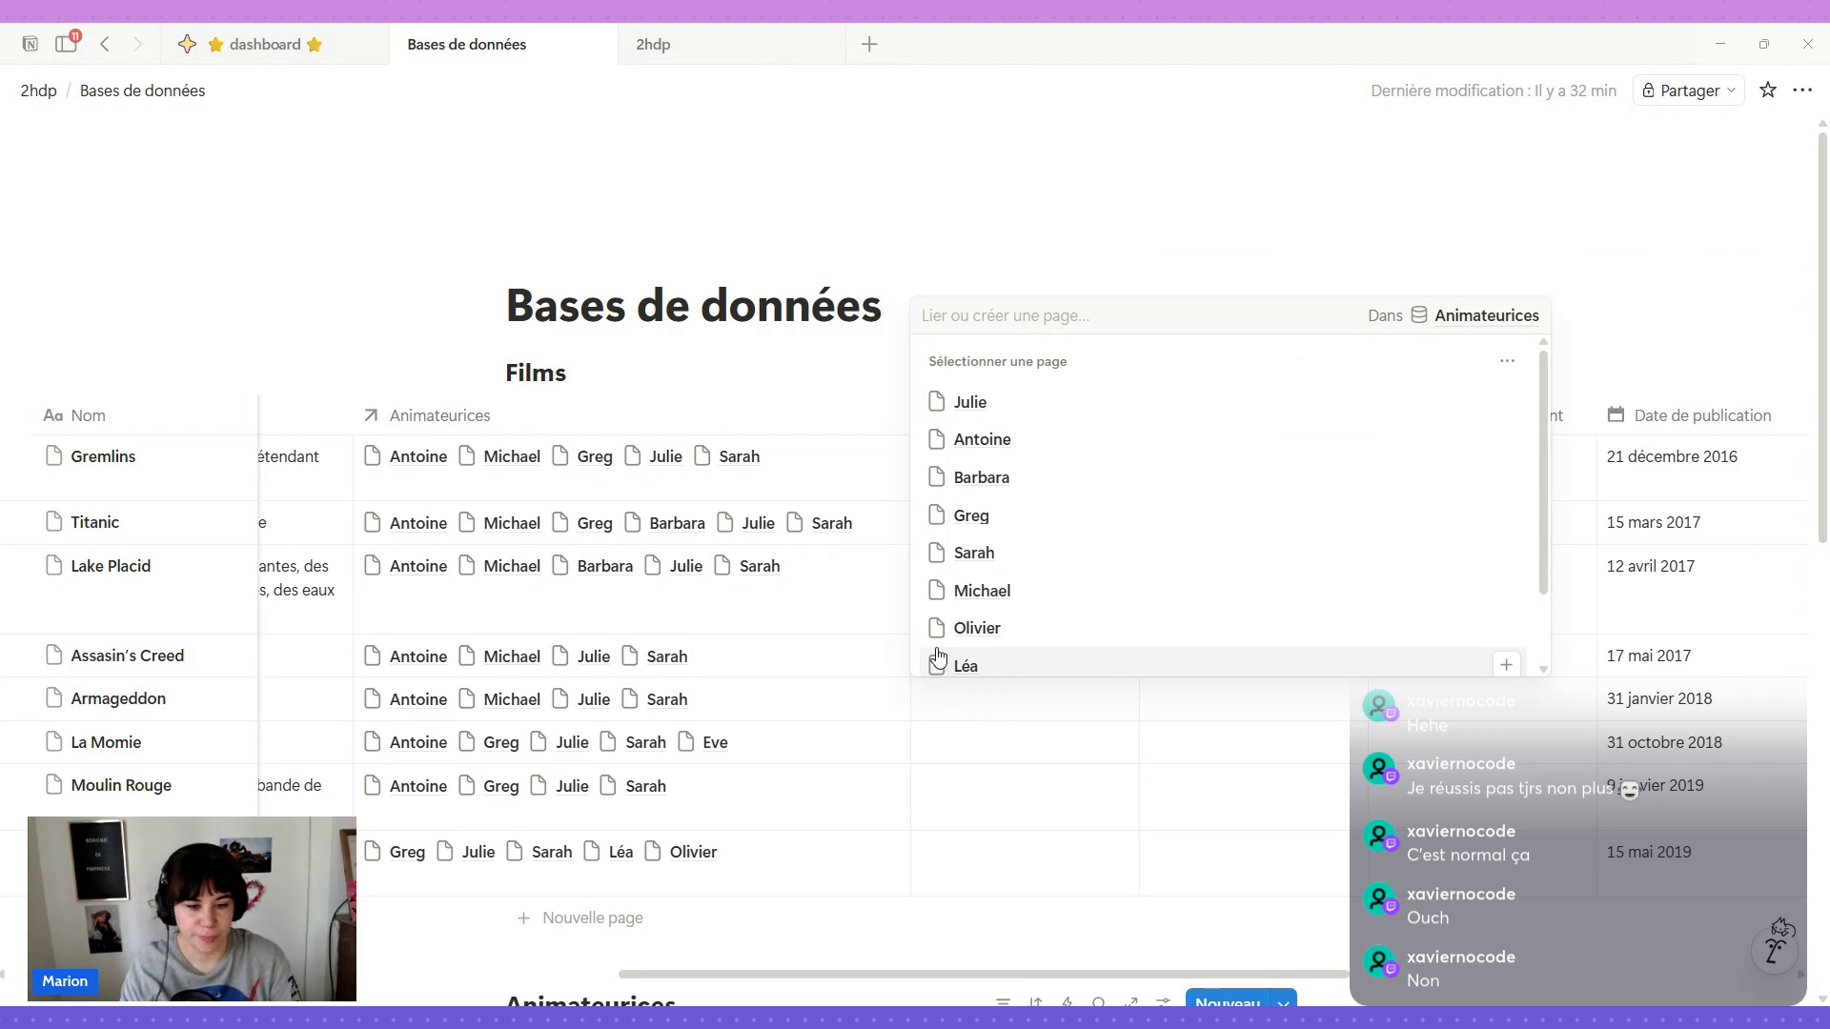
left_click(1037, 563)
key("Escape")
left_click(1185, 716)
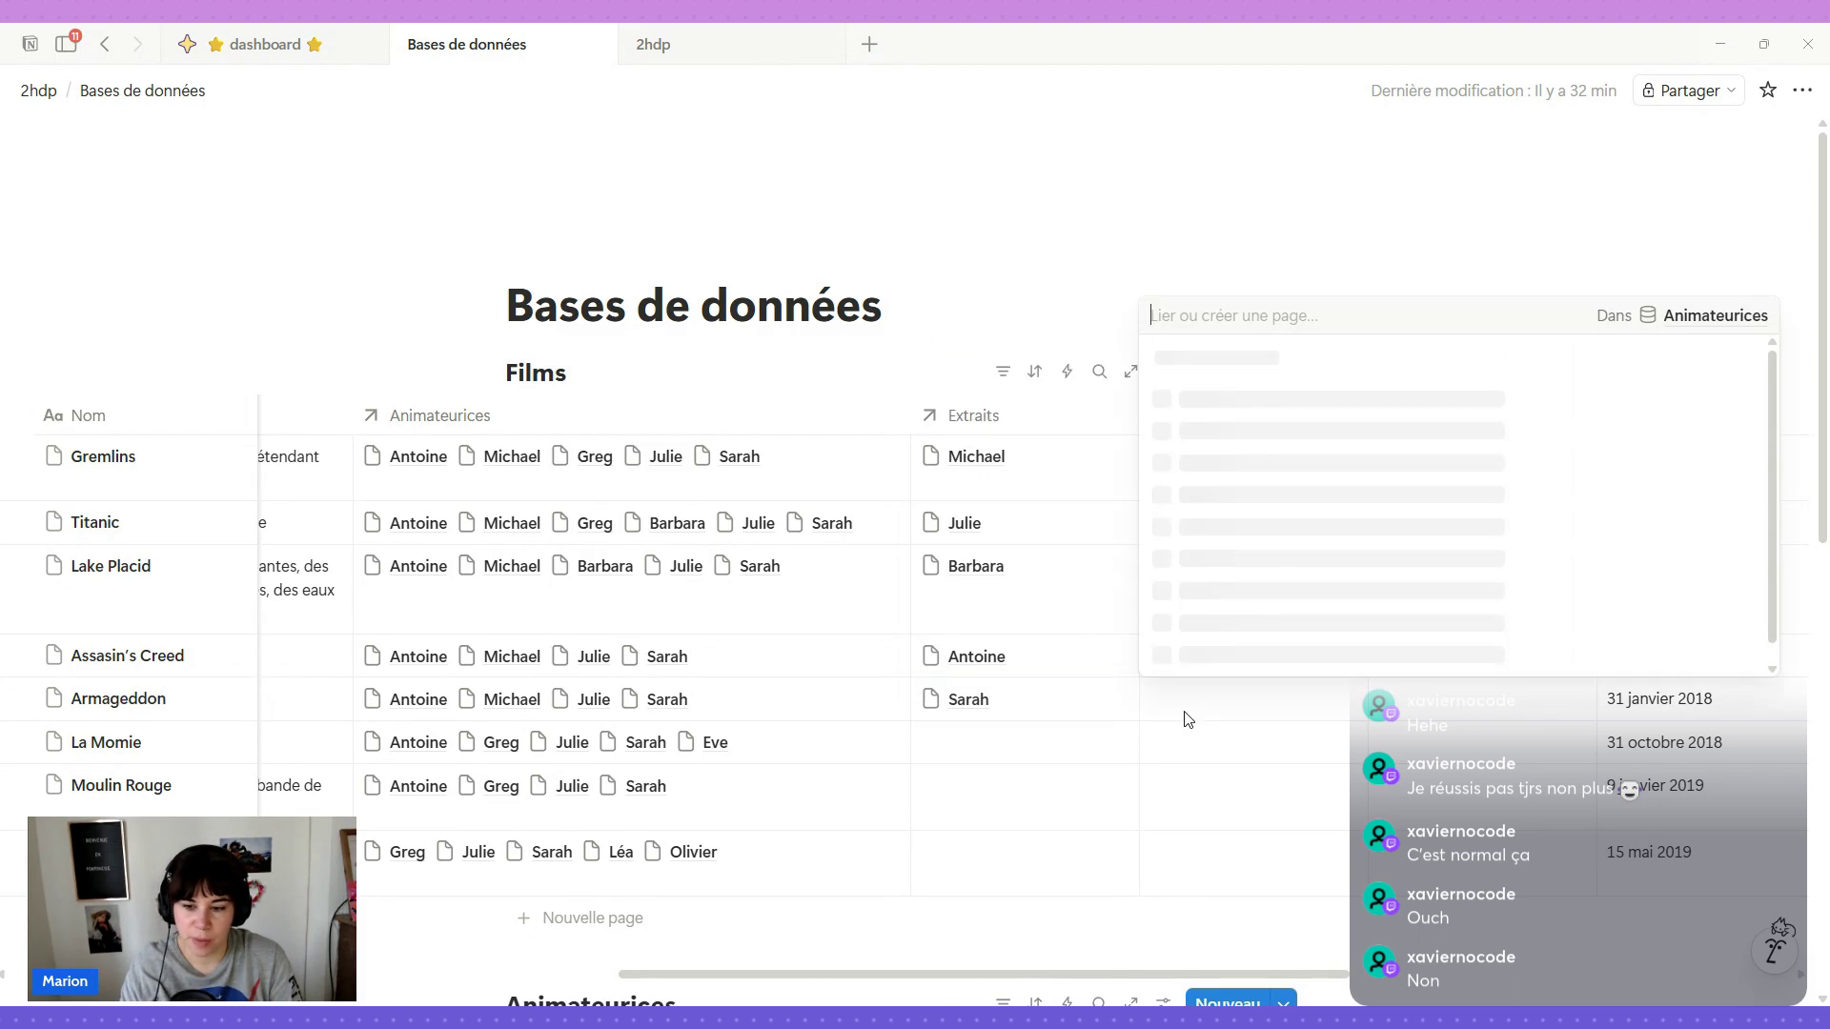
left_click(1245, 589)
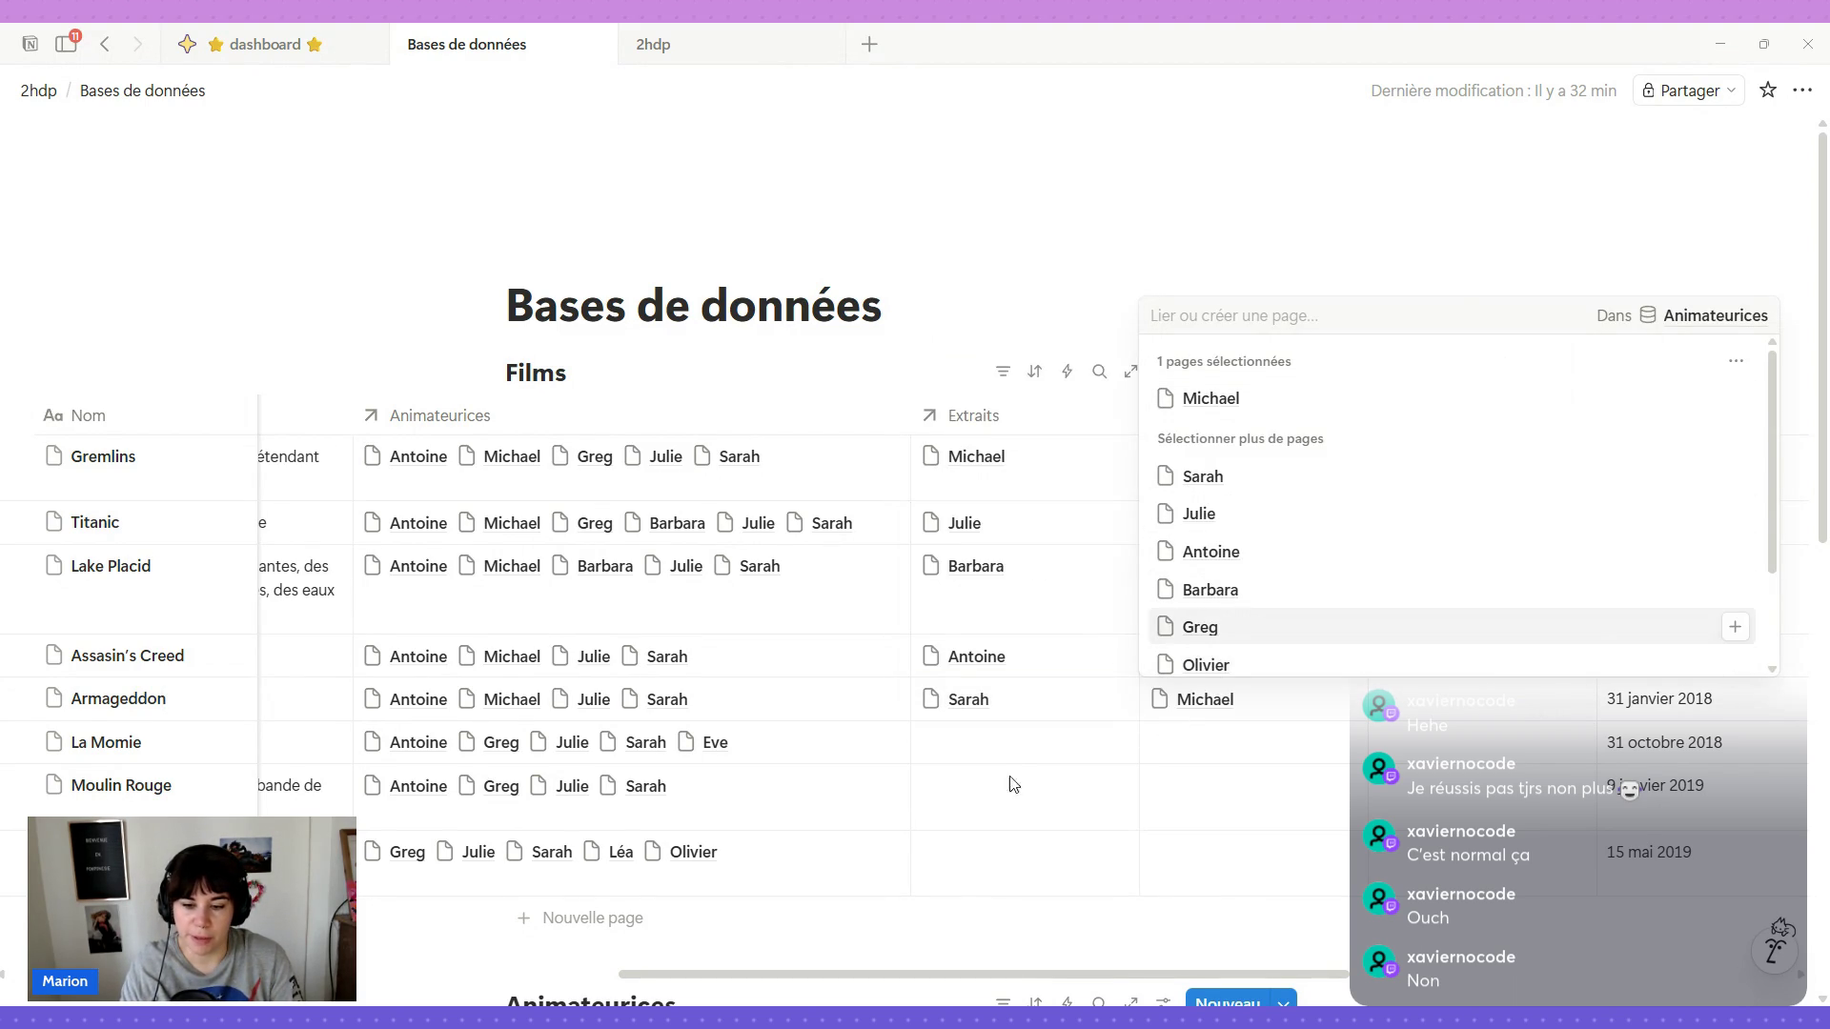
key("Escape")
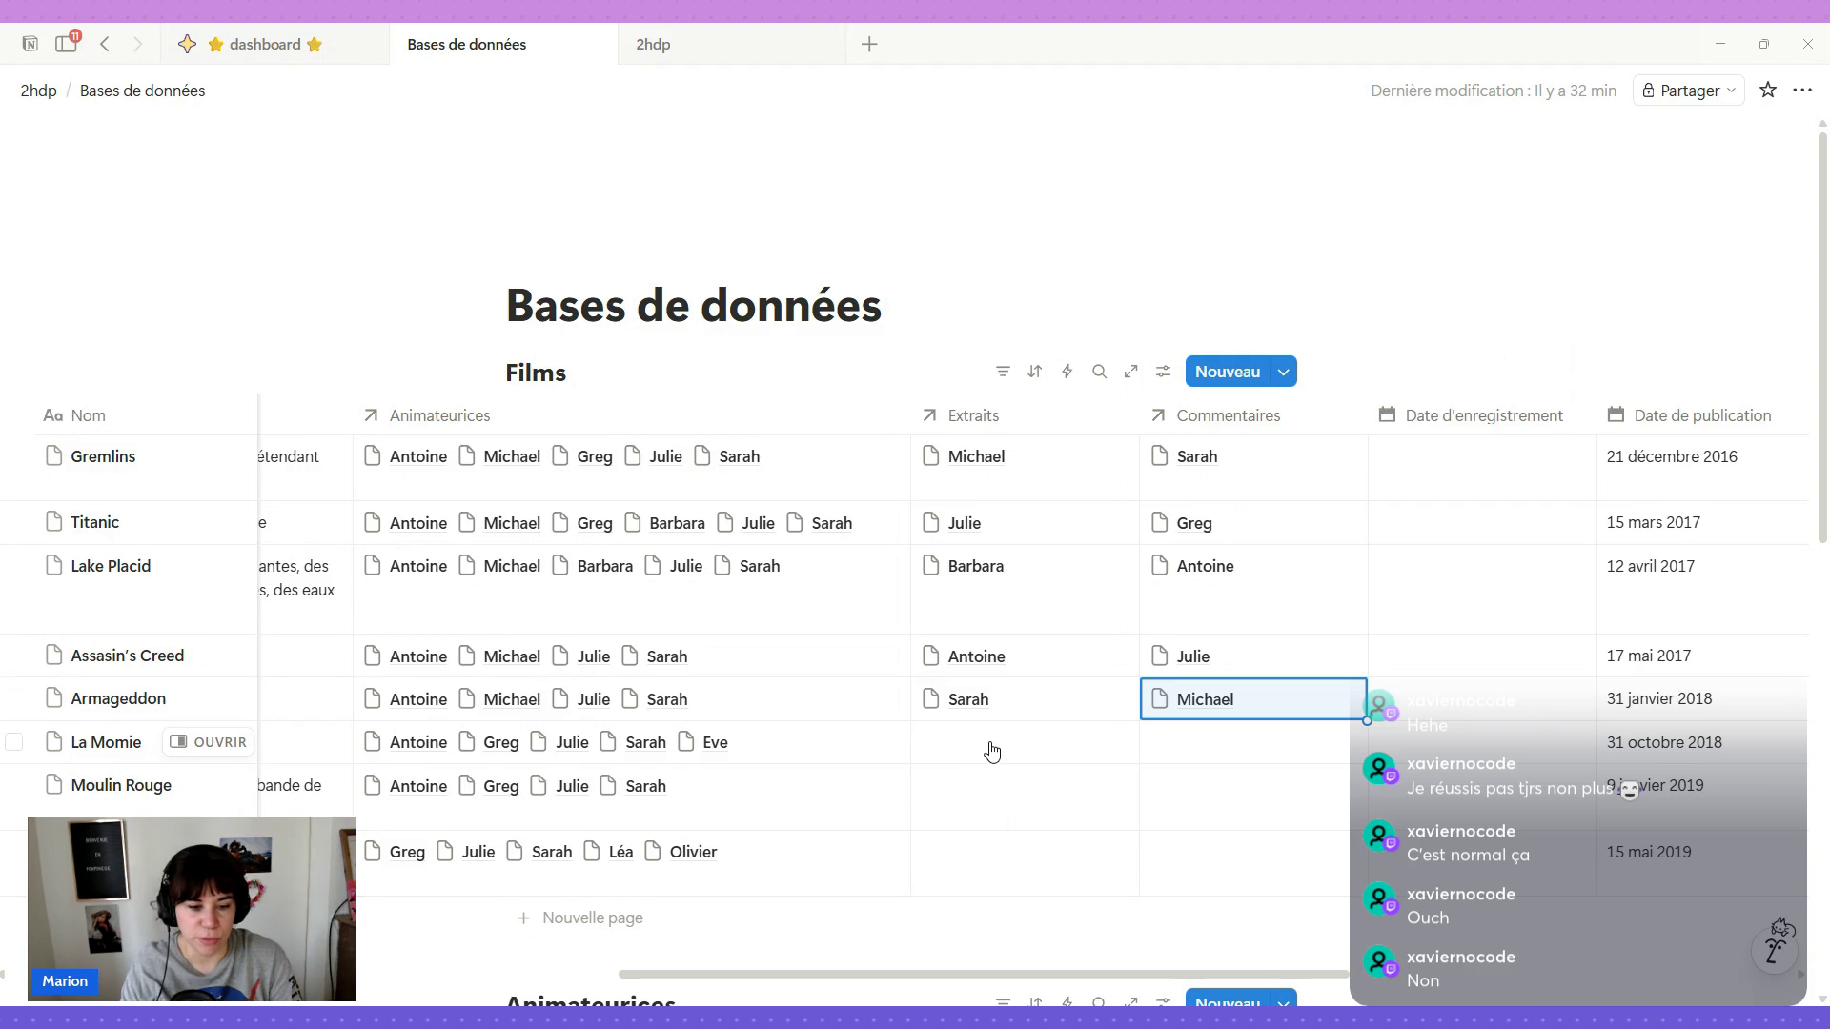
left_click(1188, 752)
scroll(1279, 664, "down", 2)
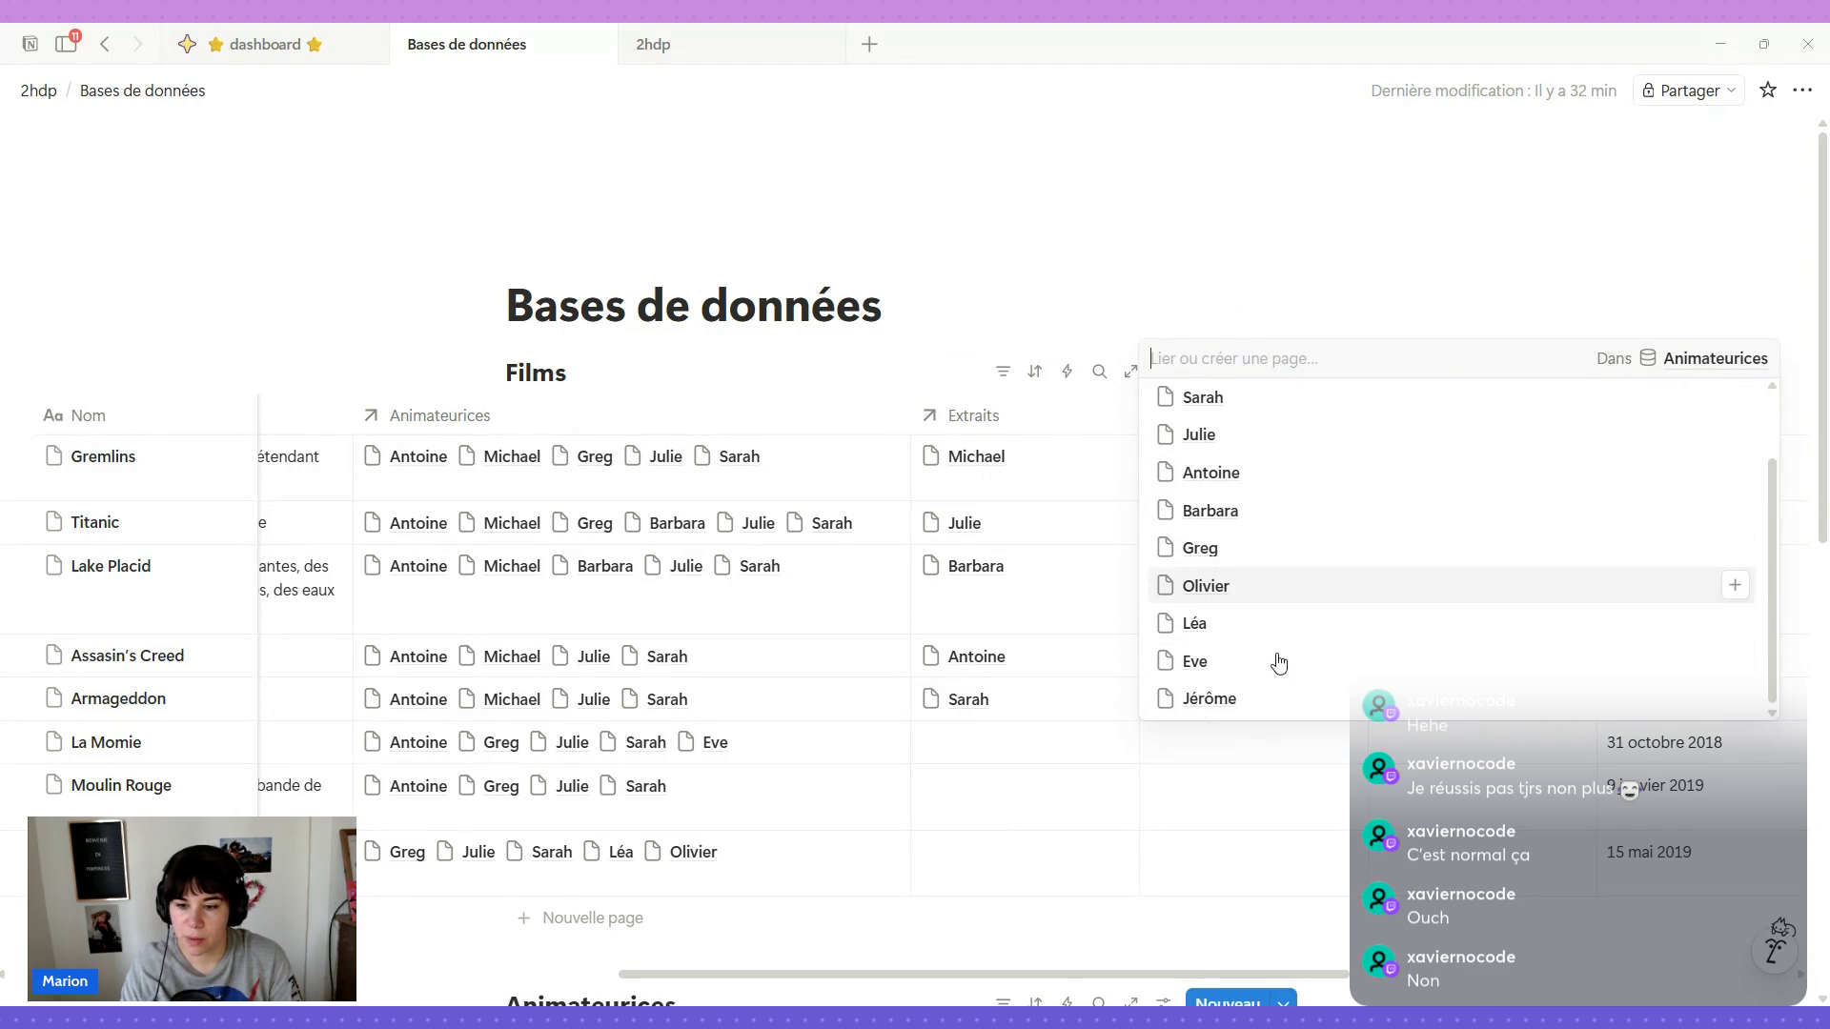
left_click(1224, 669)
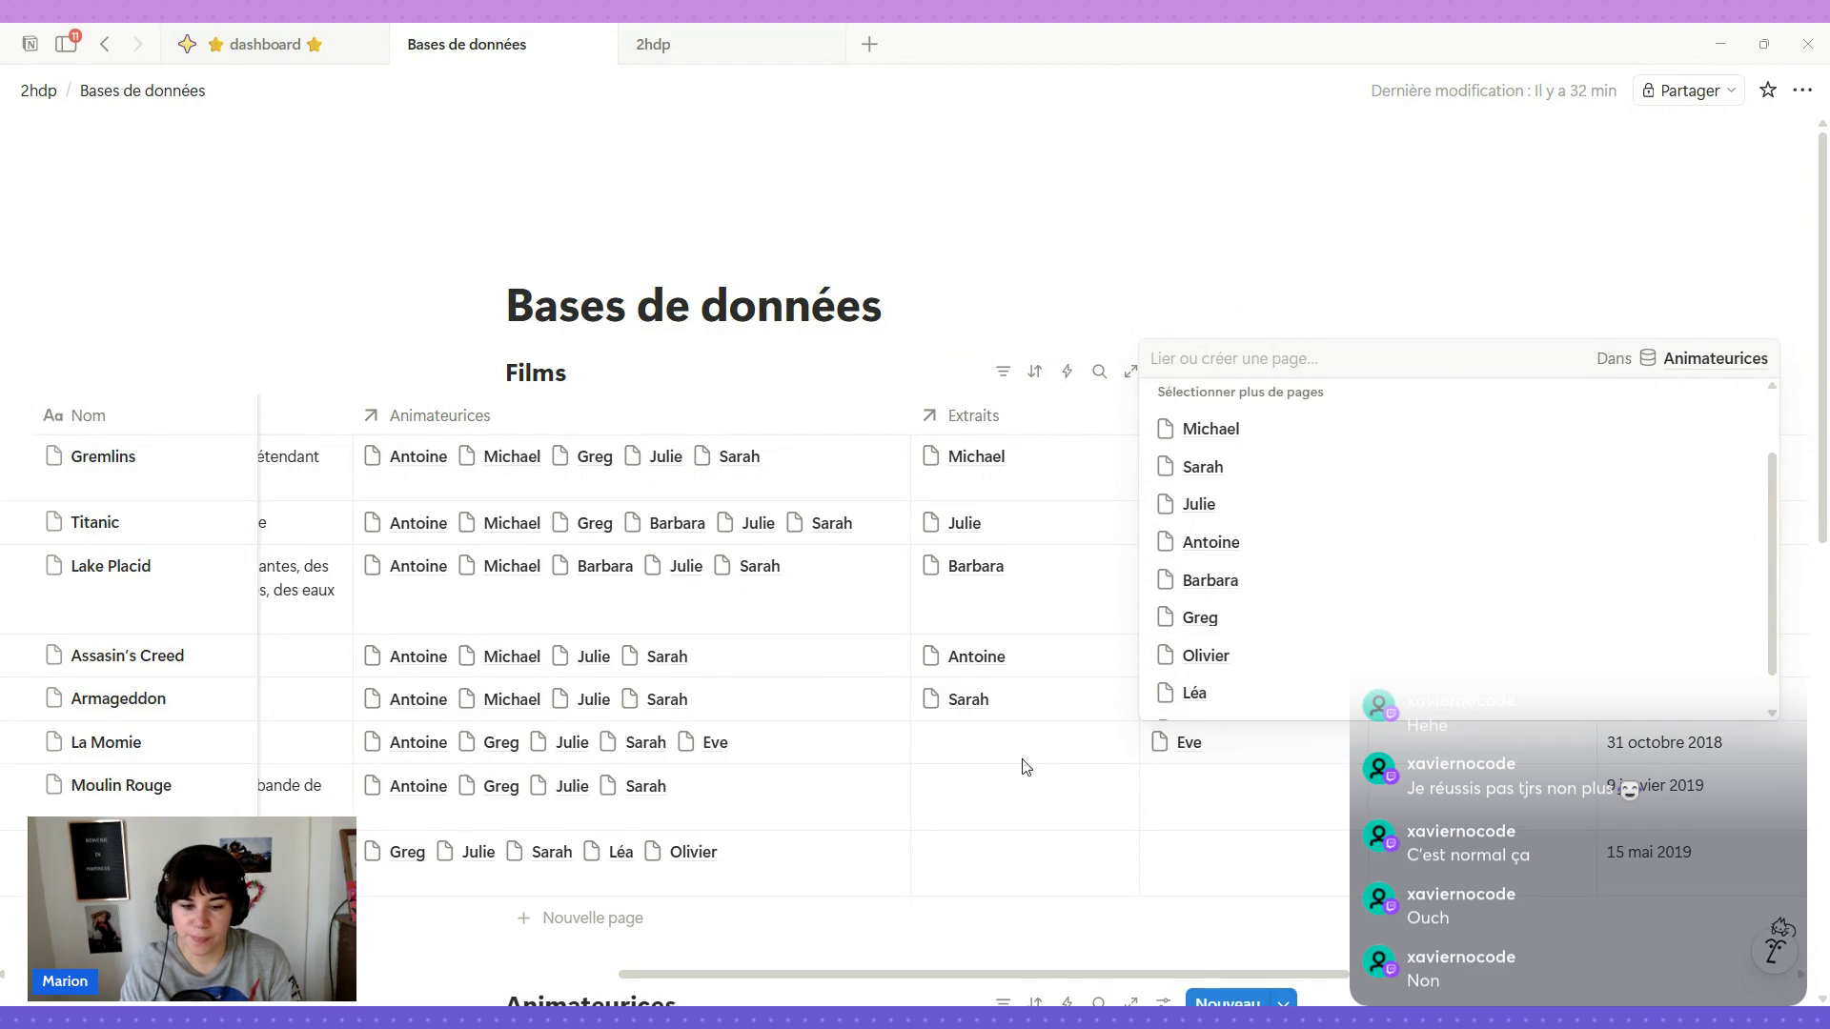
left_click(982, 751)
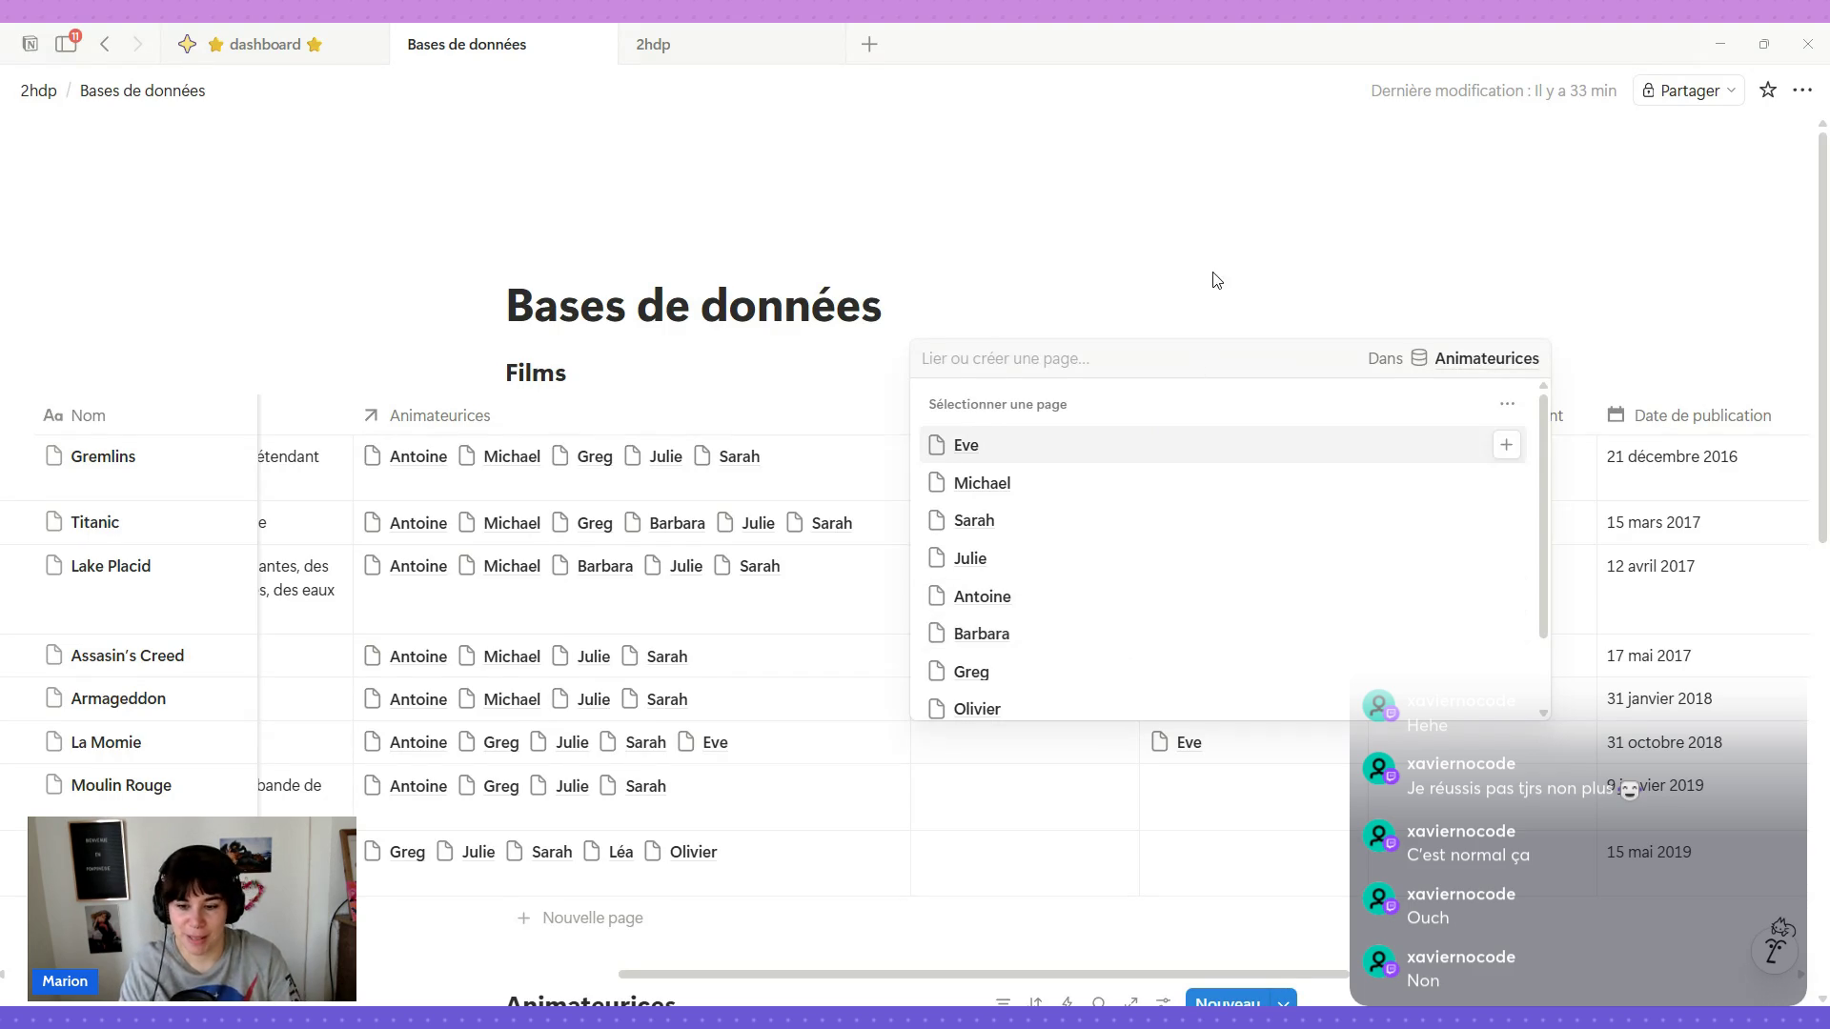
Link Julie to La Momie's Extraits.
key("Escape")
left_click(986, 742)
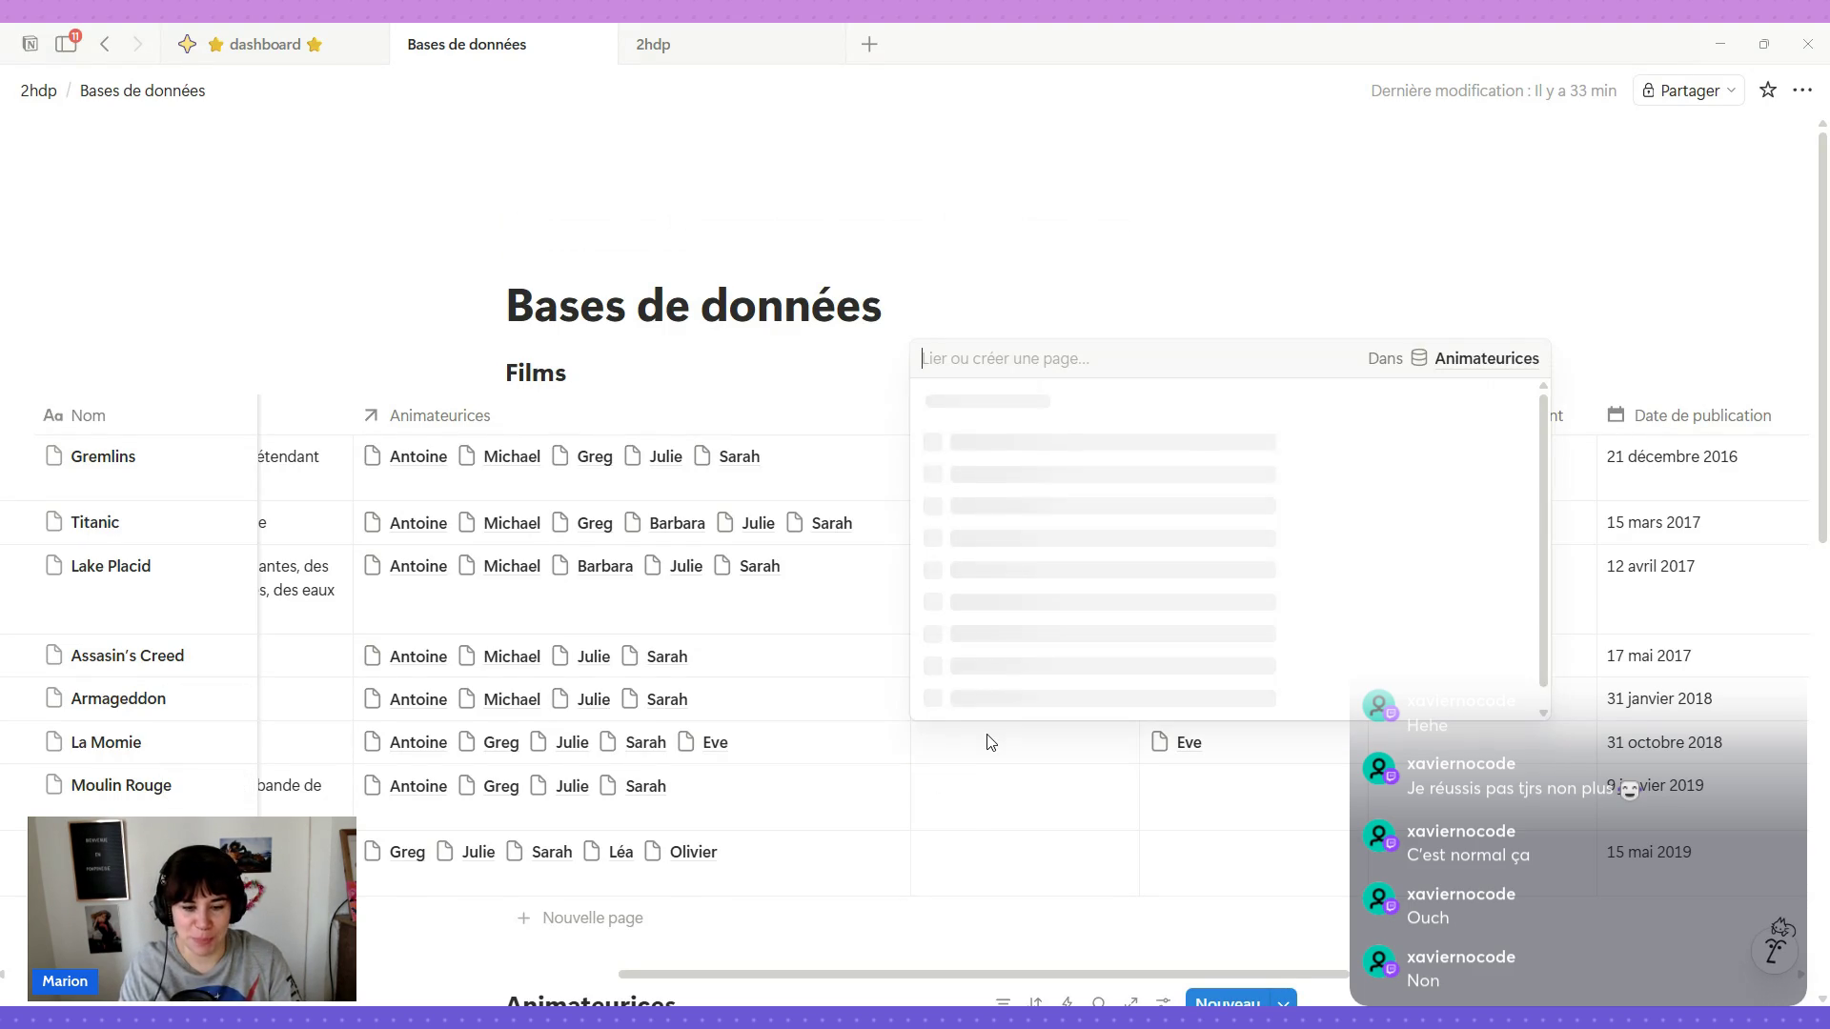
left_click(1022, 559)
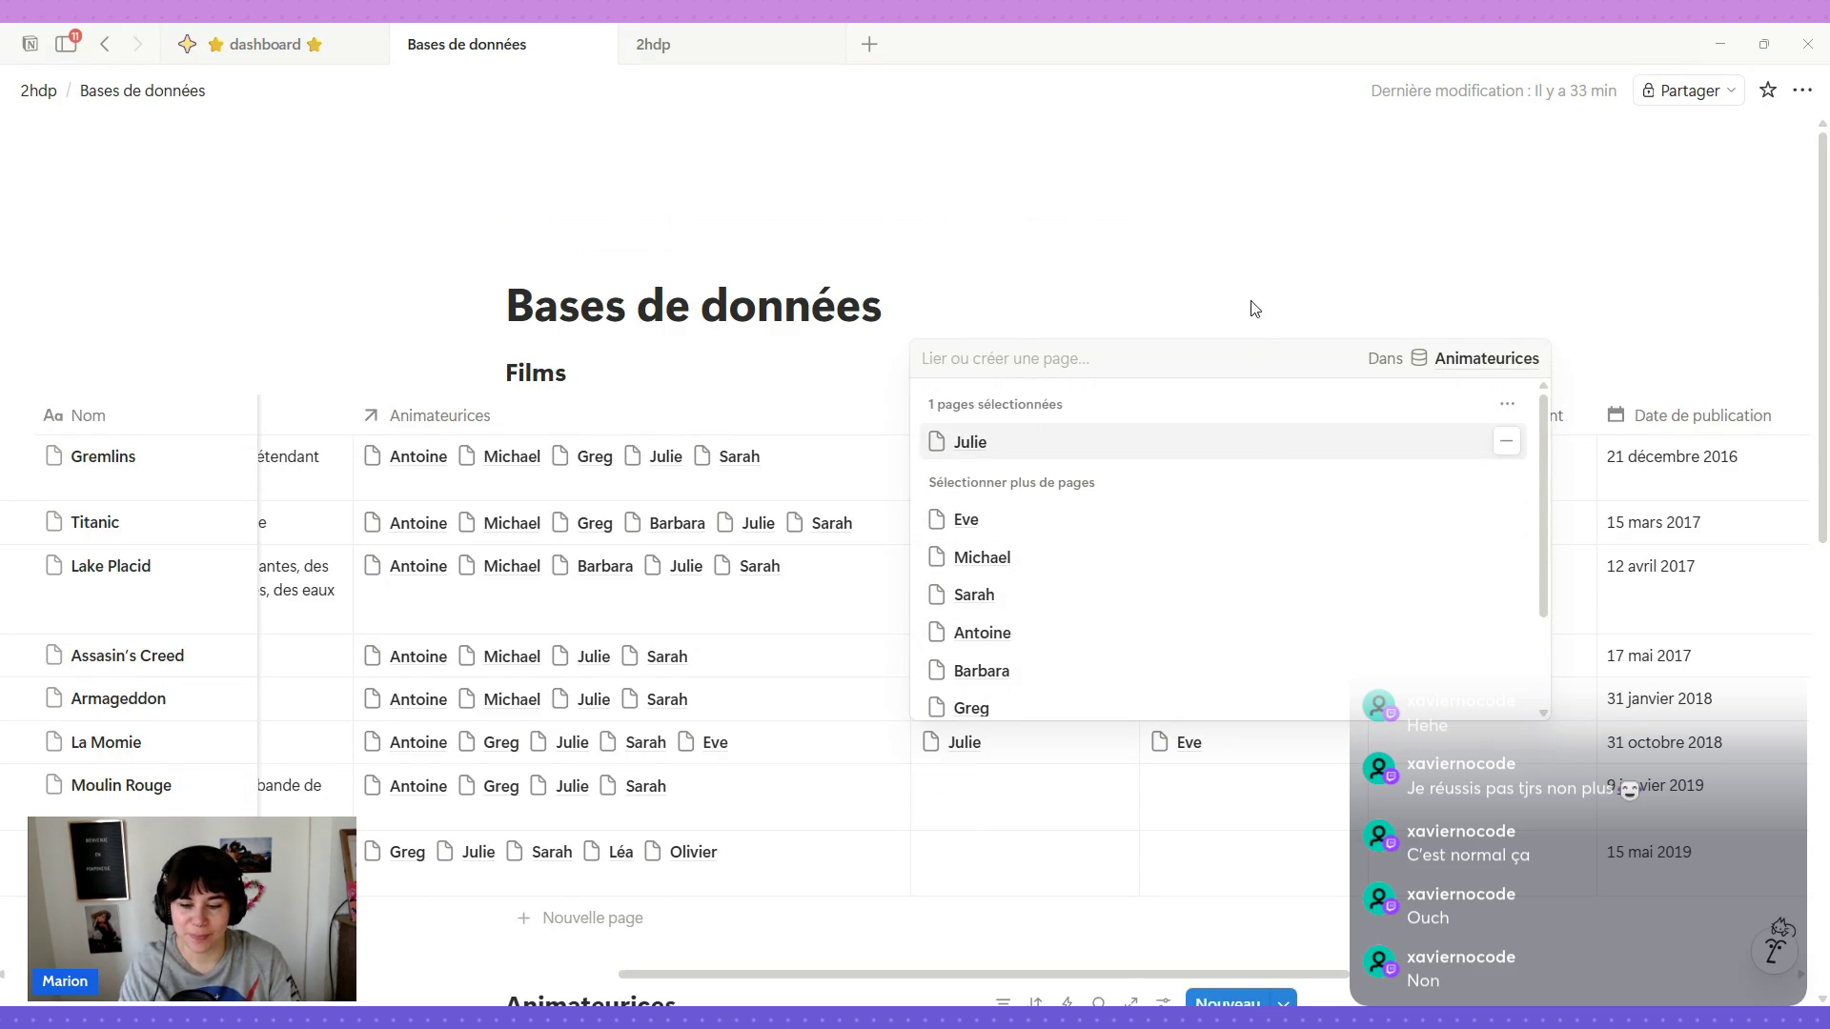
key("Escape")
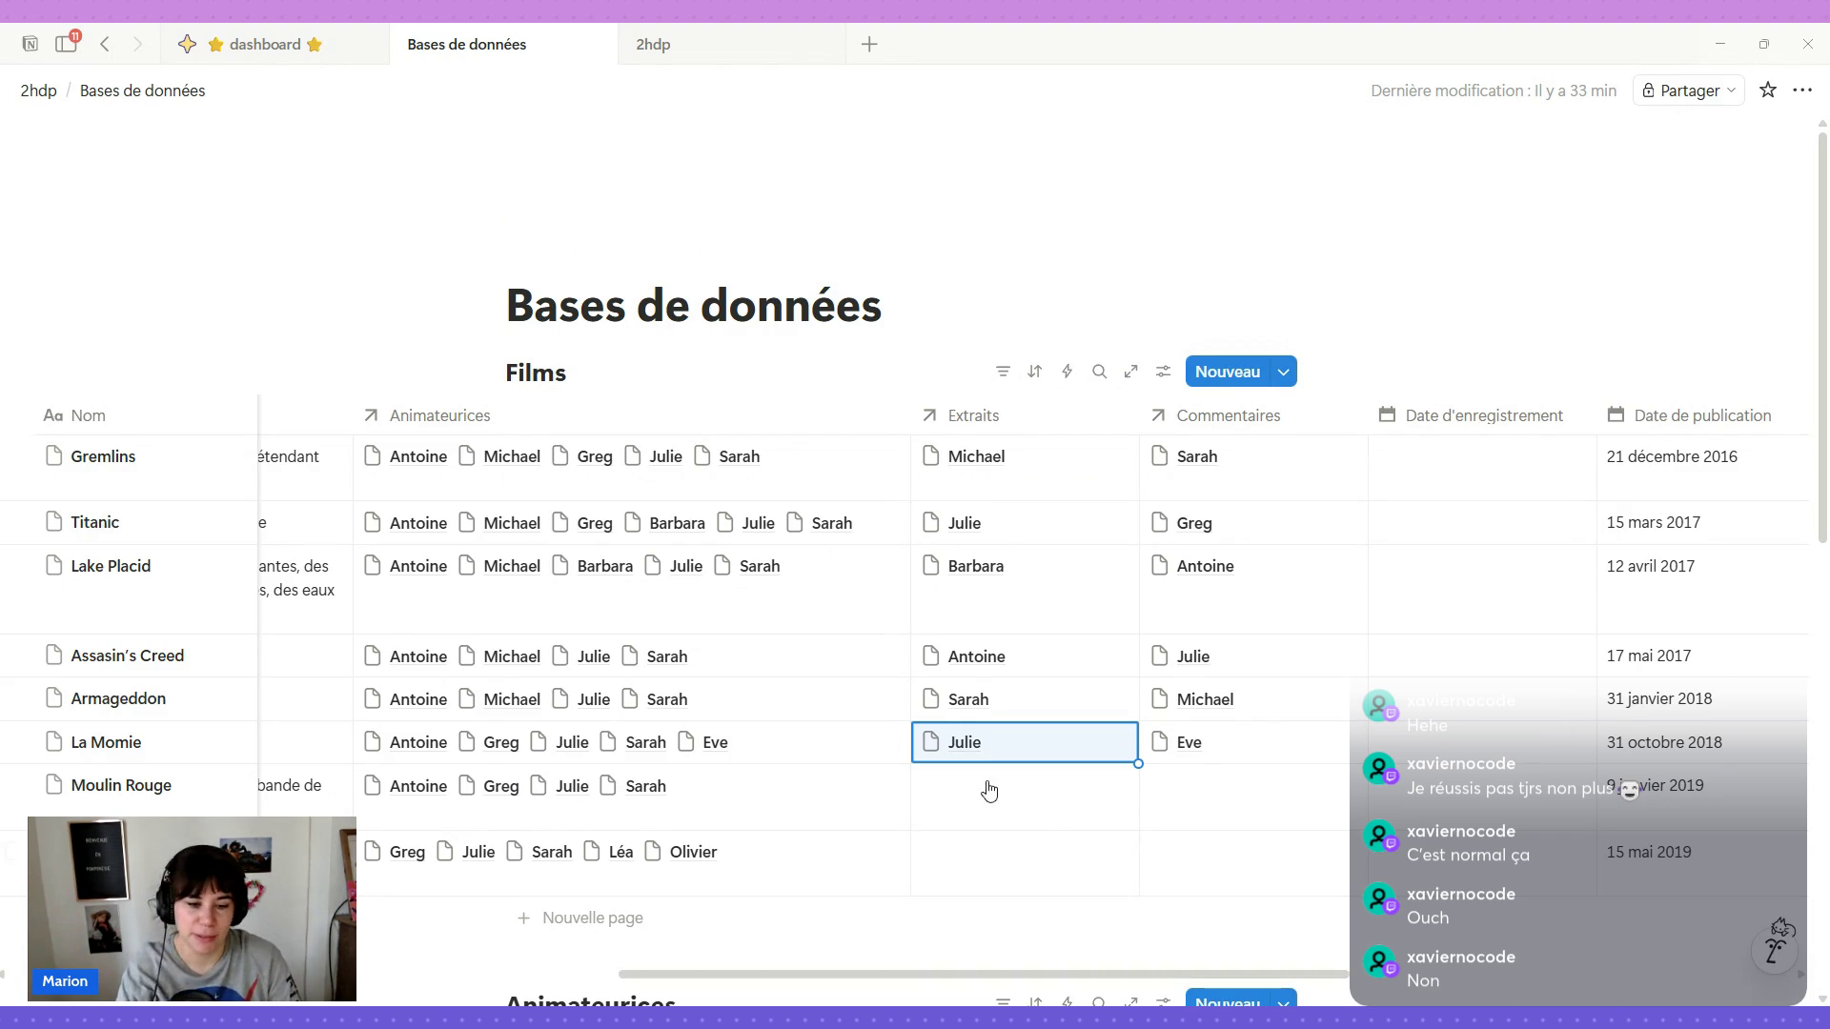
mouse_move(981, 801)
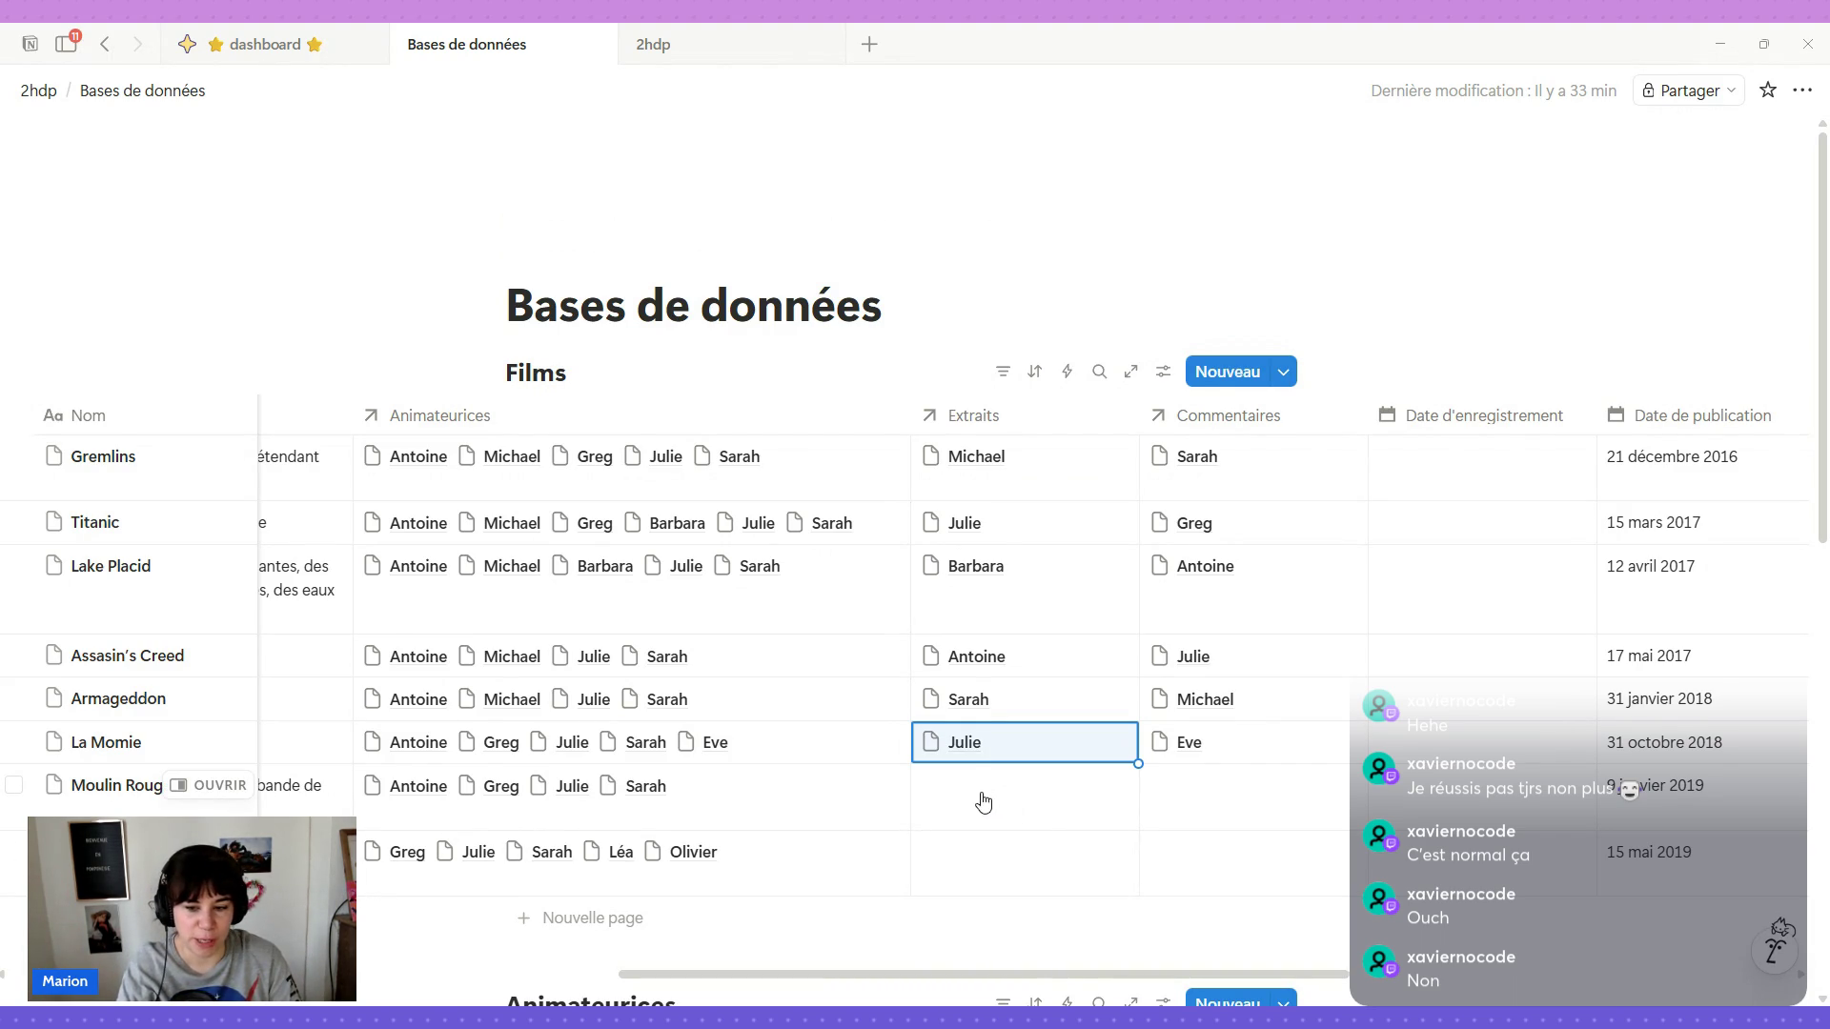
Link Sarah to Moulin Rouge's Commentaires, then go to the 2hdp page.
left_click(1225, 807)
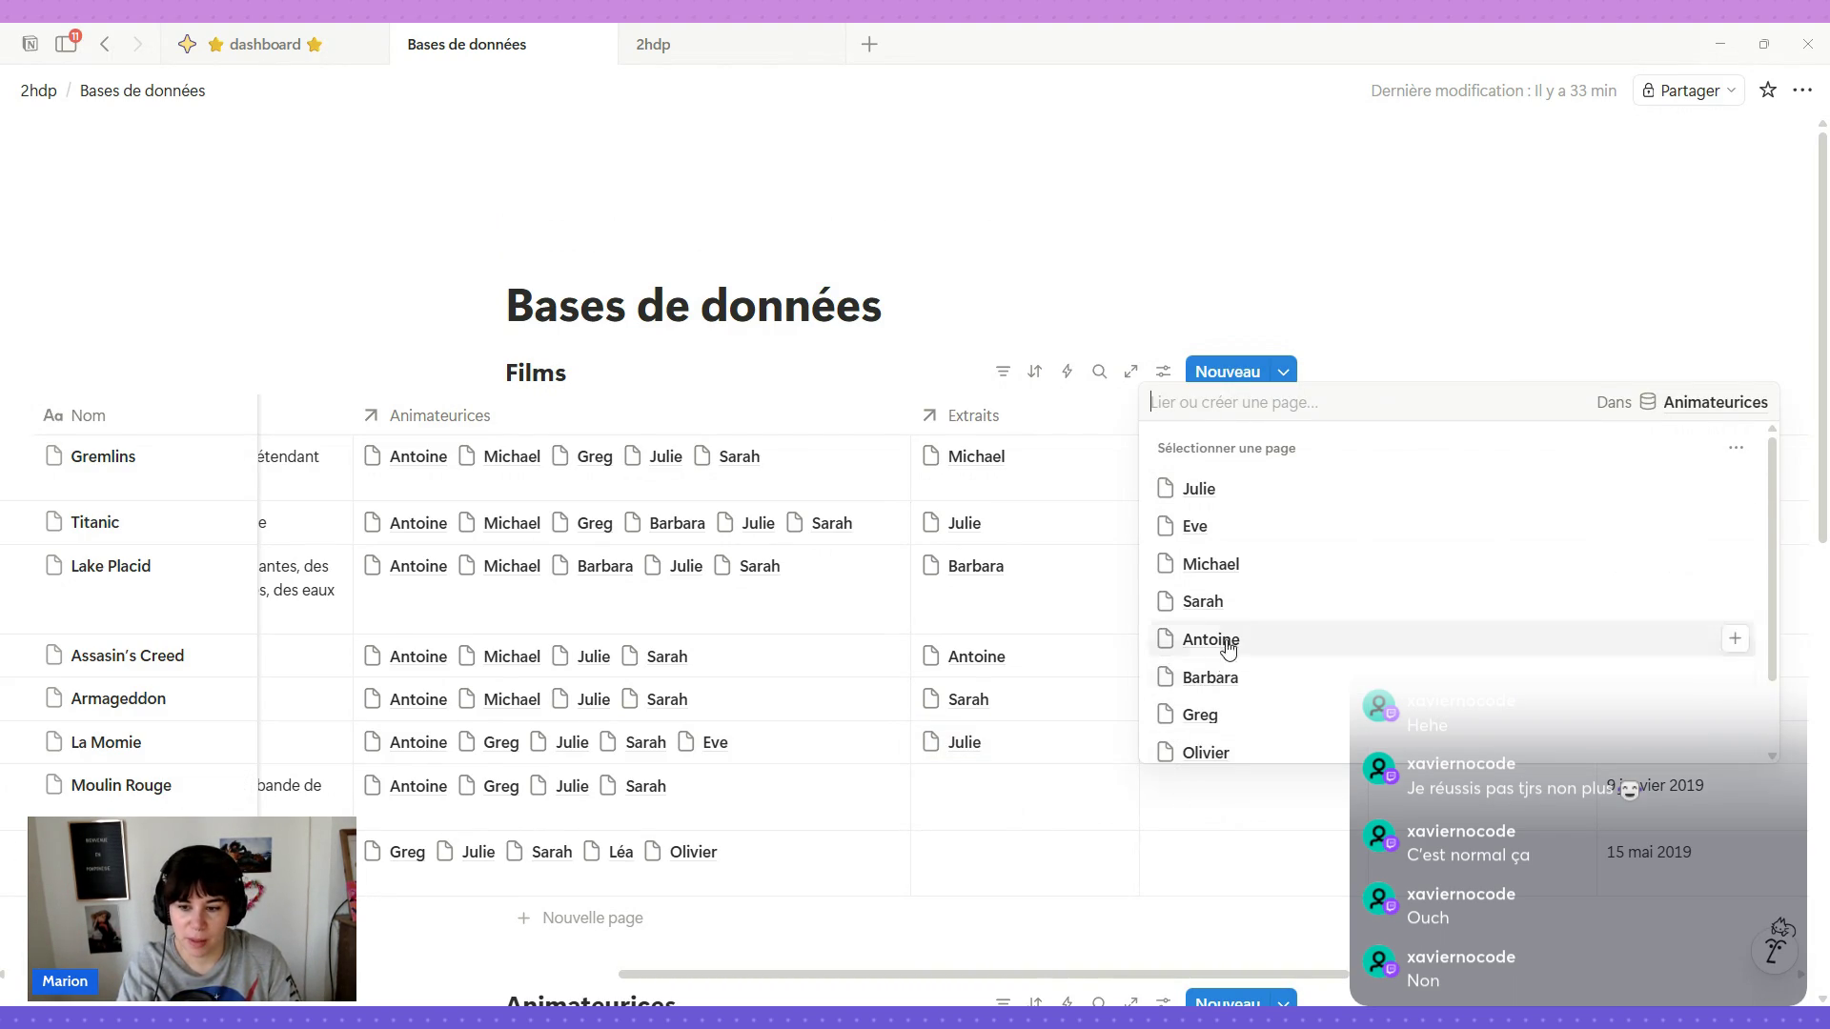
scroll(1230, 636, "down", 1)
scroll(1232, 588, "up", 1)
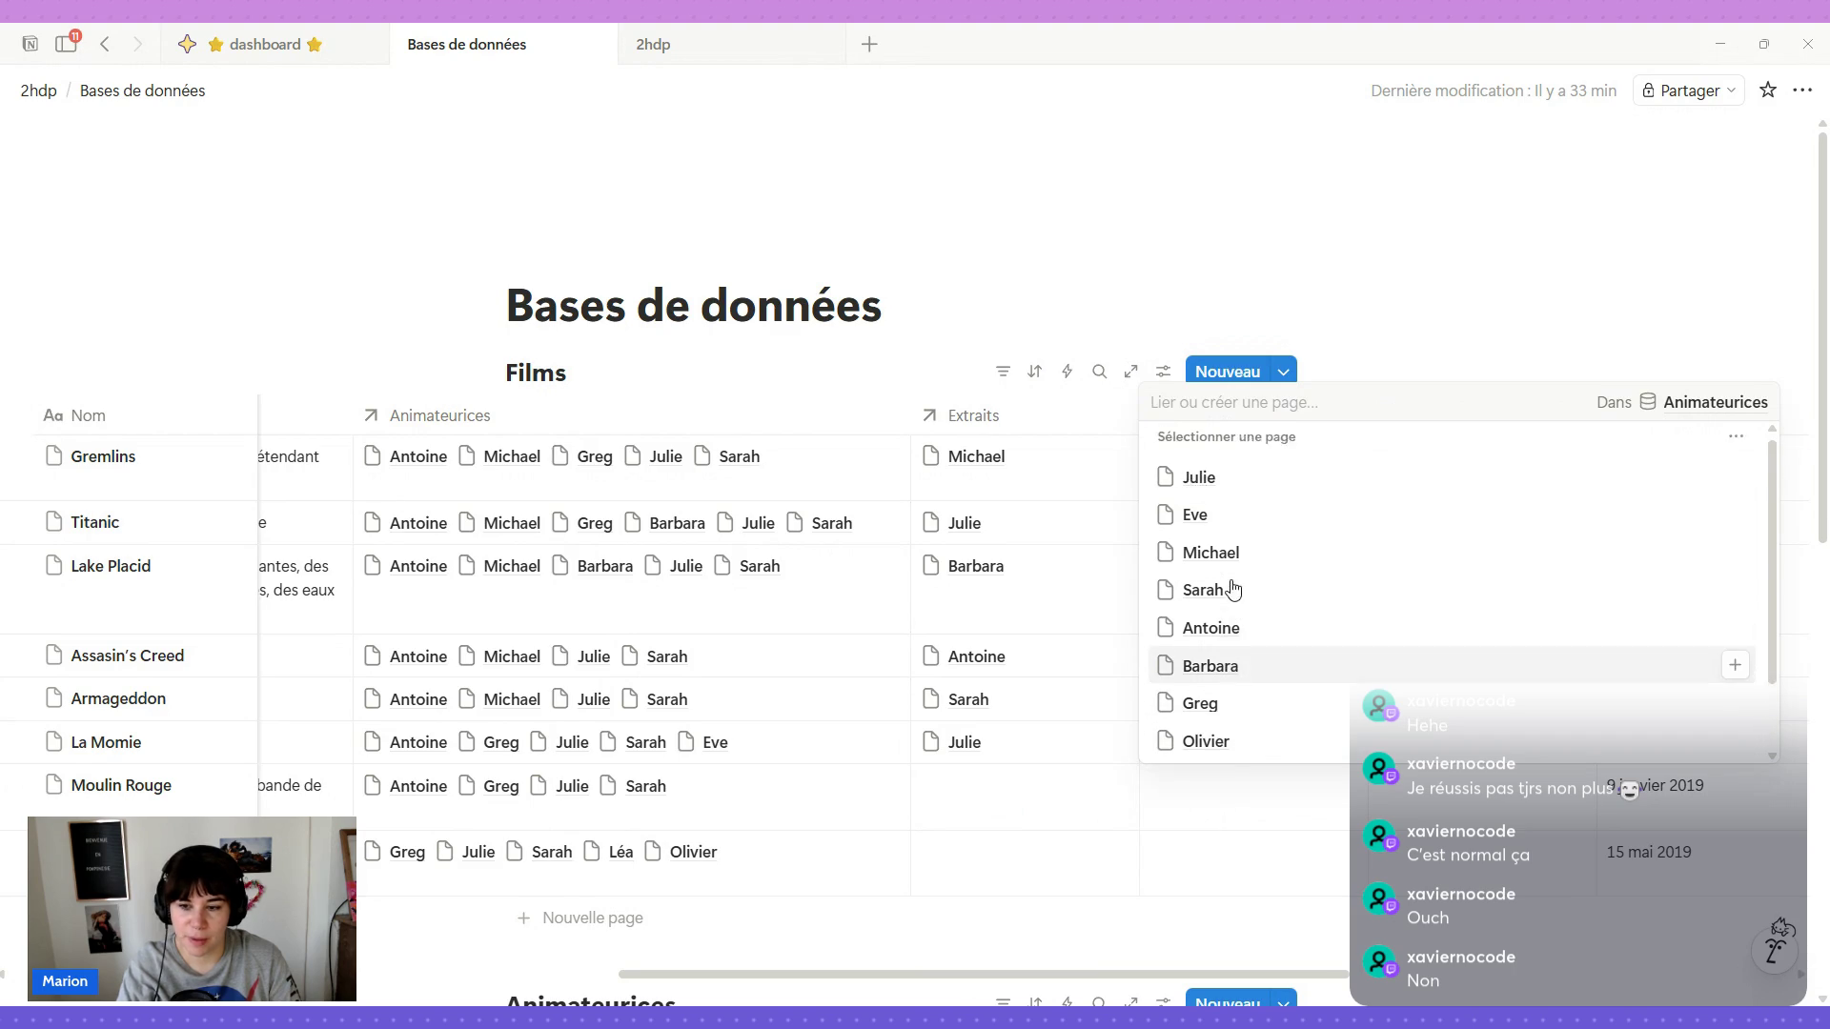
left_click(1233, 602)
key("Escape")
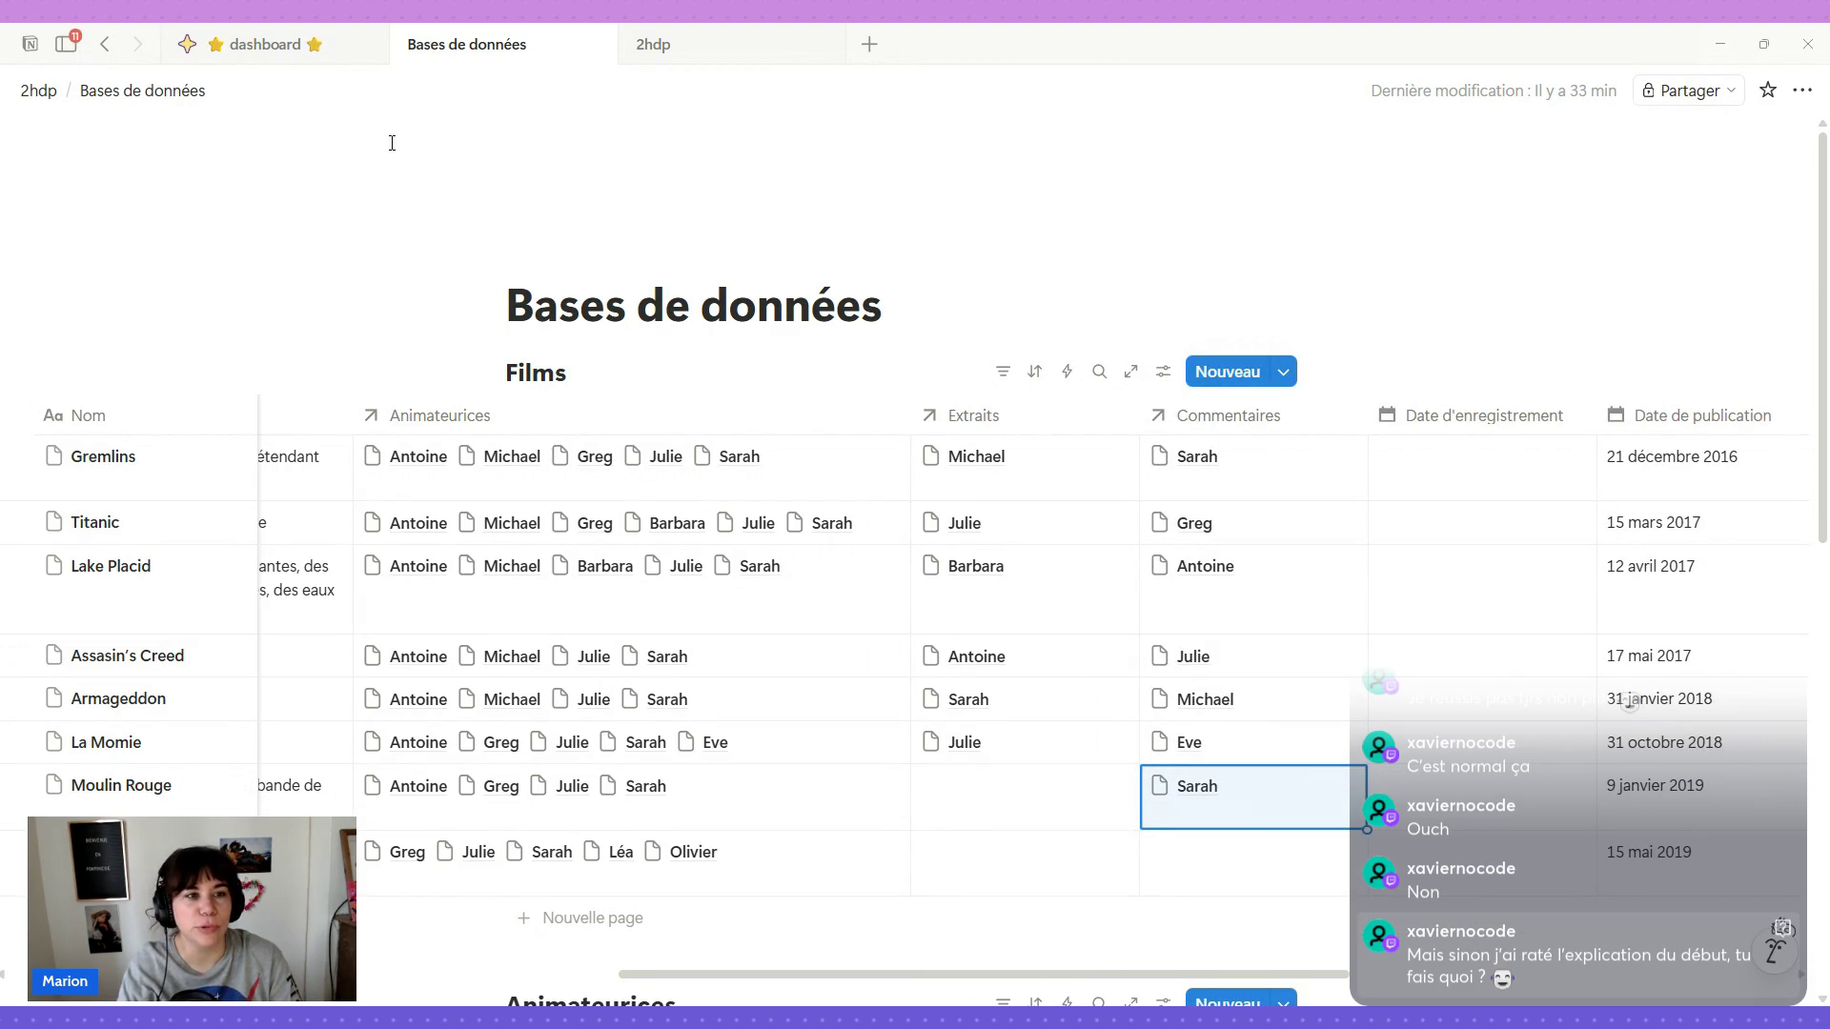
left_click(675, 44)
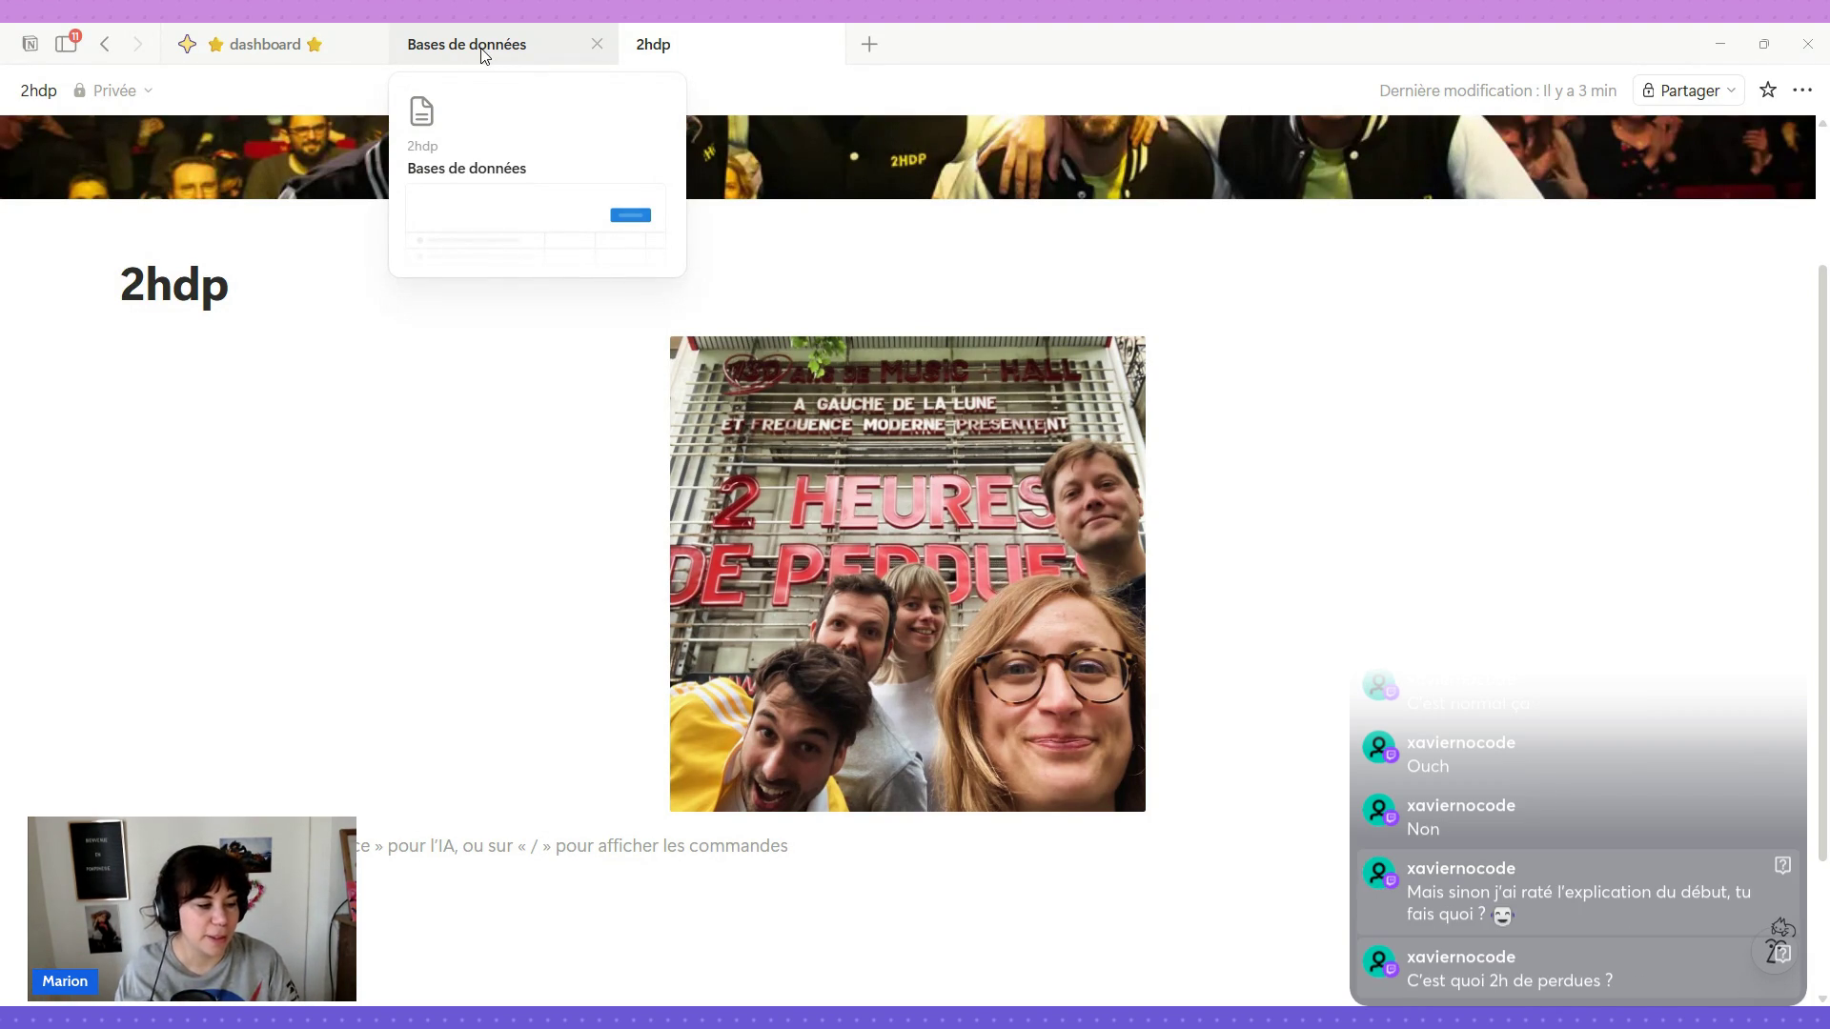
mouse_move(466, 45)
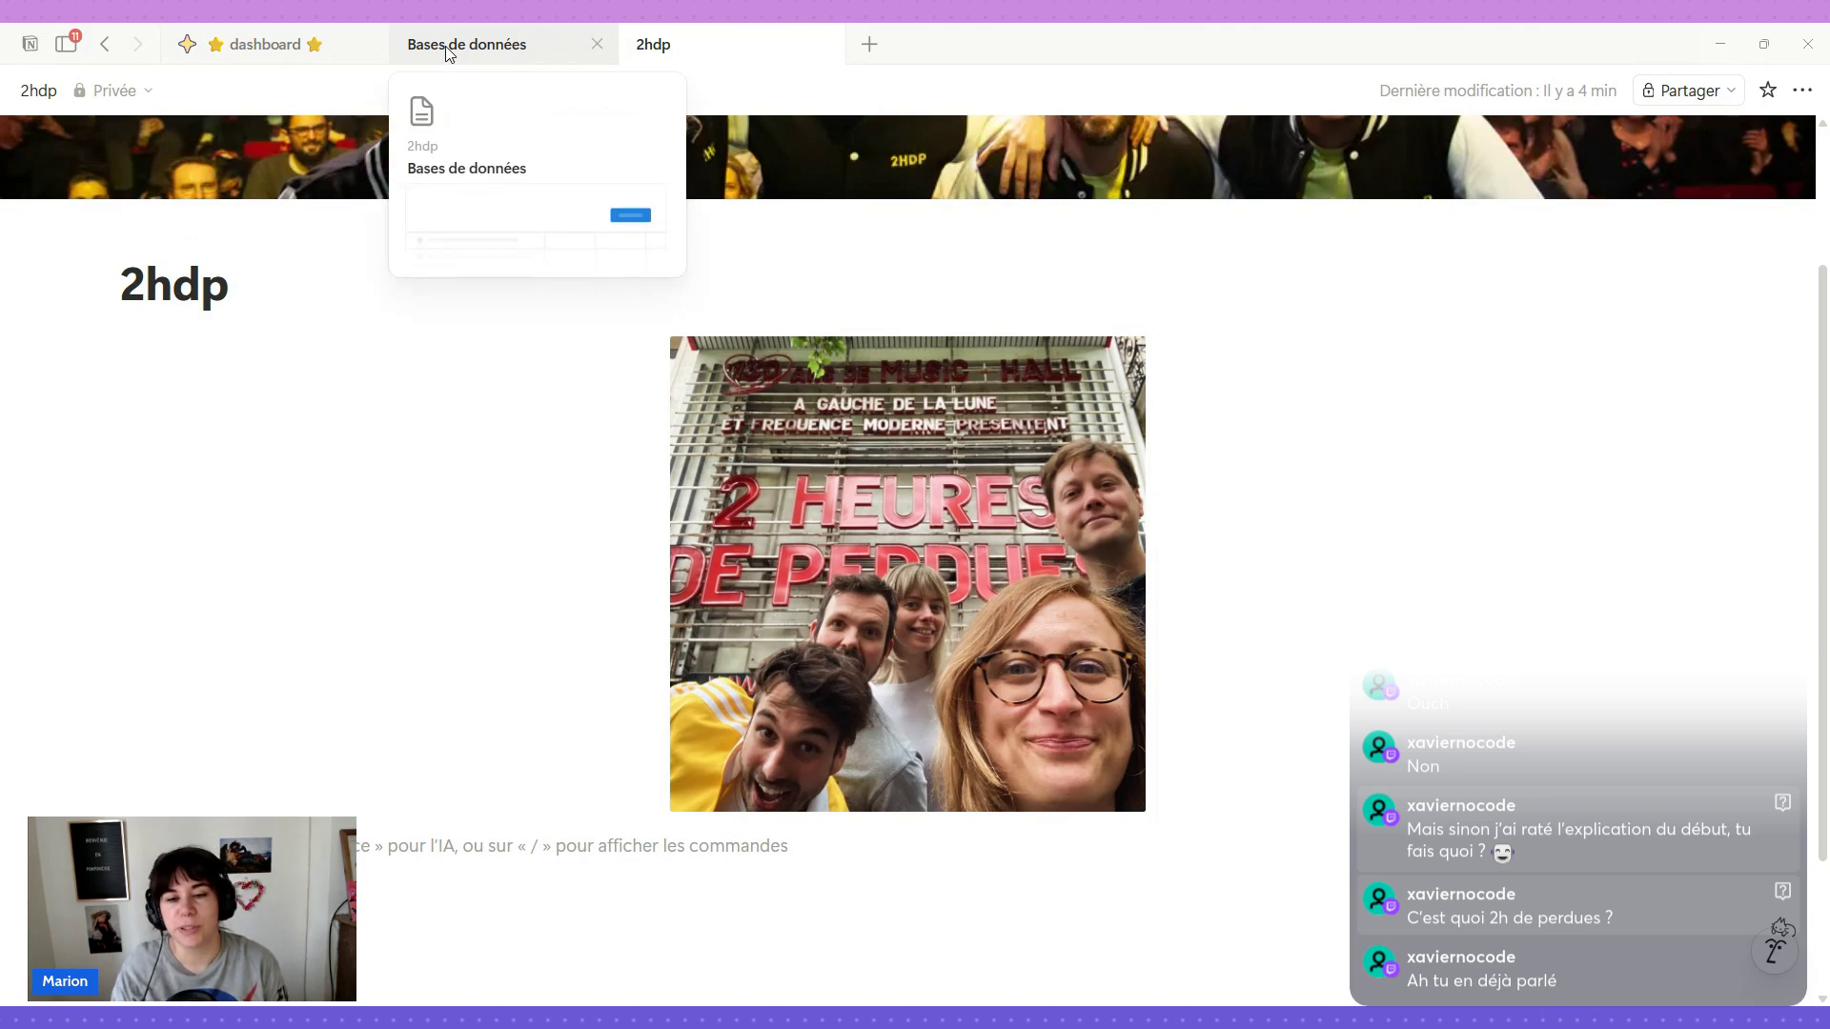
Back in Bases de données, link Greg to Moulin Rouge's Extraits.
left_click(514, 45)
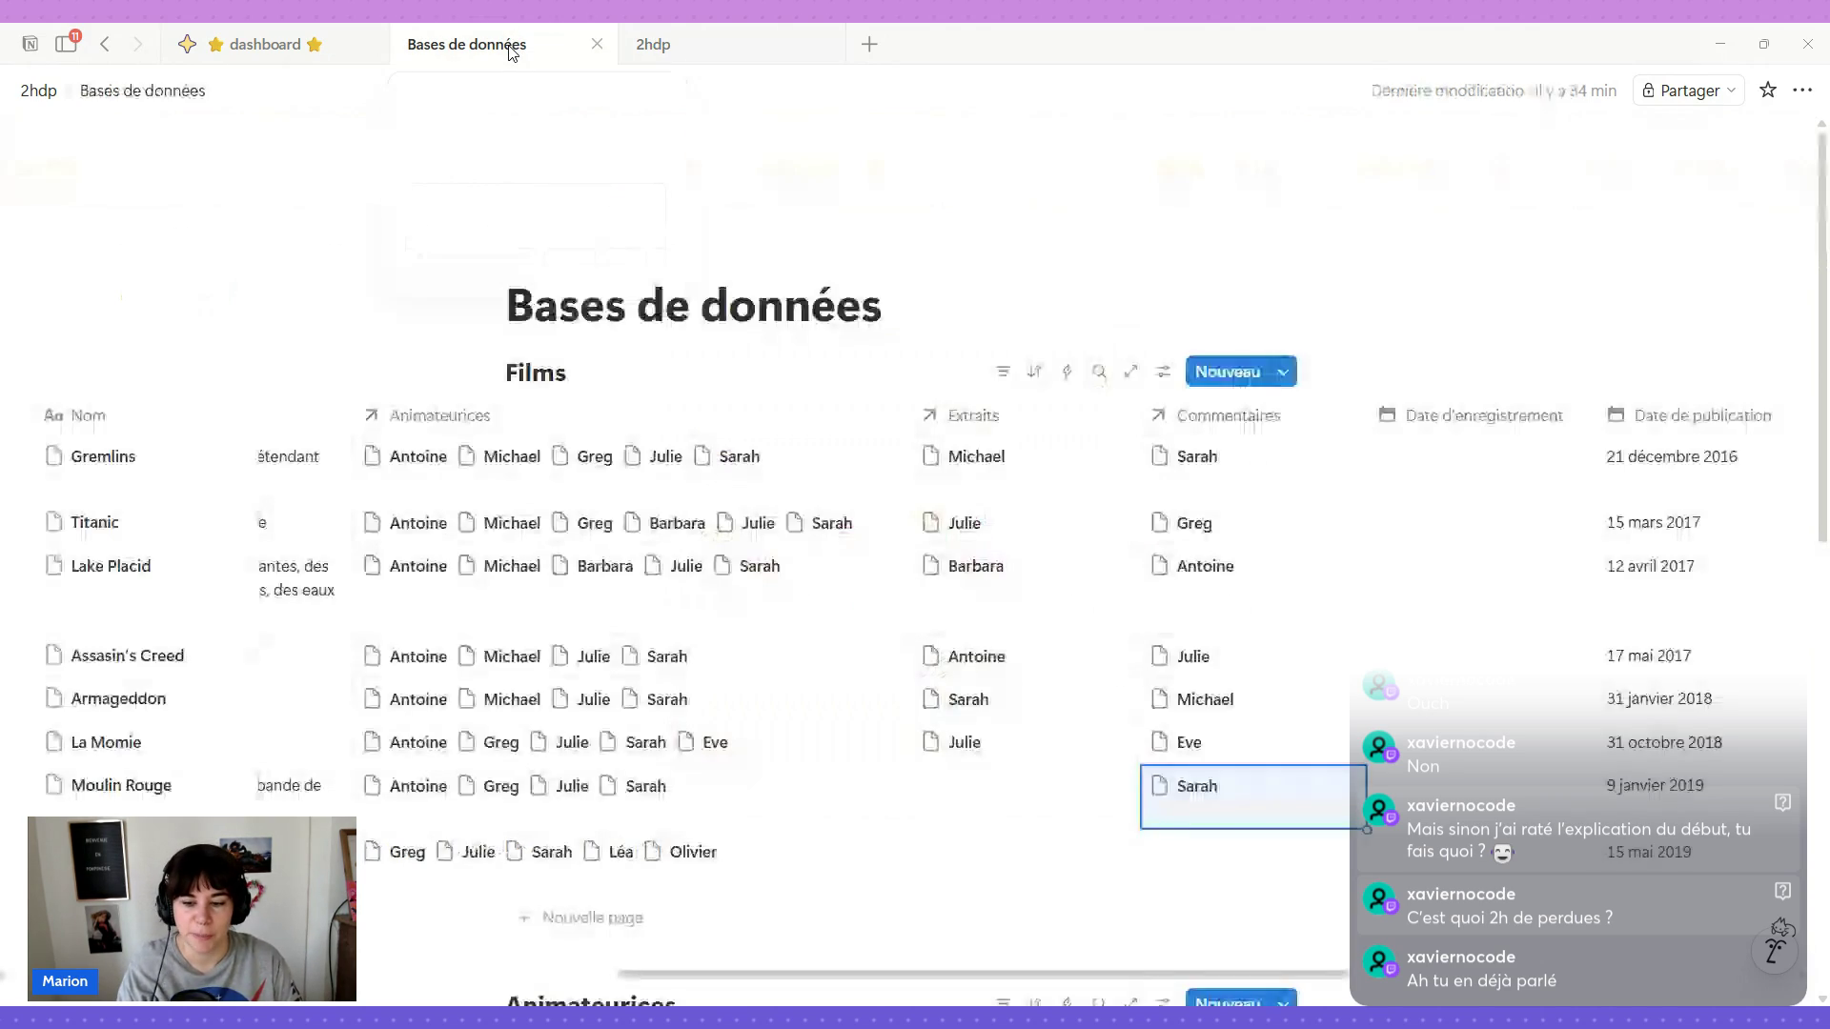
left_click(1009, 783)
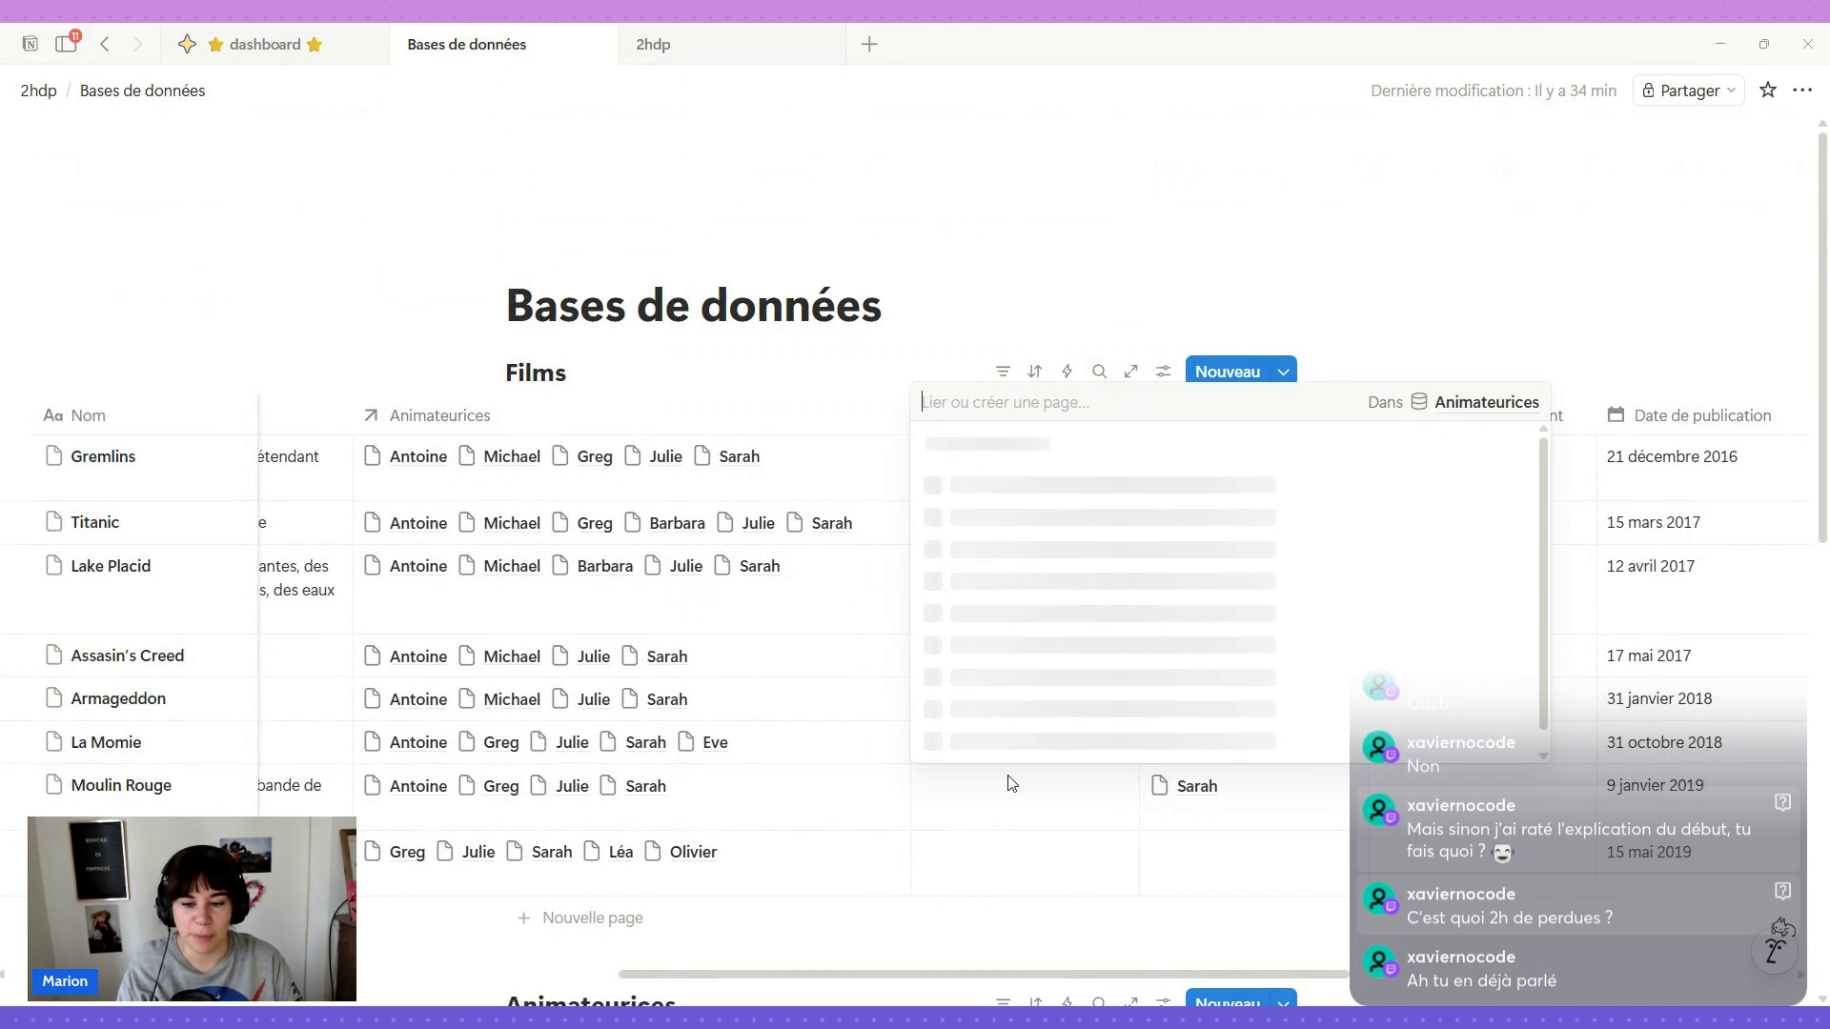
scroll(1010, 623, "down", 1)
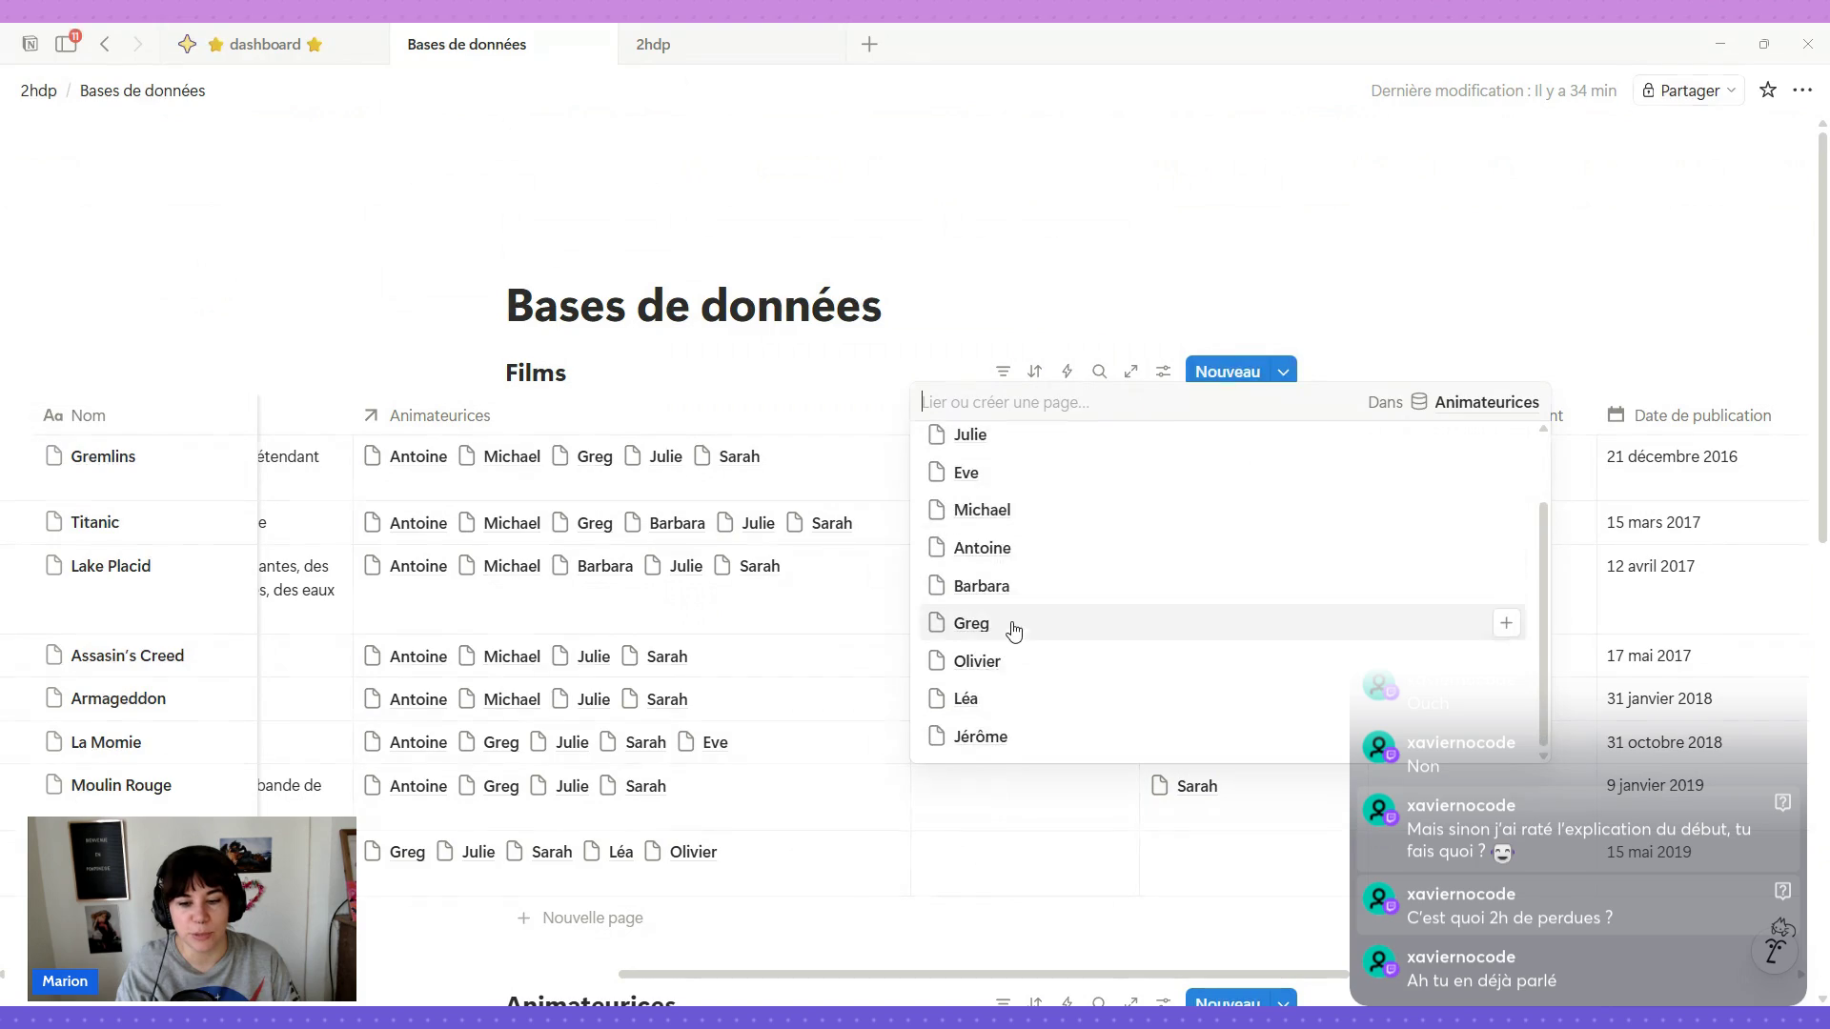
left_click(1013, 626)
Link Olivier to the last film's Commentaires and Sarah to its Extraits, then go to 2hdp.
left_click(967, 872)
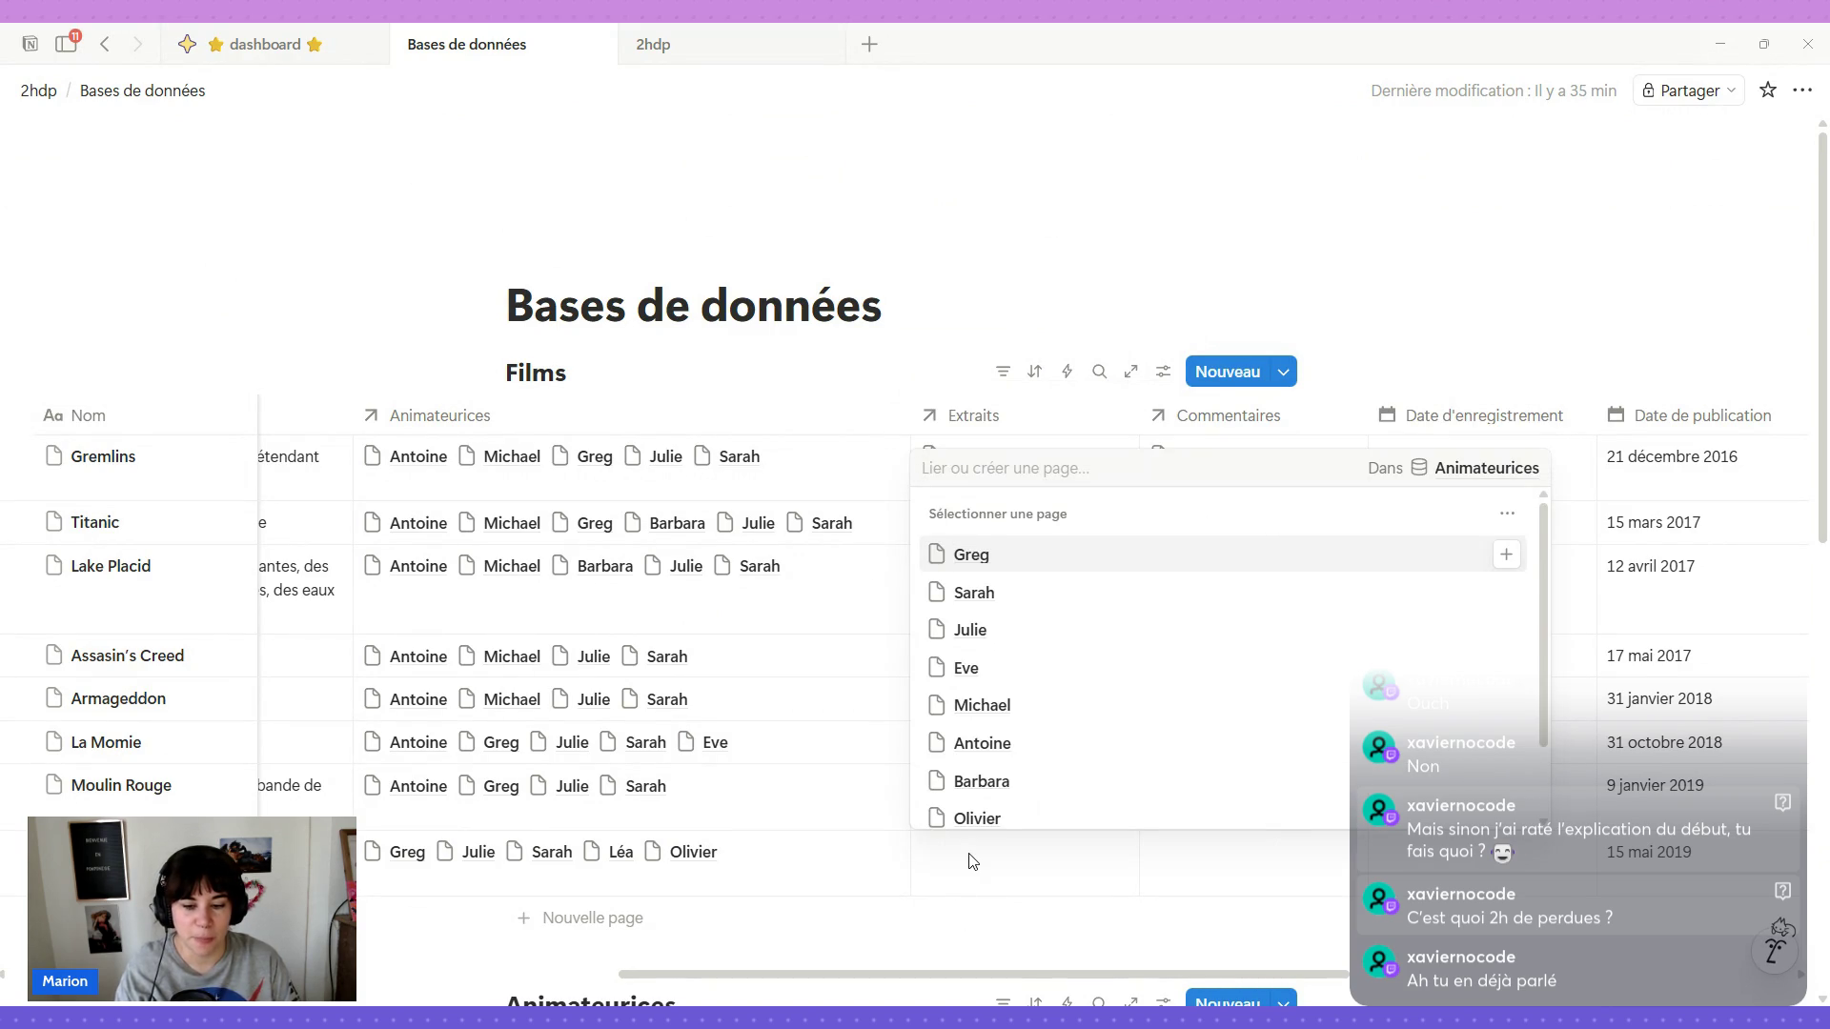
left_click(1209, 877)
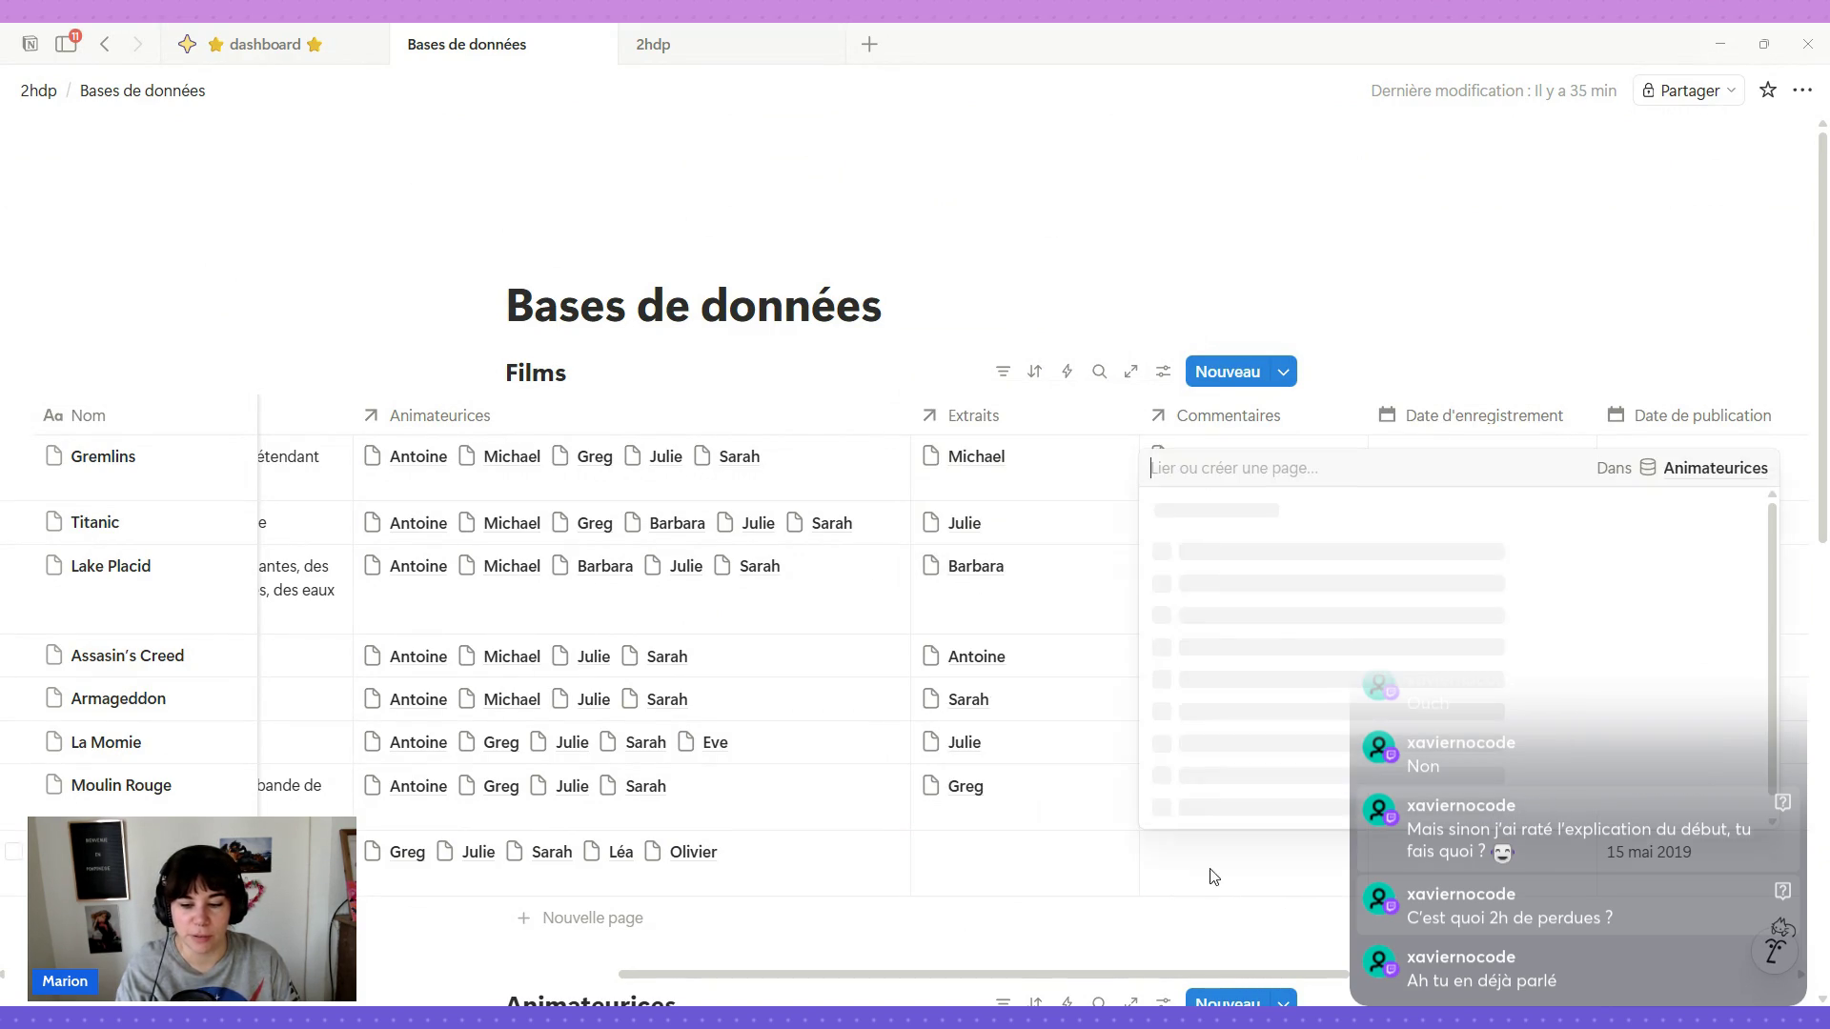
left_click(1199, 820)
left_click(1010, 867)
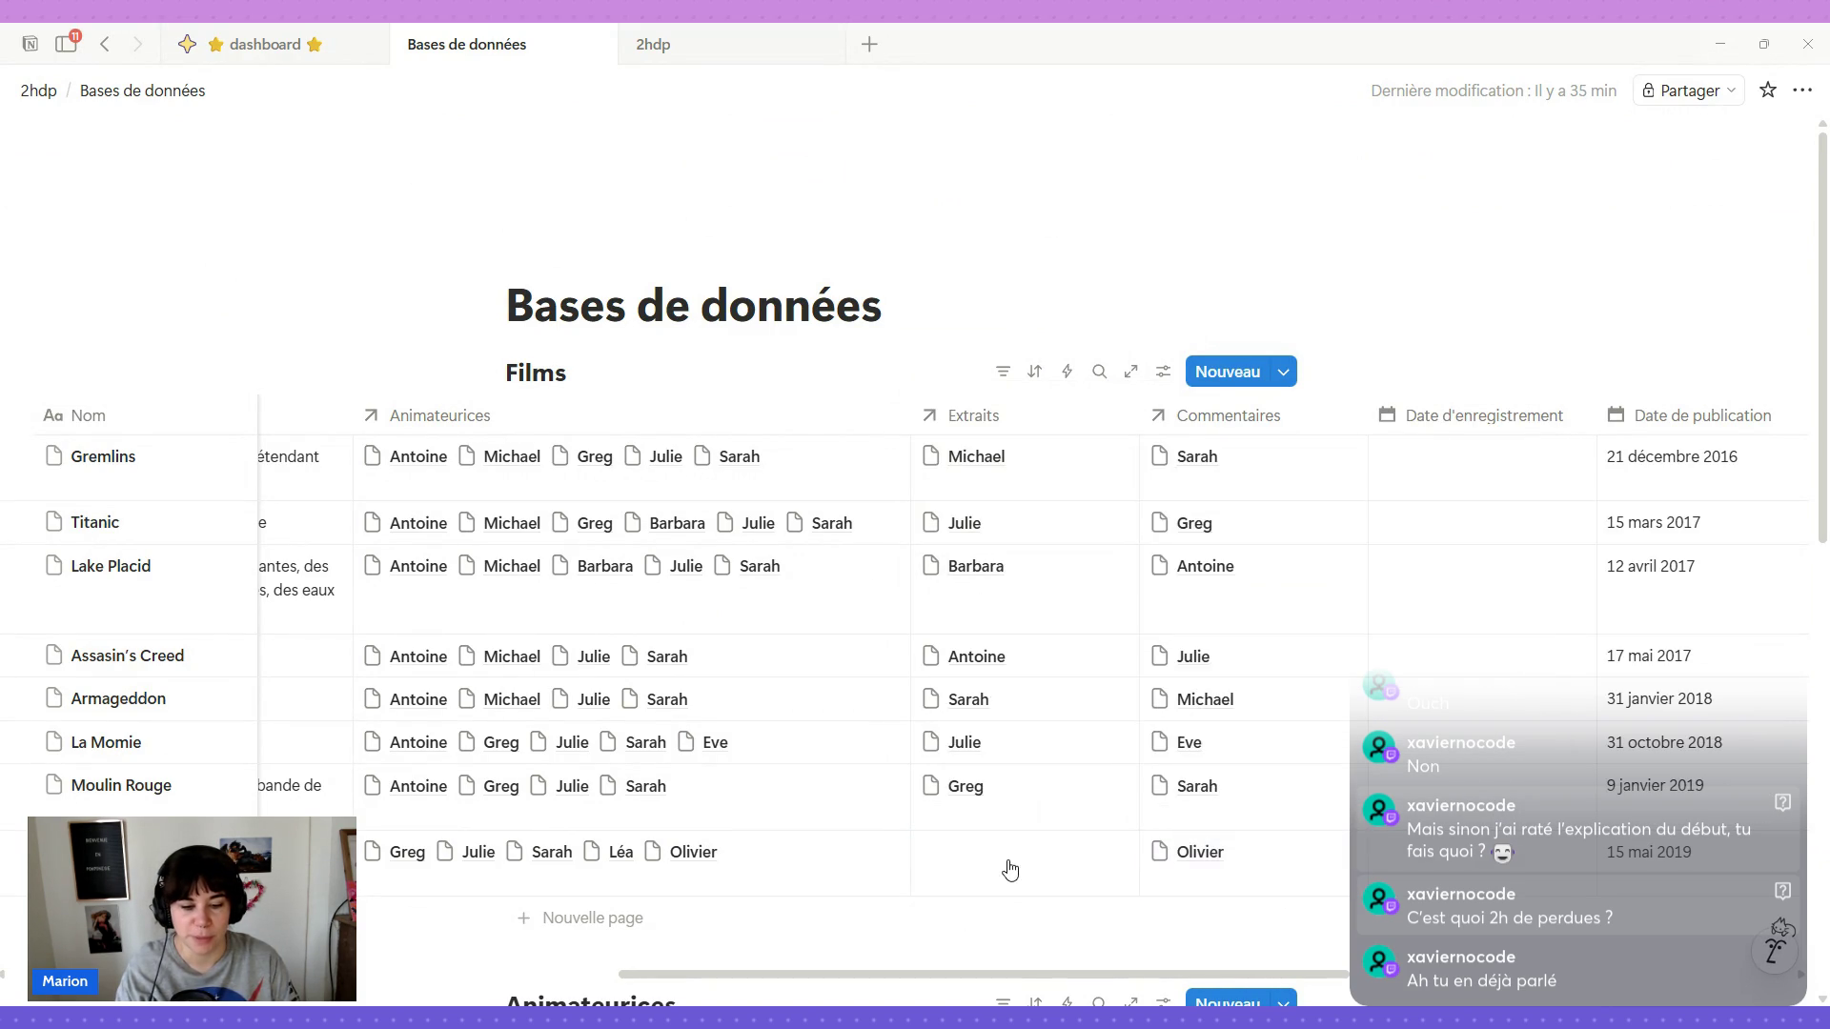
left_click(1009, 867)
left_click(1010, 630)
key("Escape")
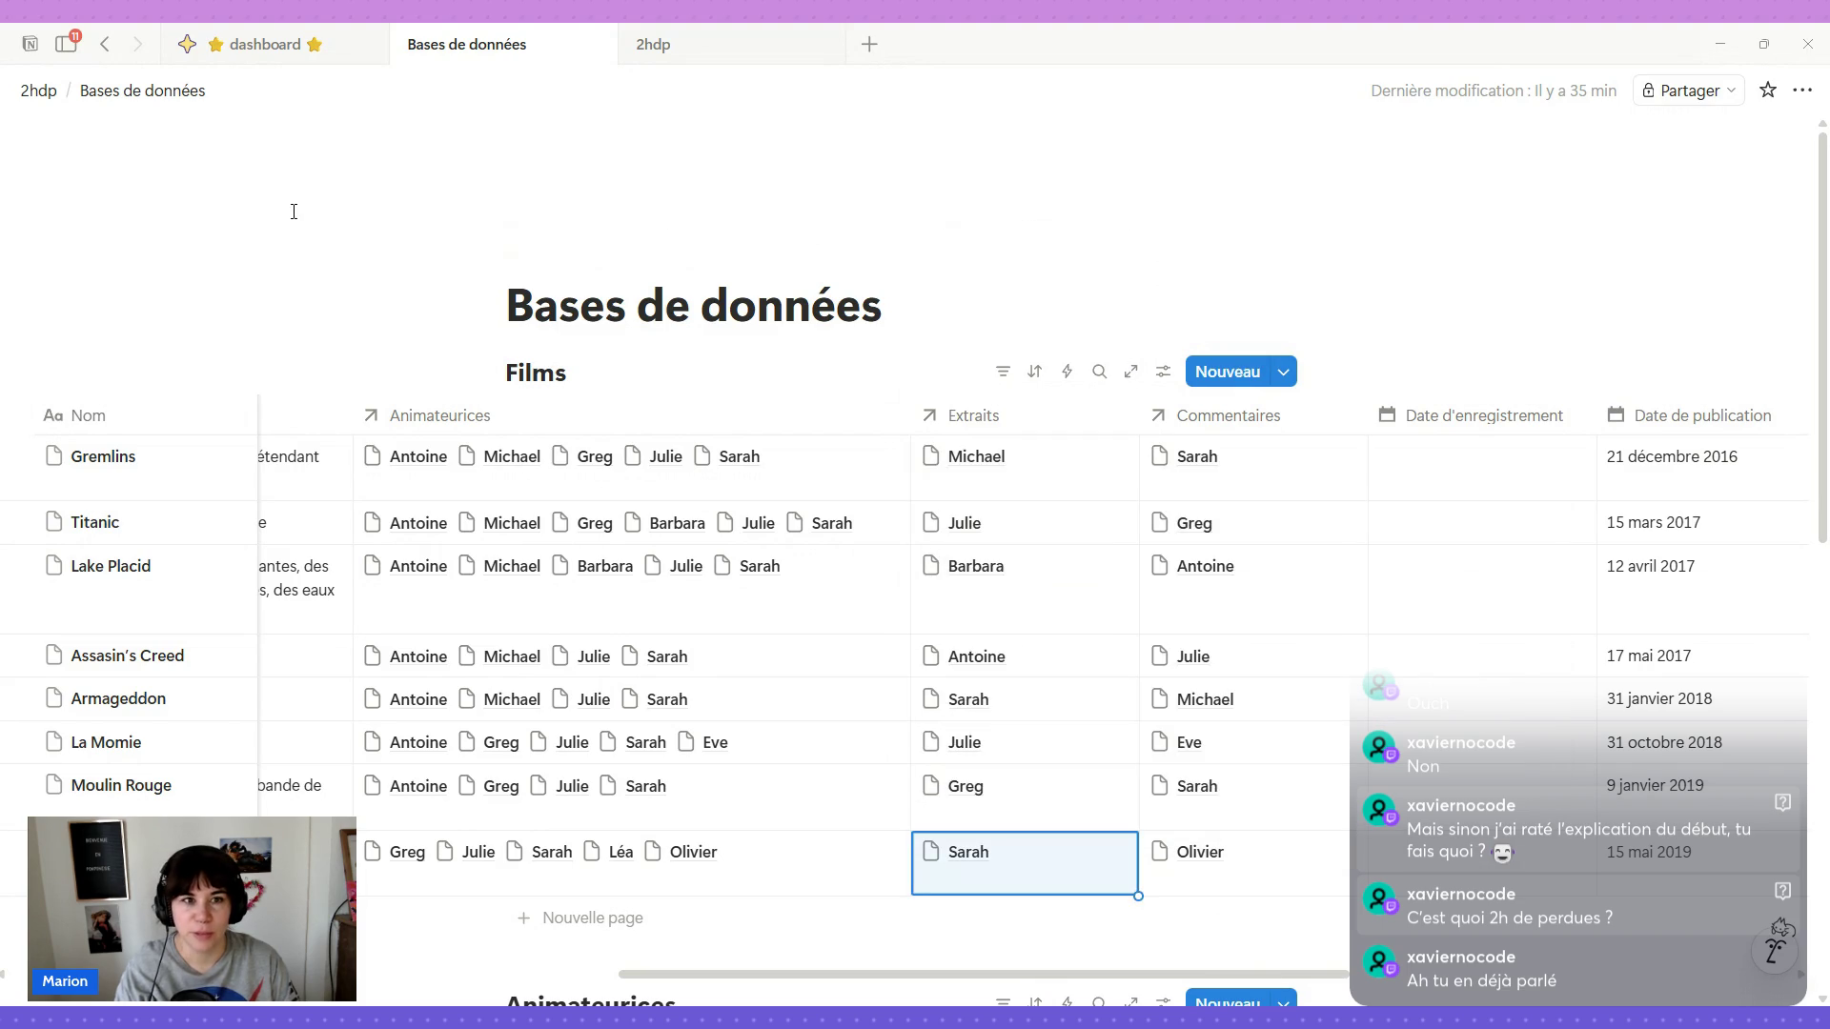
left_click(730, 62)
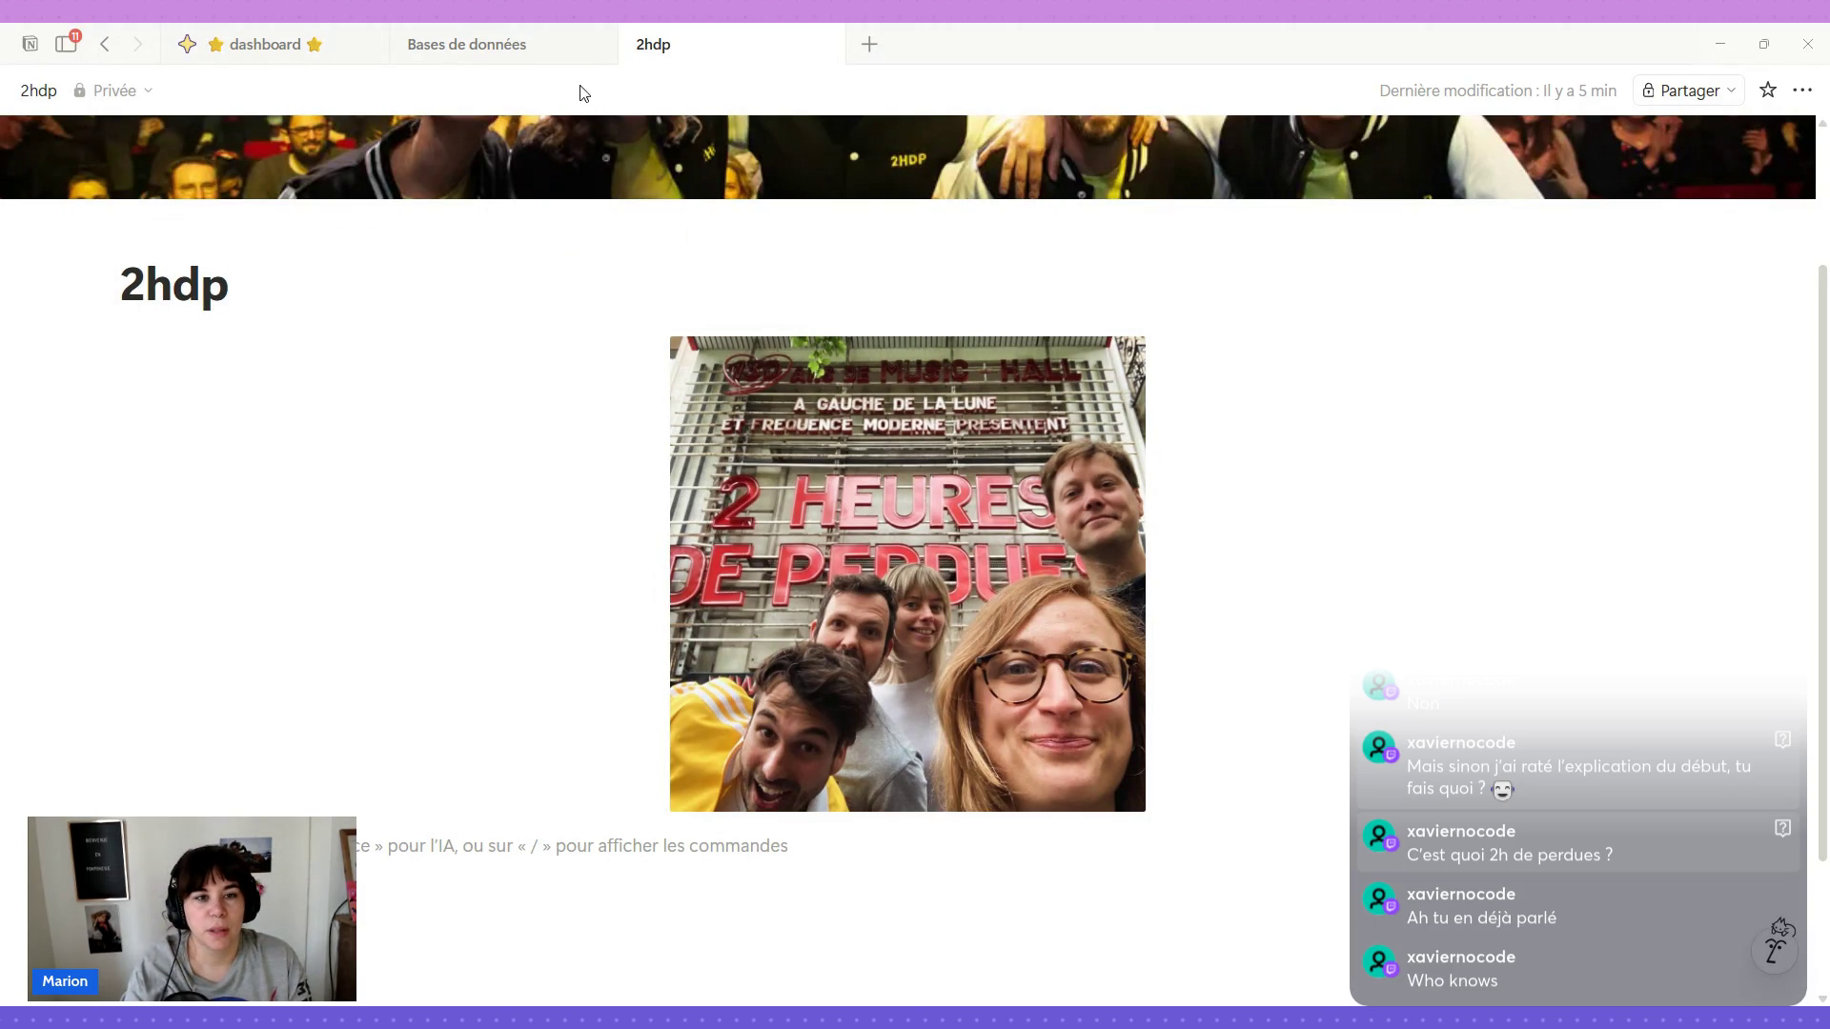
left_click(523, 57)
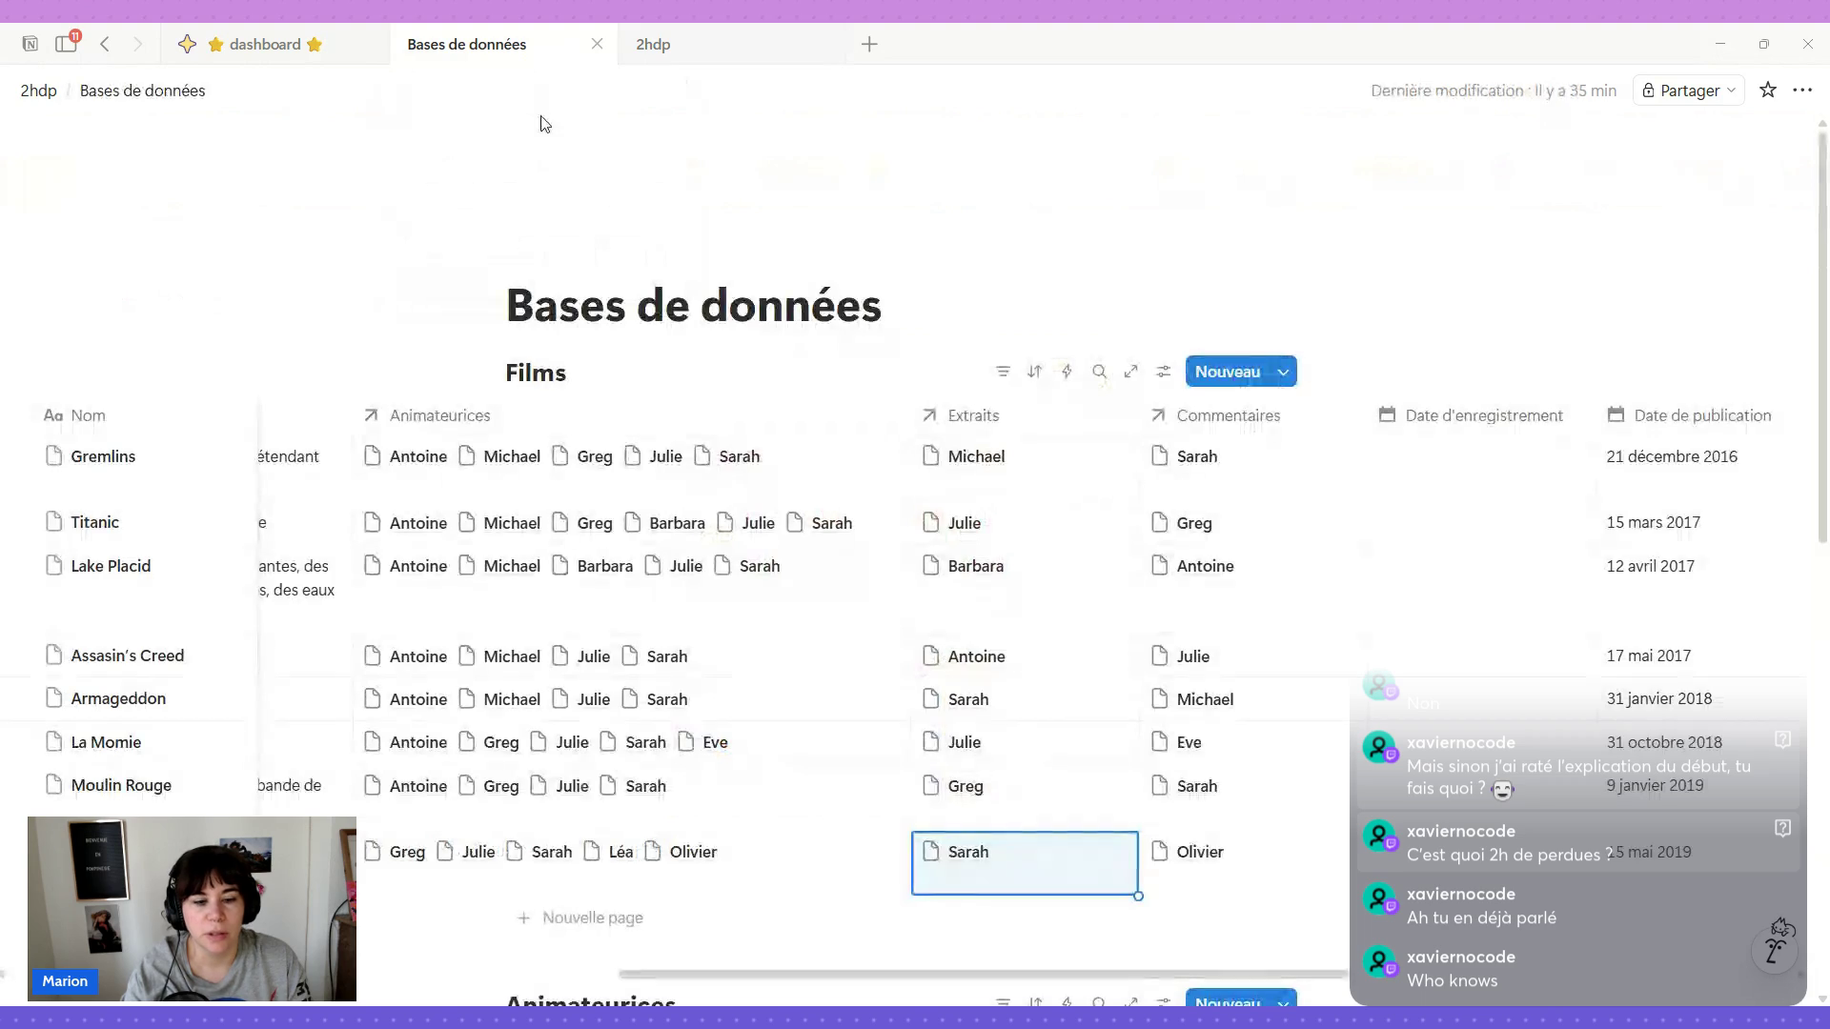
scroll(649, 639, "left", 3)
scroll(592, 641, "left", 3)
scroll(572, 666, "left", 3)
scroll(543, 673, "left", 3)
scroll(542, 675, "right", 3)
left_click(687, 61)
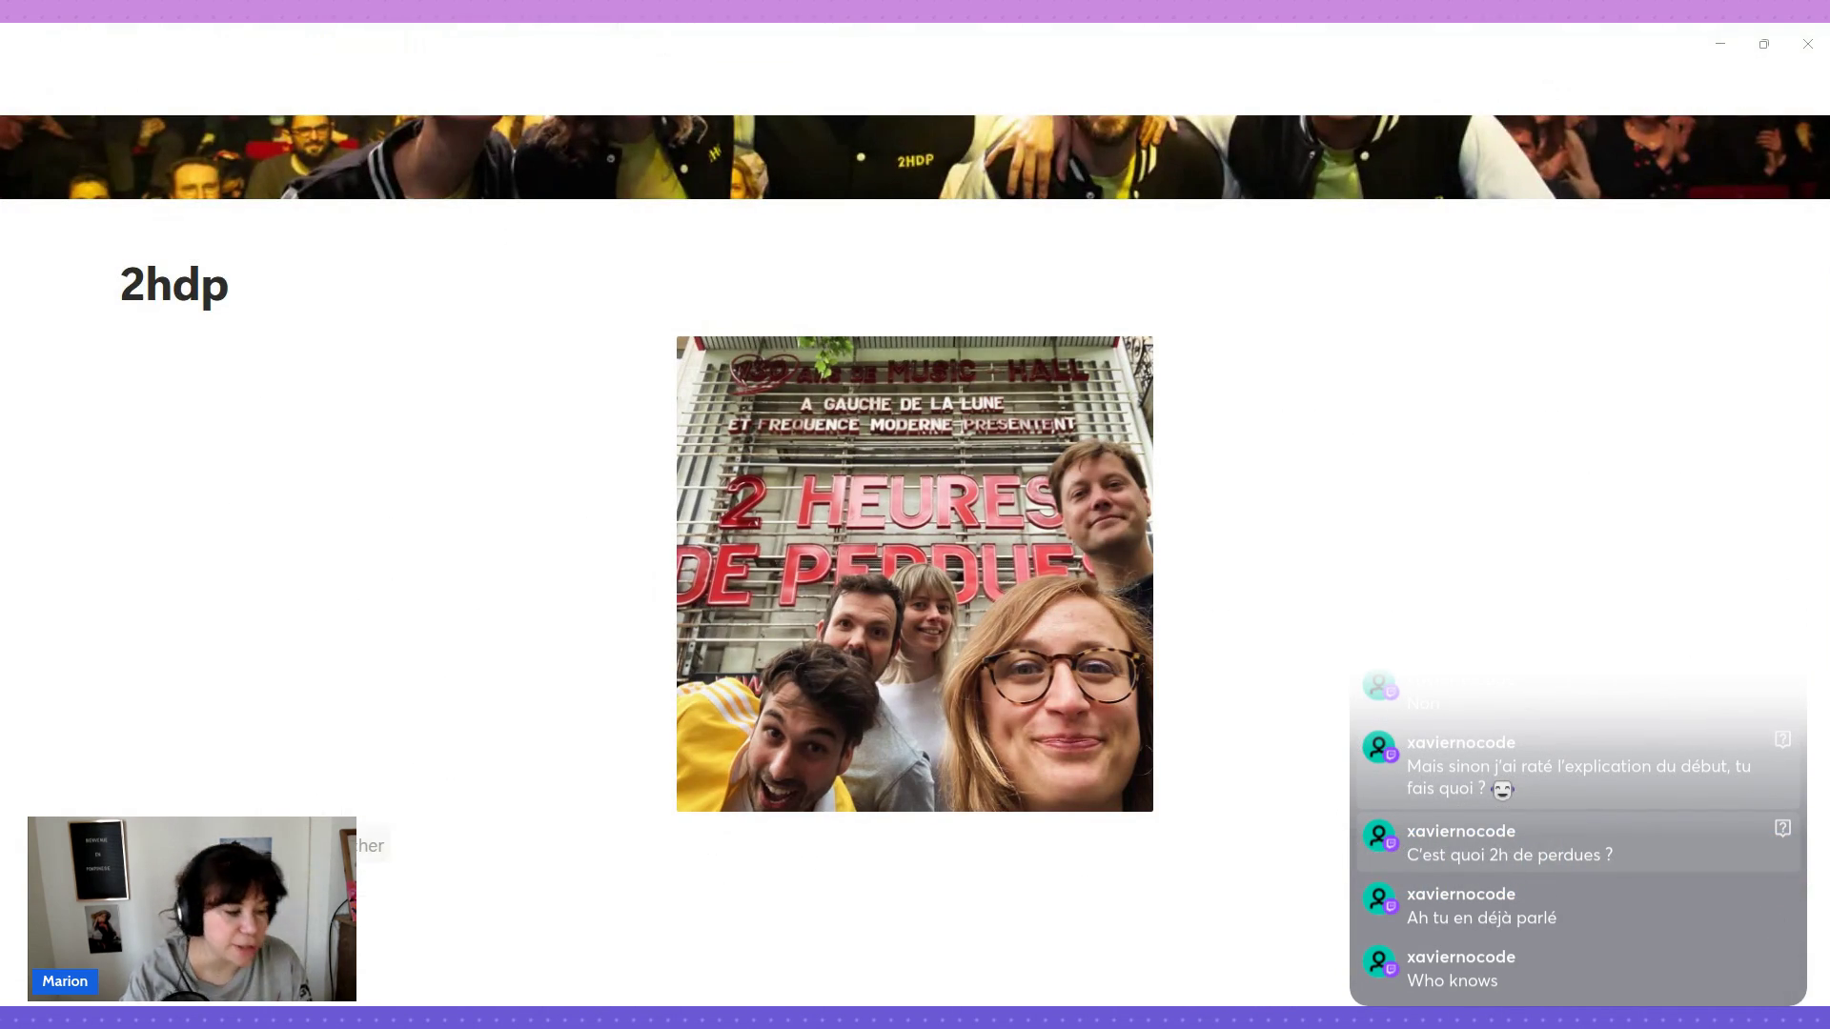
type("/")
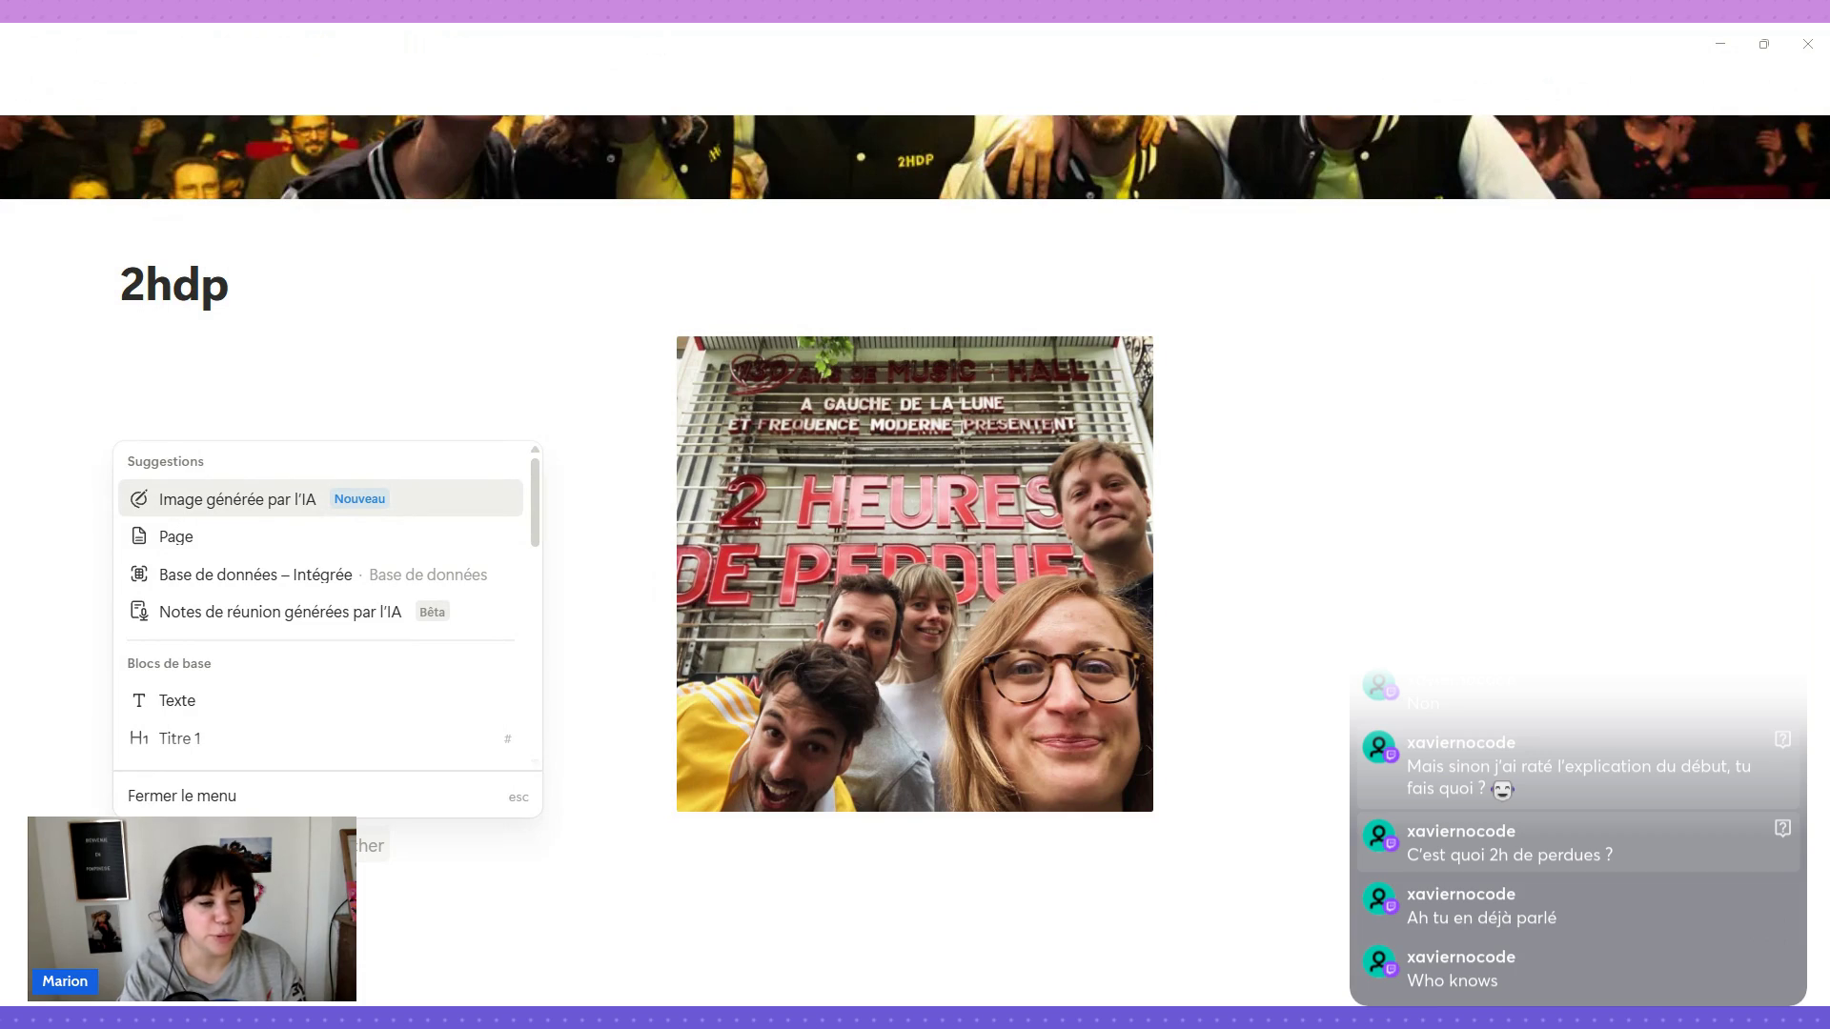
type("gal")
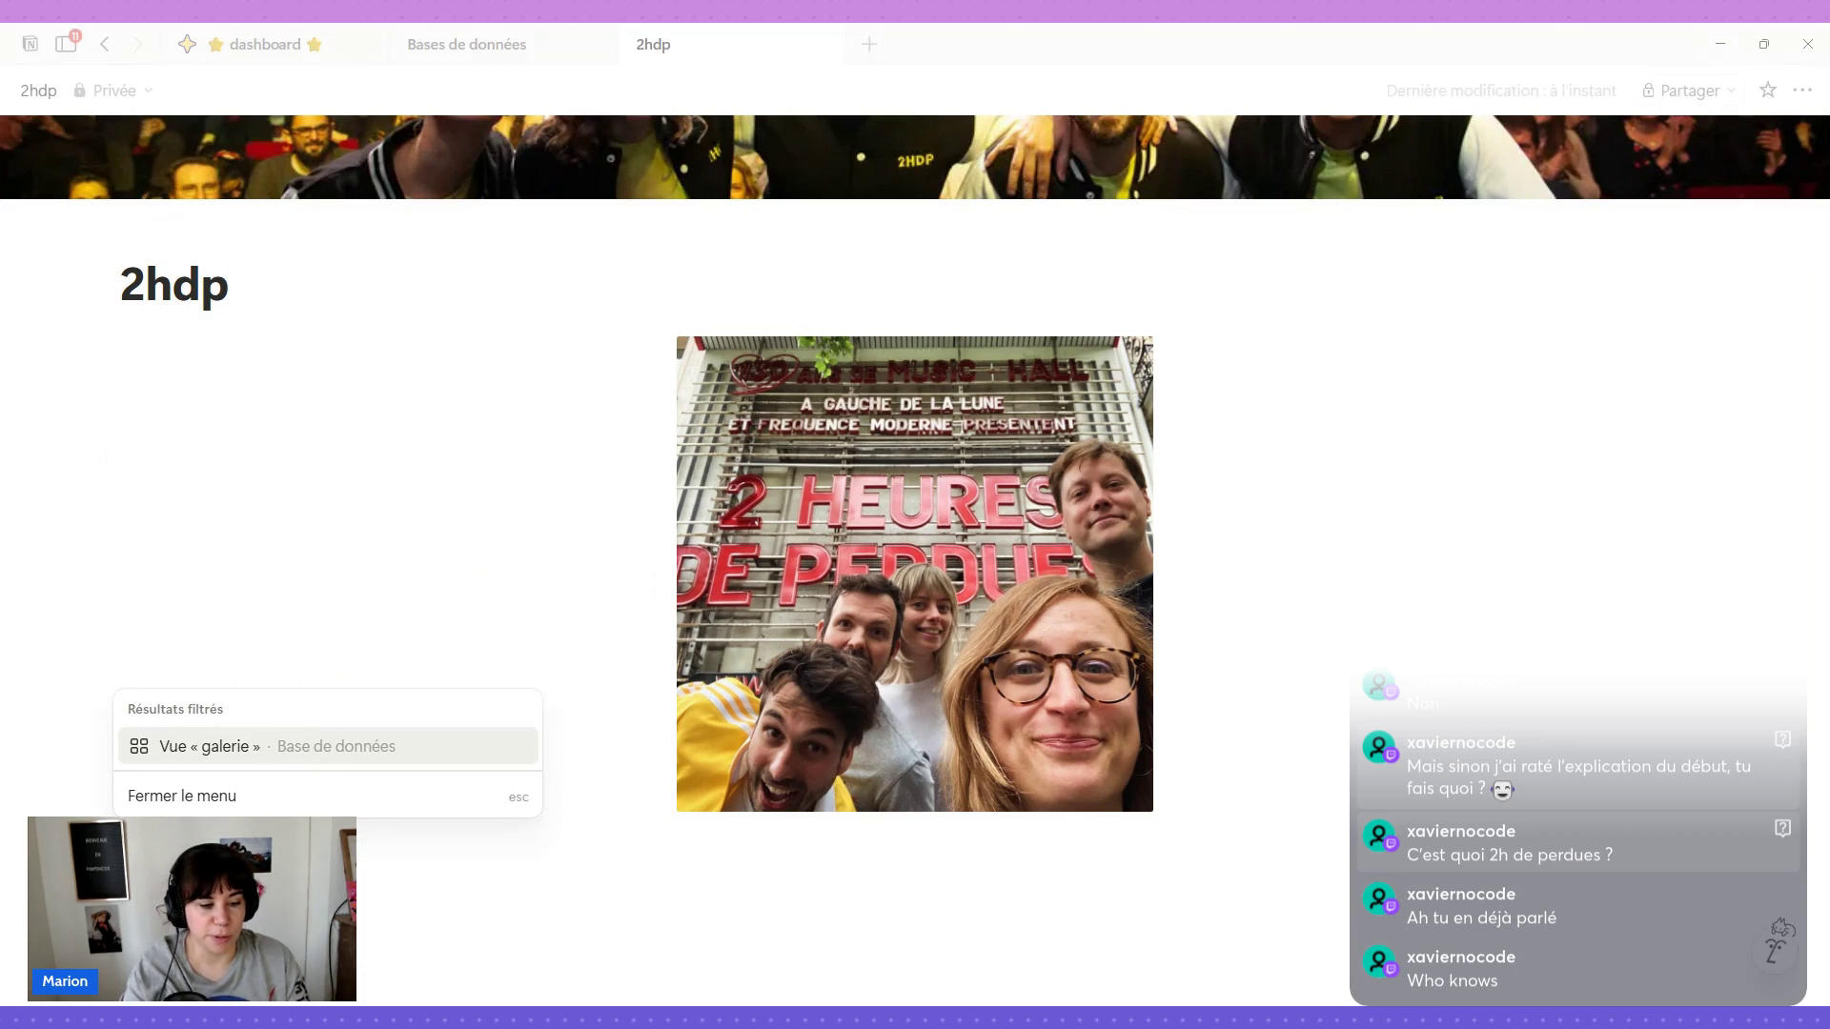
Insert a gallery view block linked to the existing Films data source beneath the photo.
left_click(247, 757)
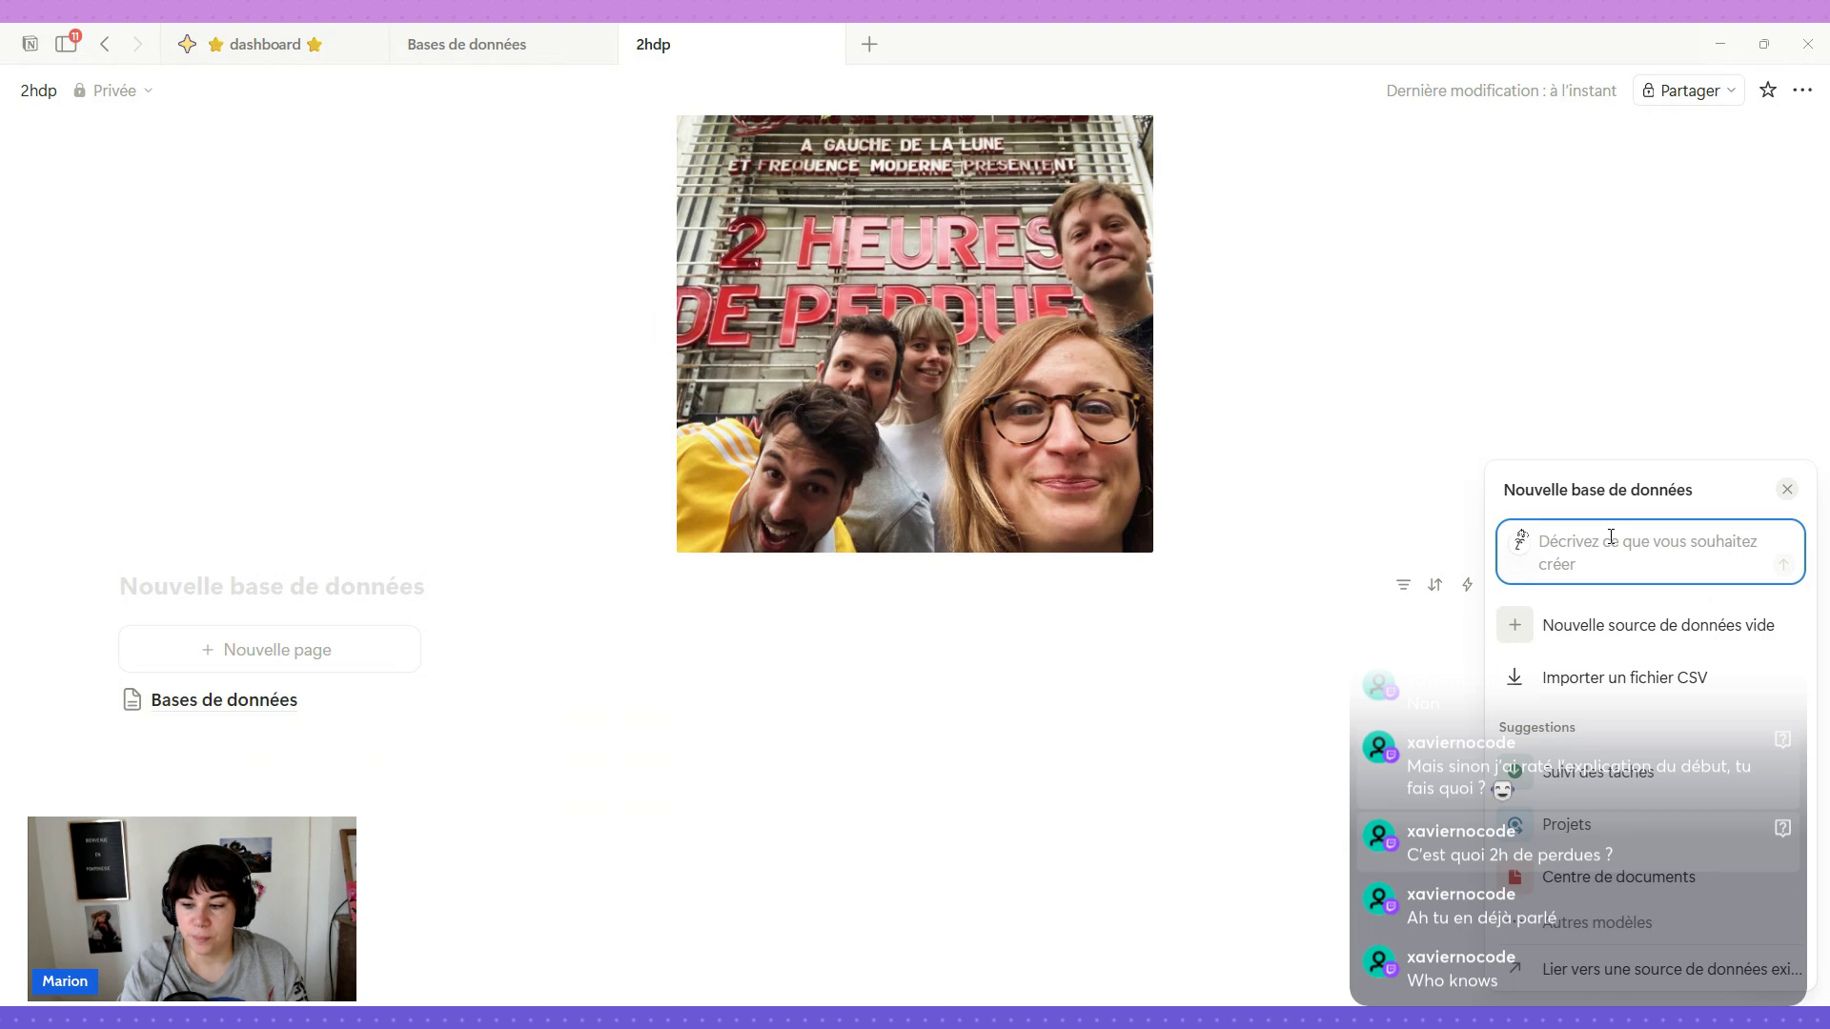
left_click(1647, 970)
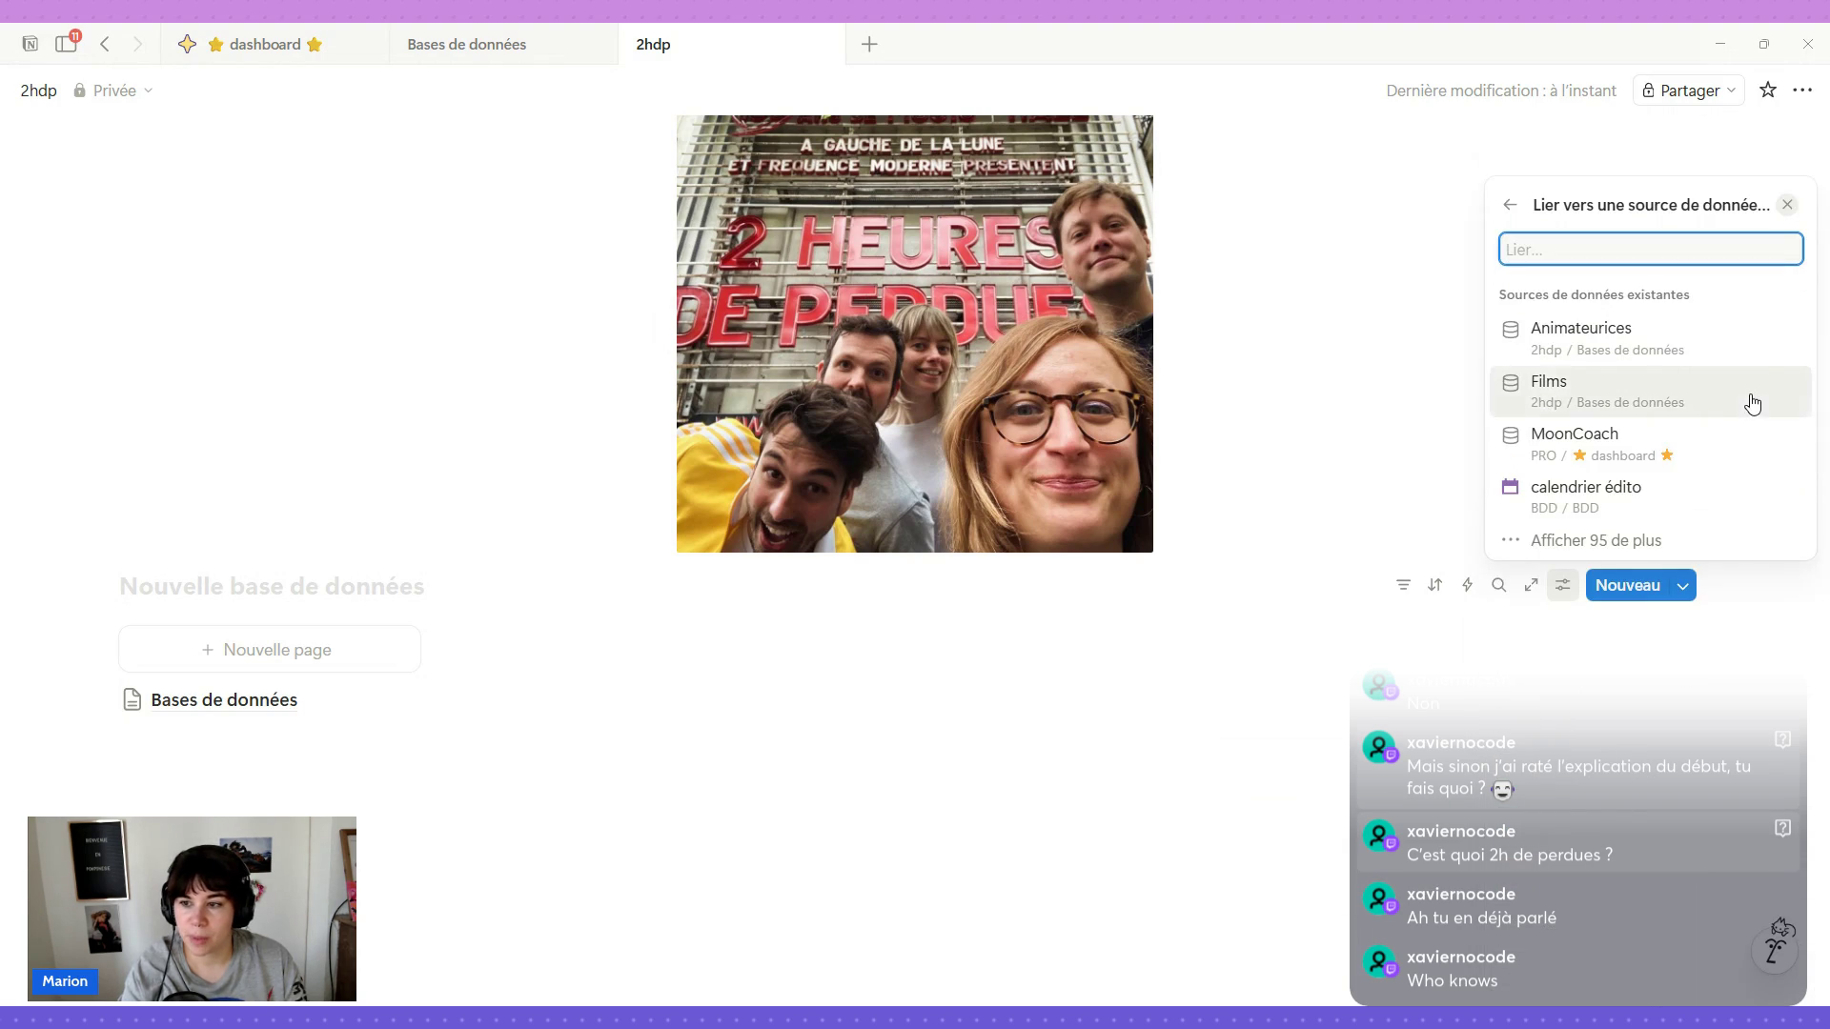
left_click(1747, 398)
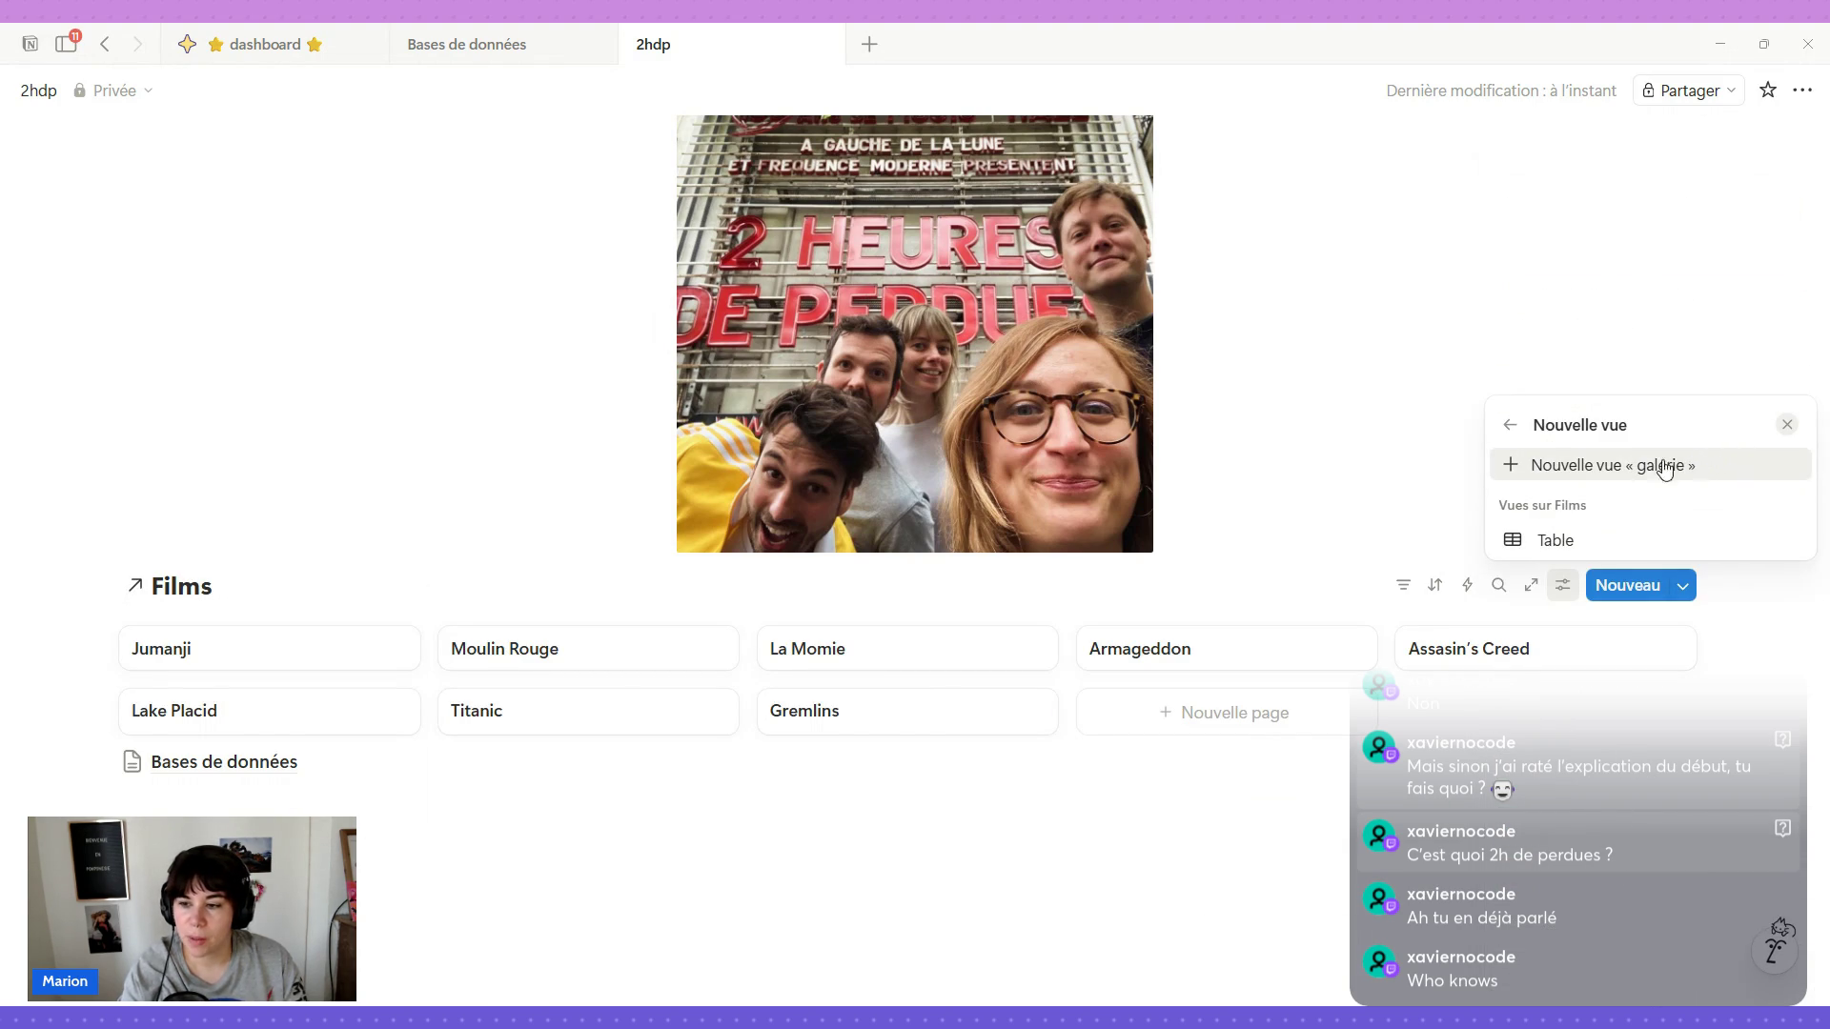
left_click(1508, 425)
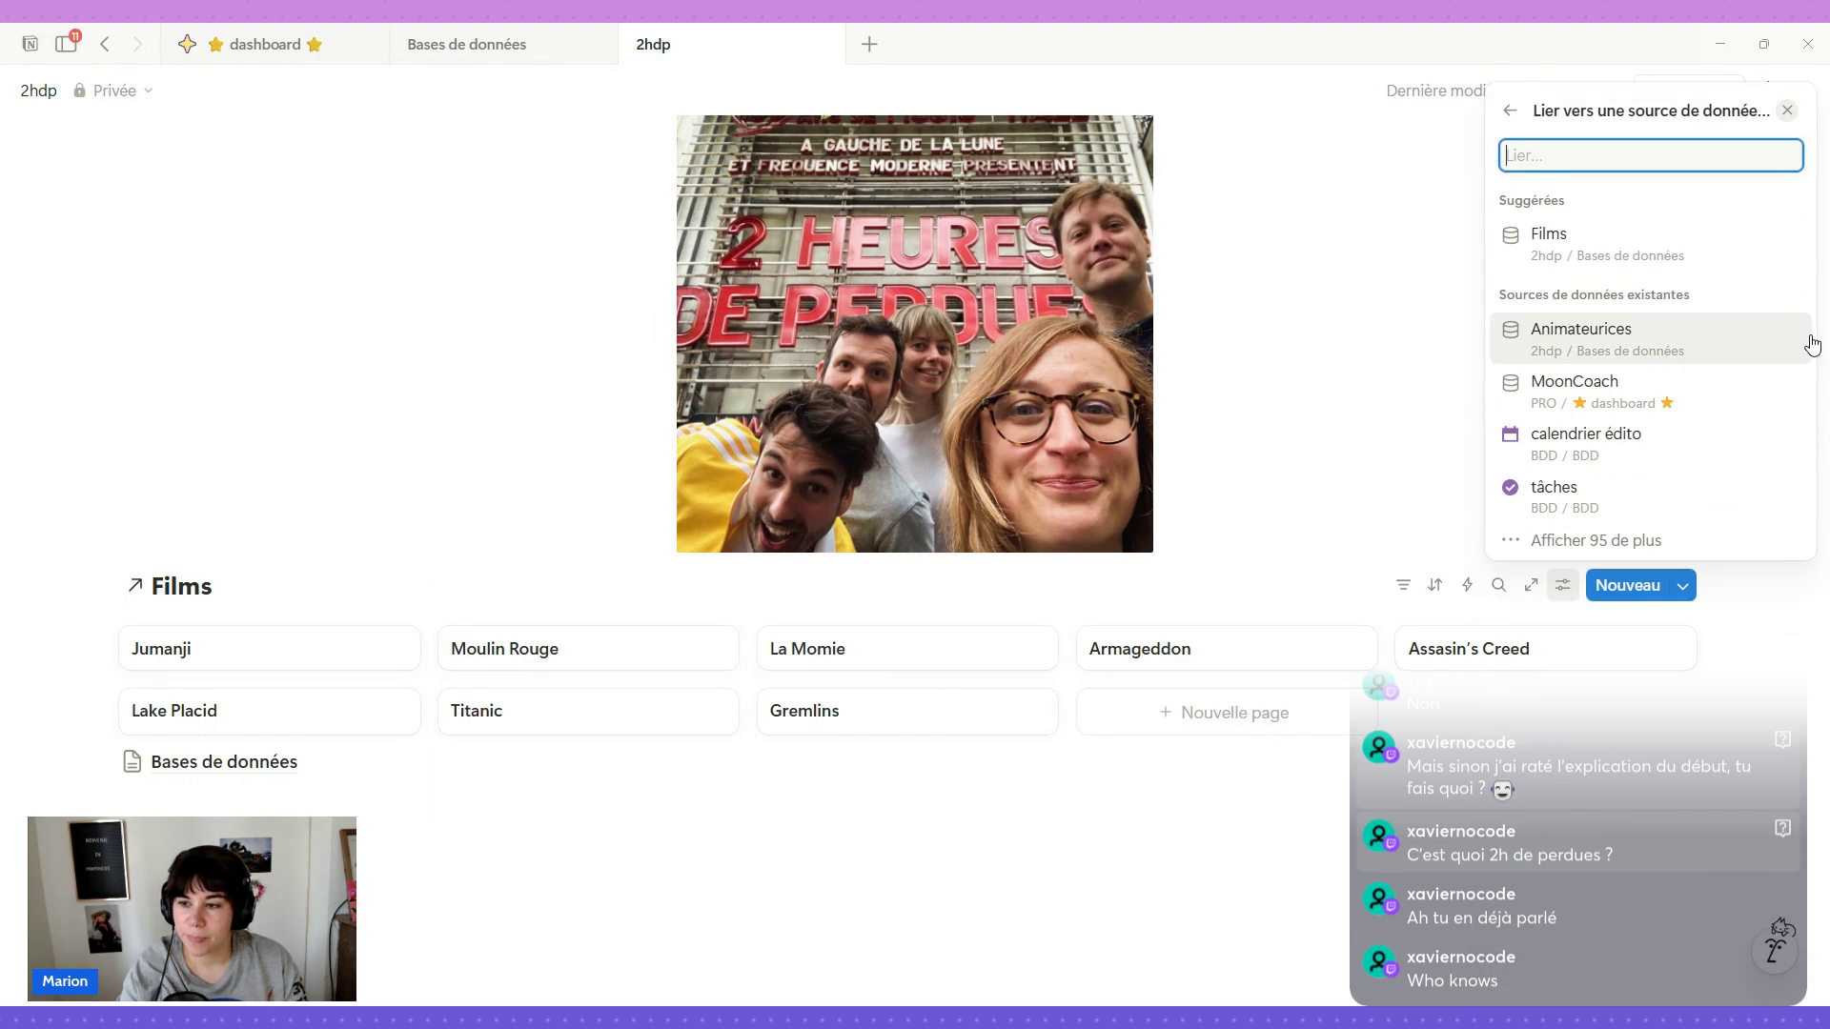
left_click(1508, 111)
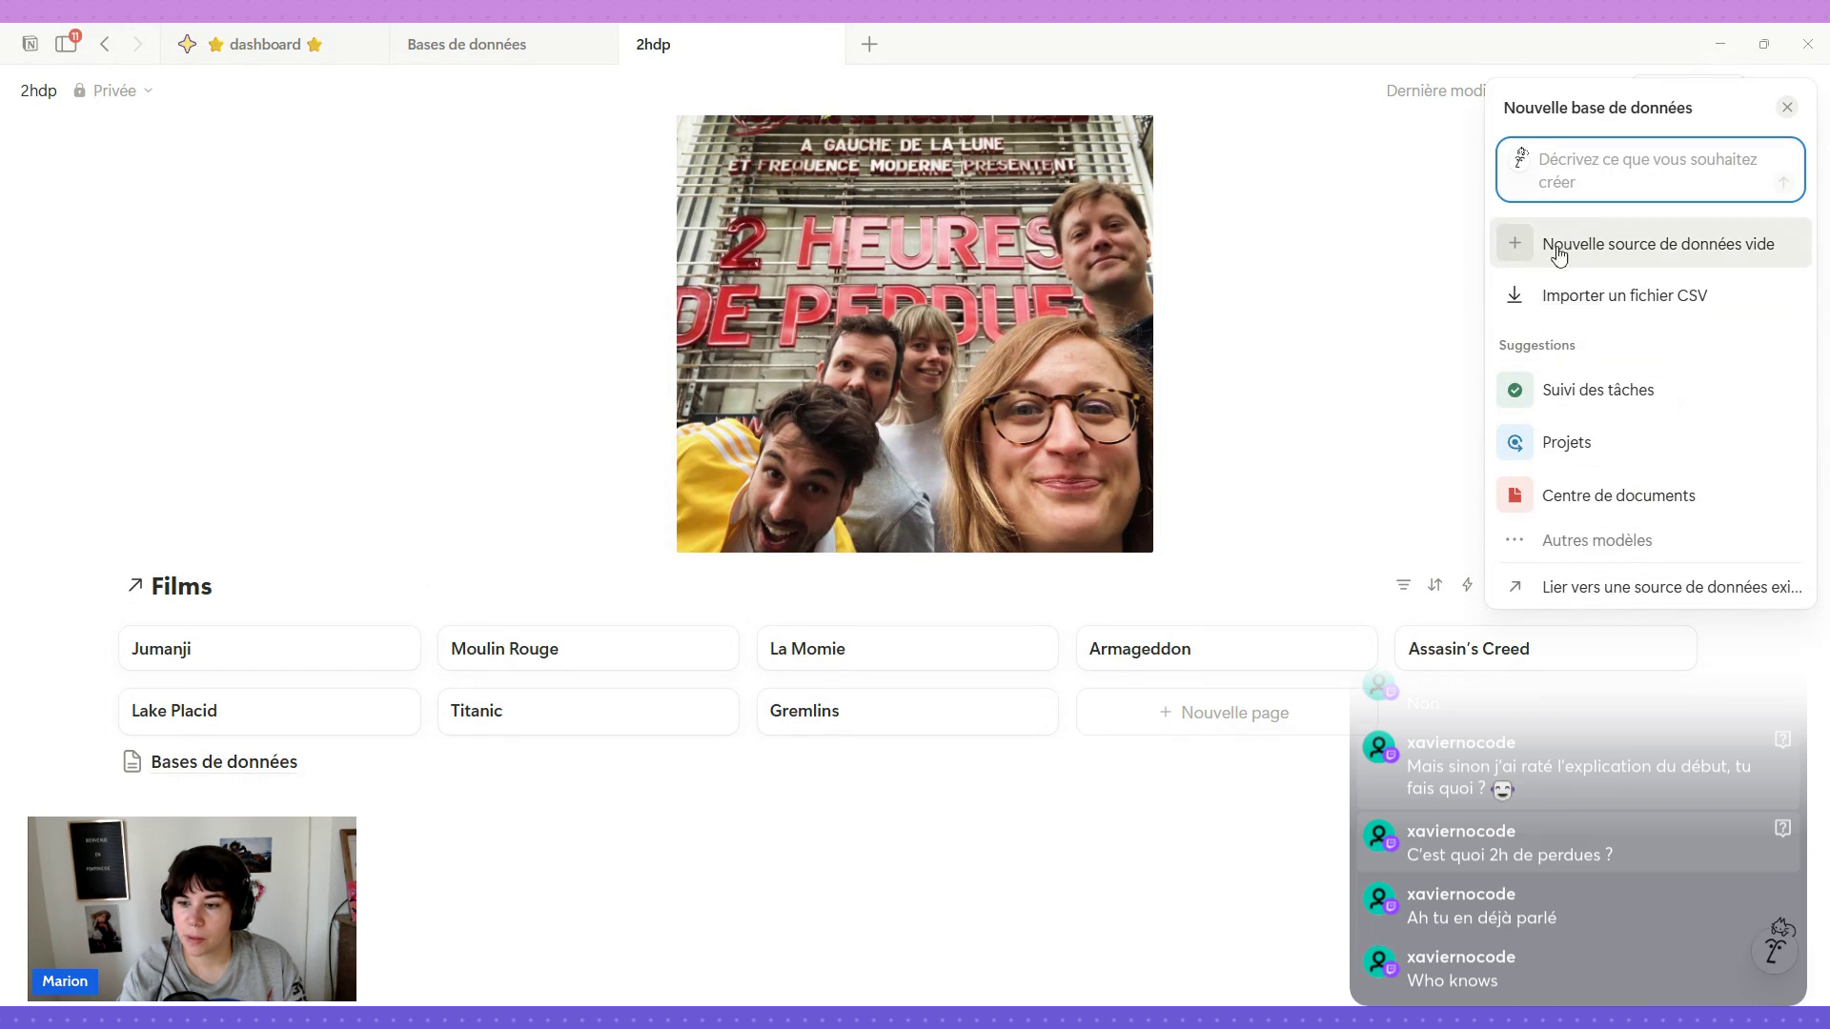
left_click(1319, 558)
In the gallery's Disposition settings, hide the data source title and the page icons.
left_click(1559, 587)
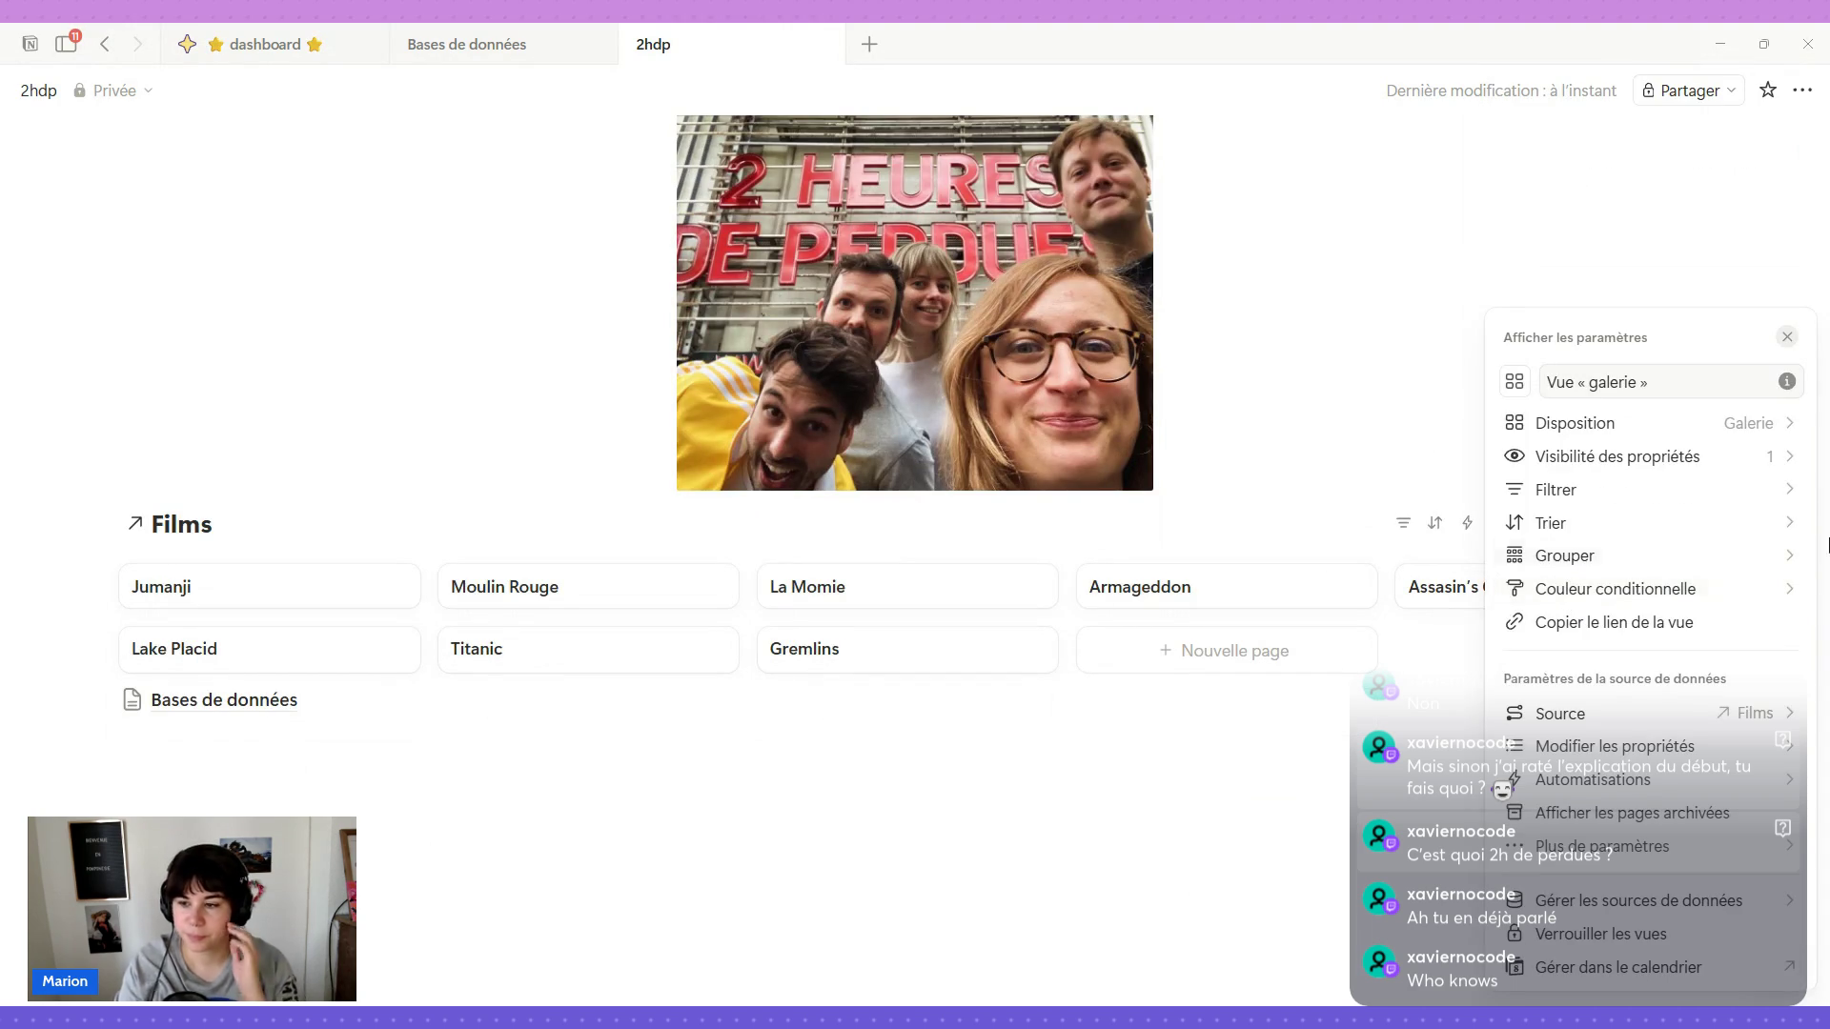
left_click(1788, 425)
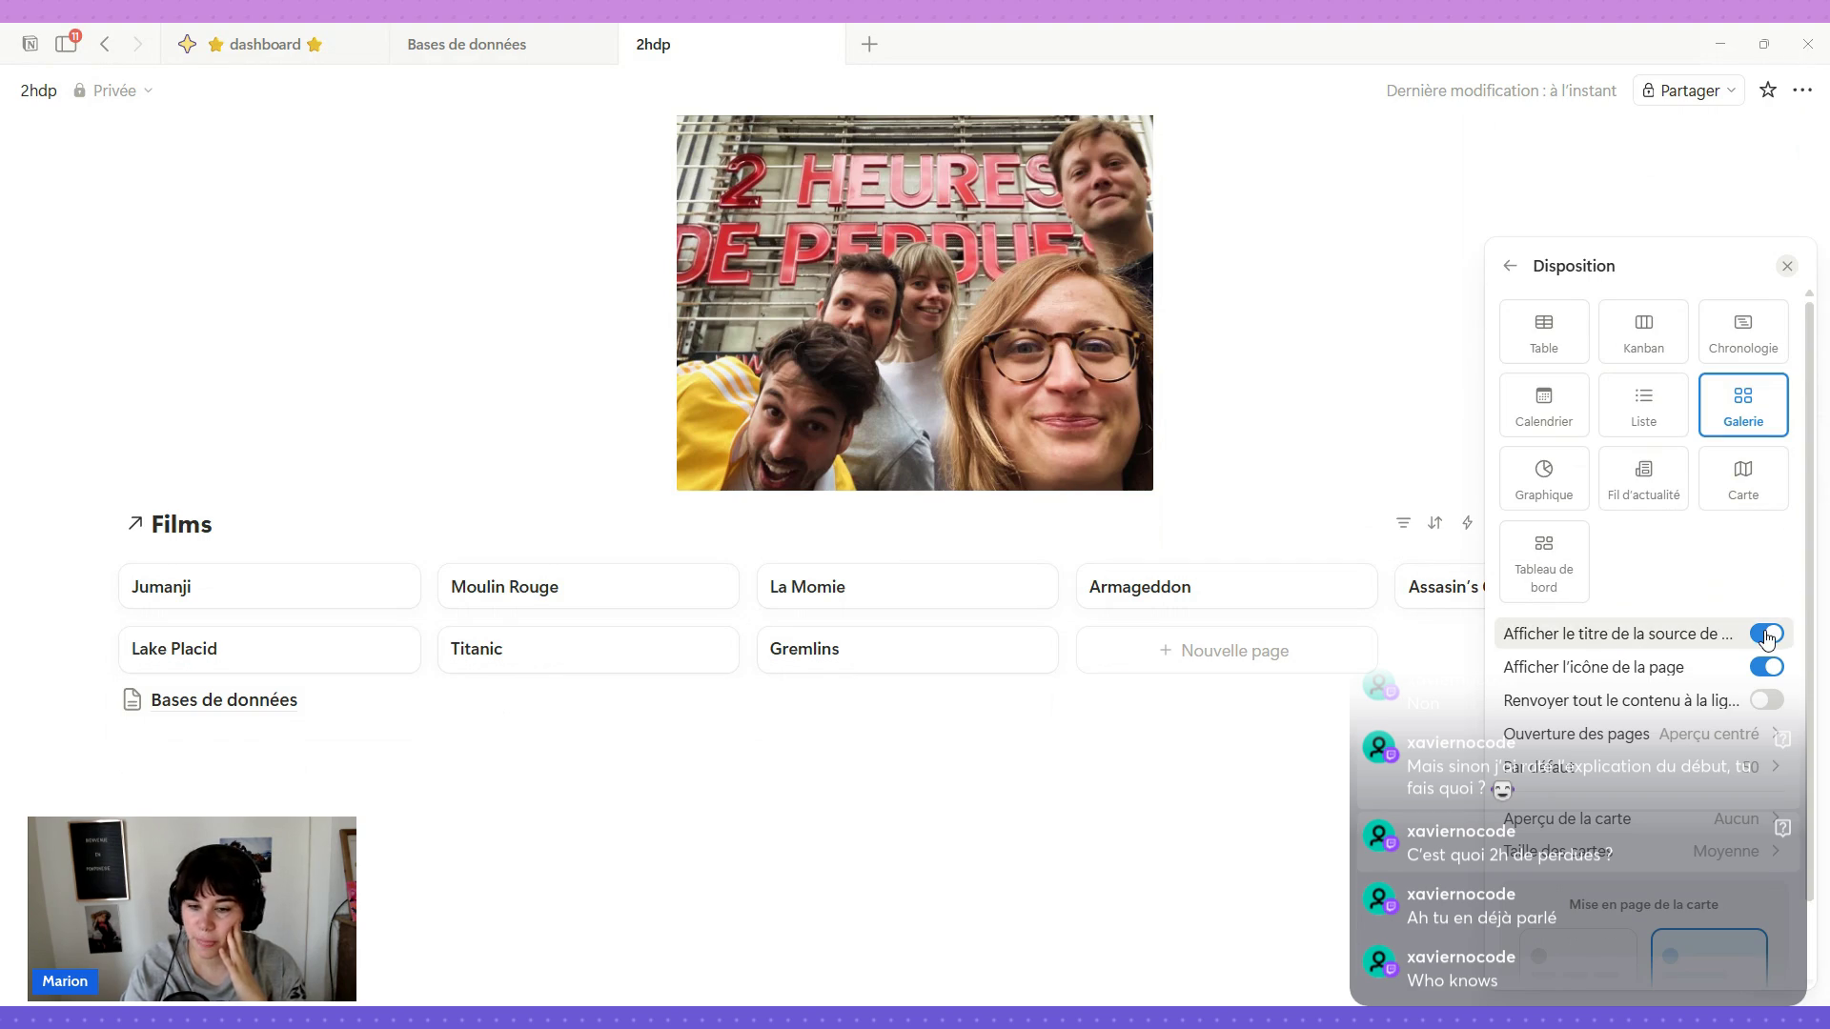
left_click(1768, 635)
left_click(1768, 667)
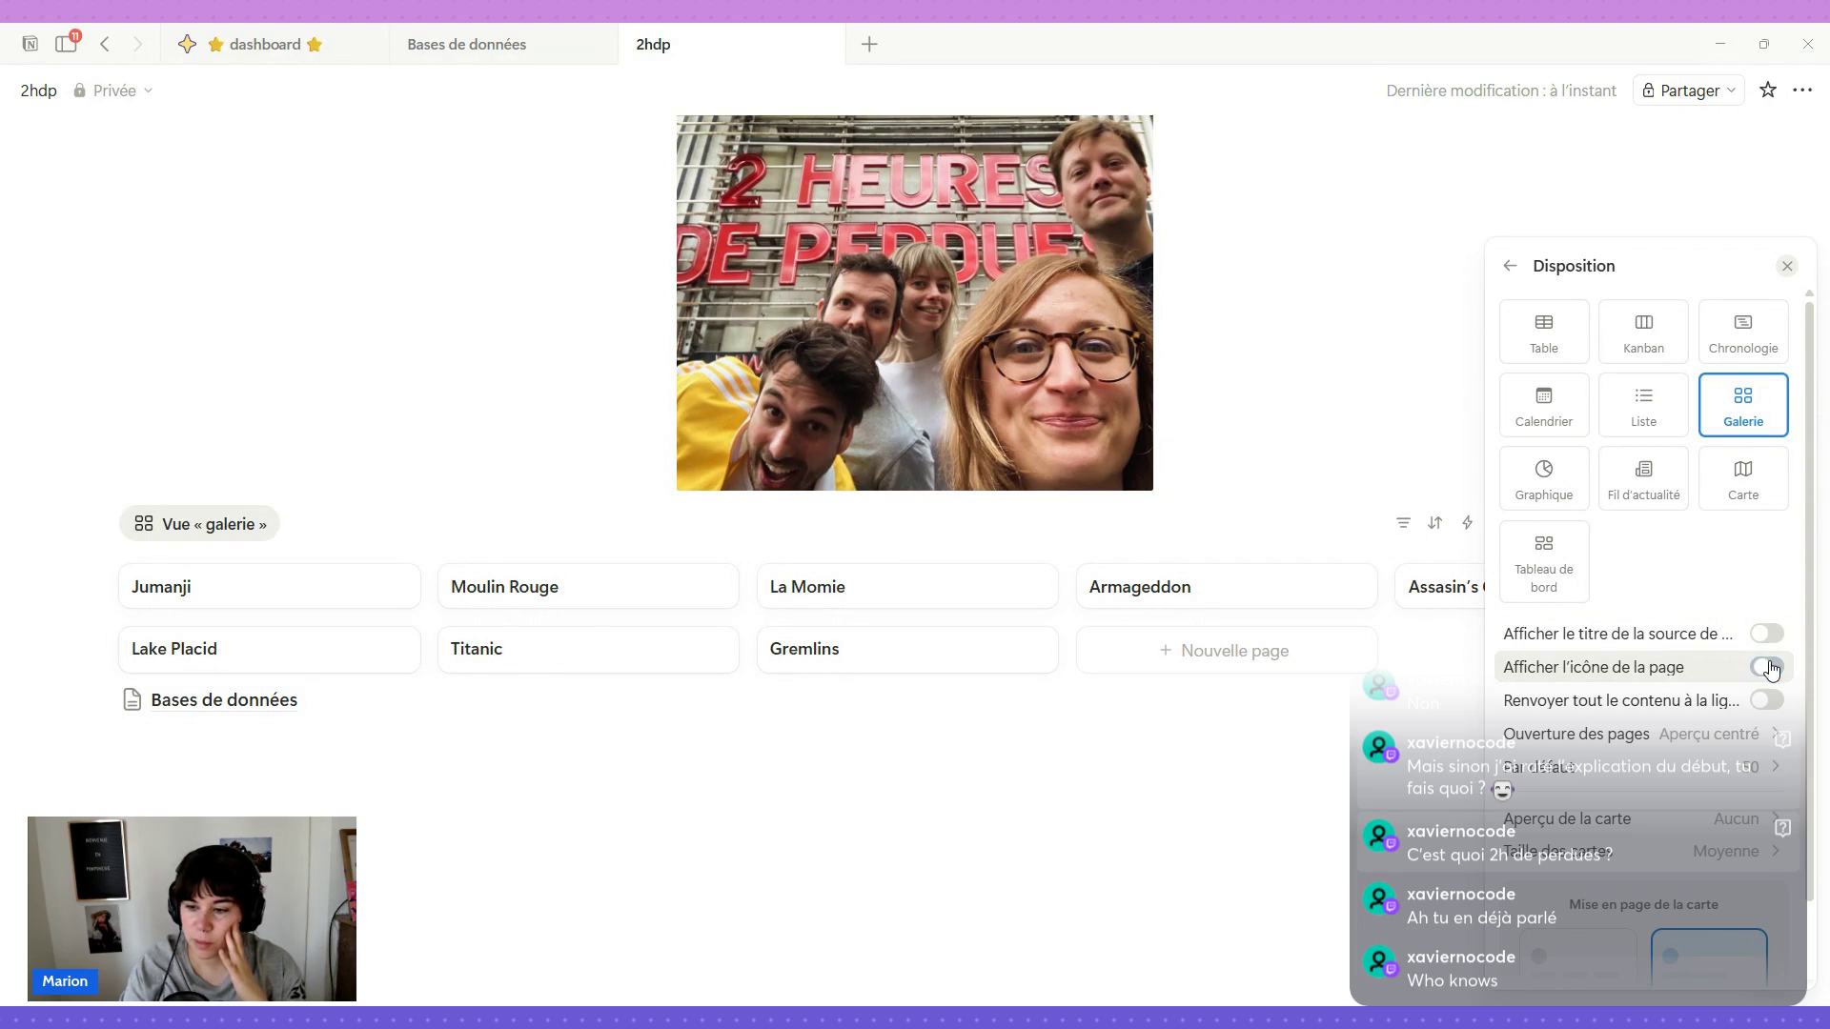
scroll(1665, 671, "down", 2)
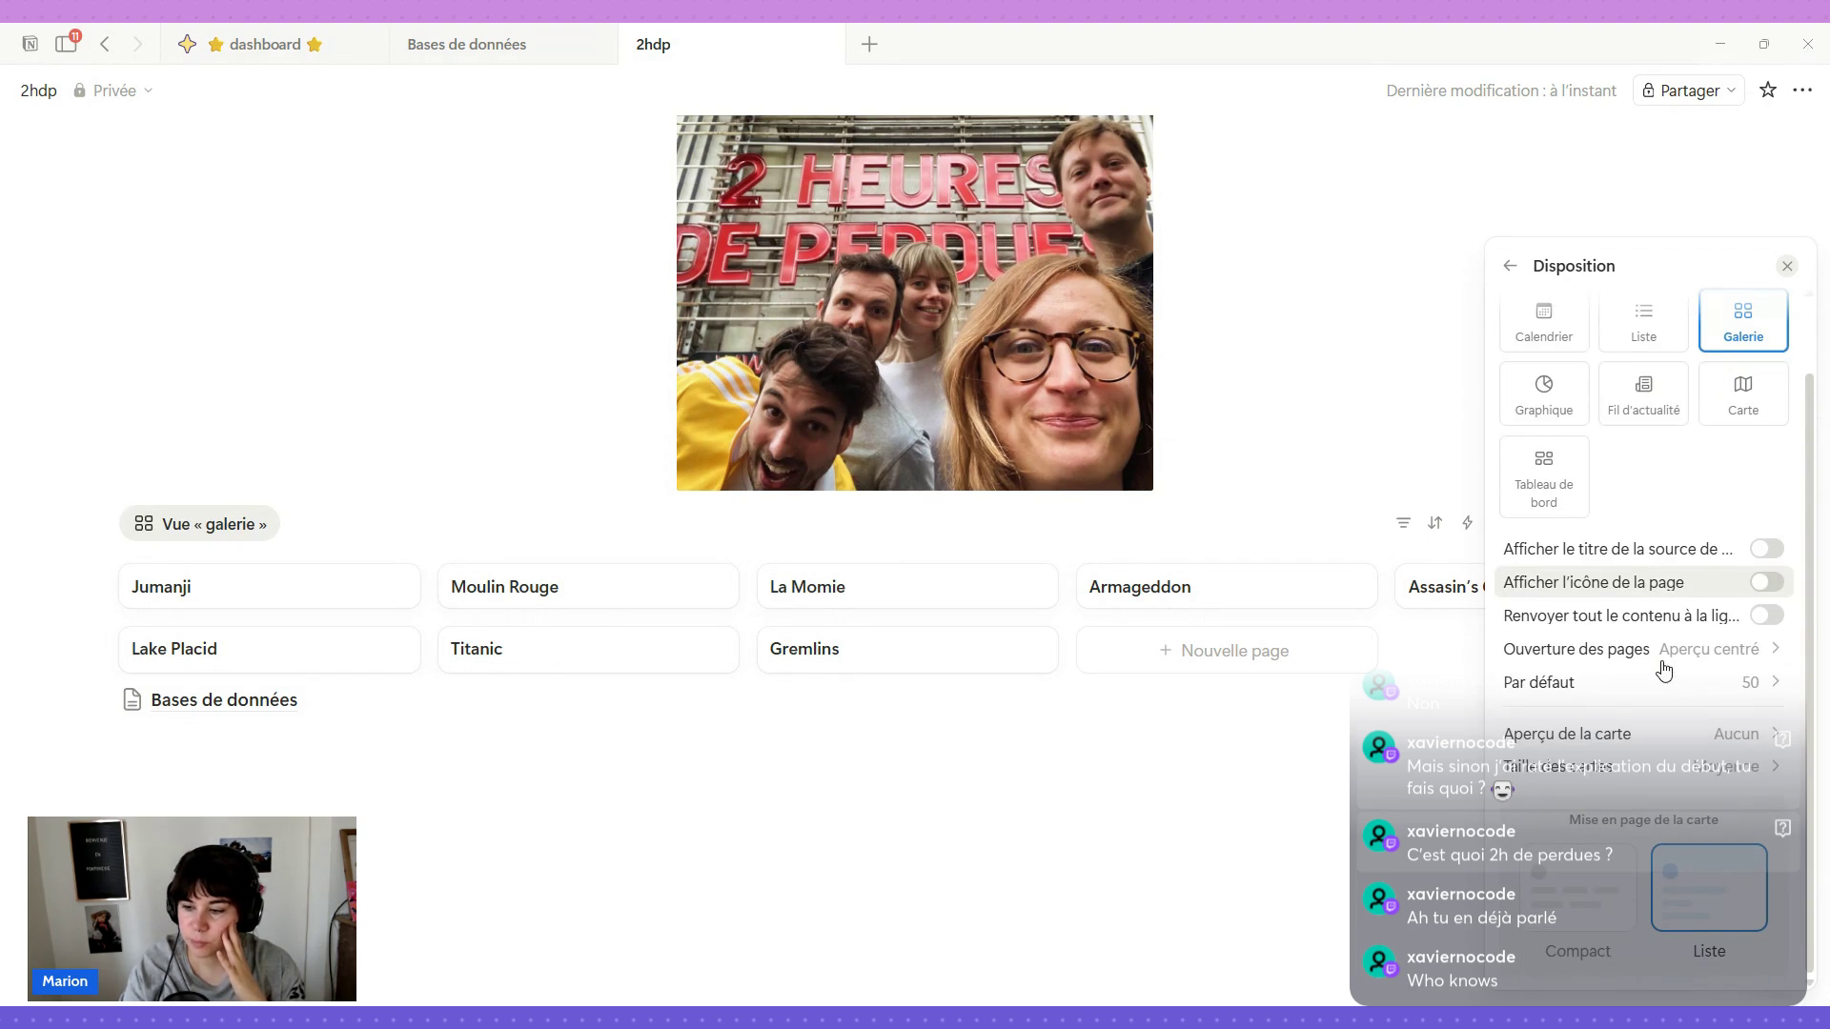
scroll(1661, 736, "up", 2)
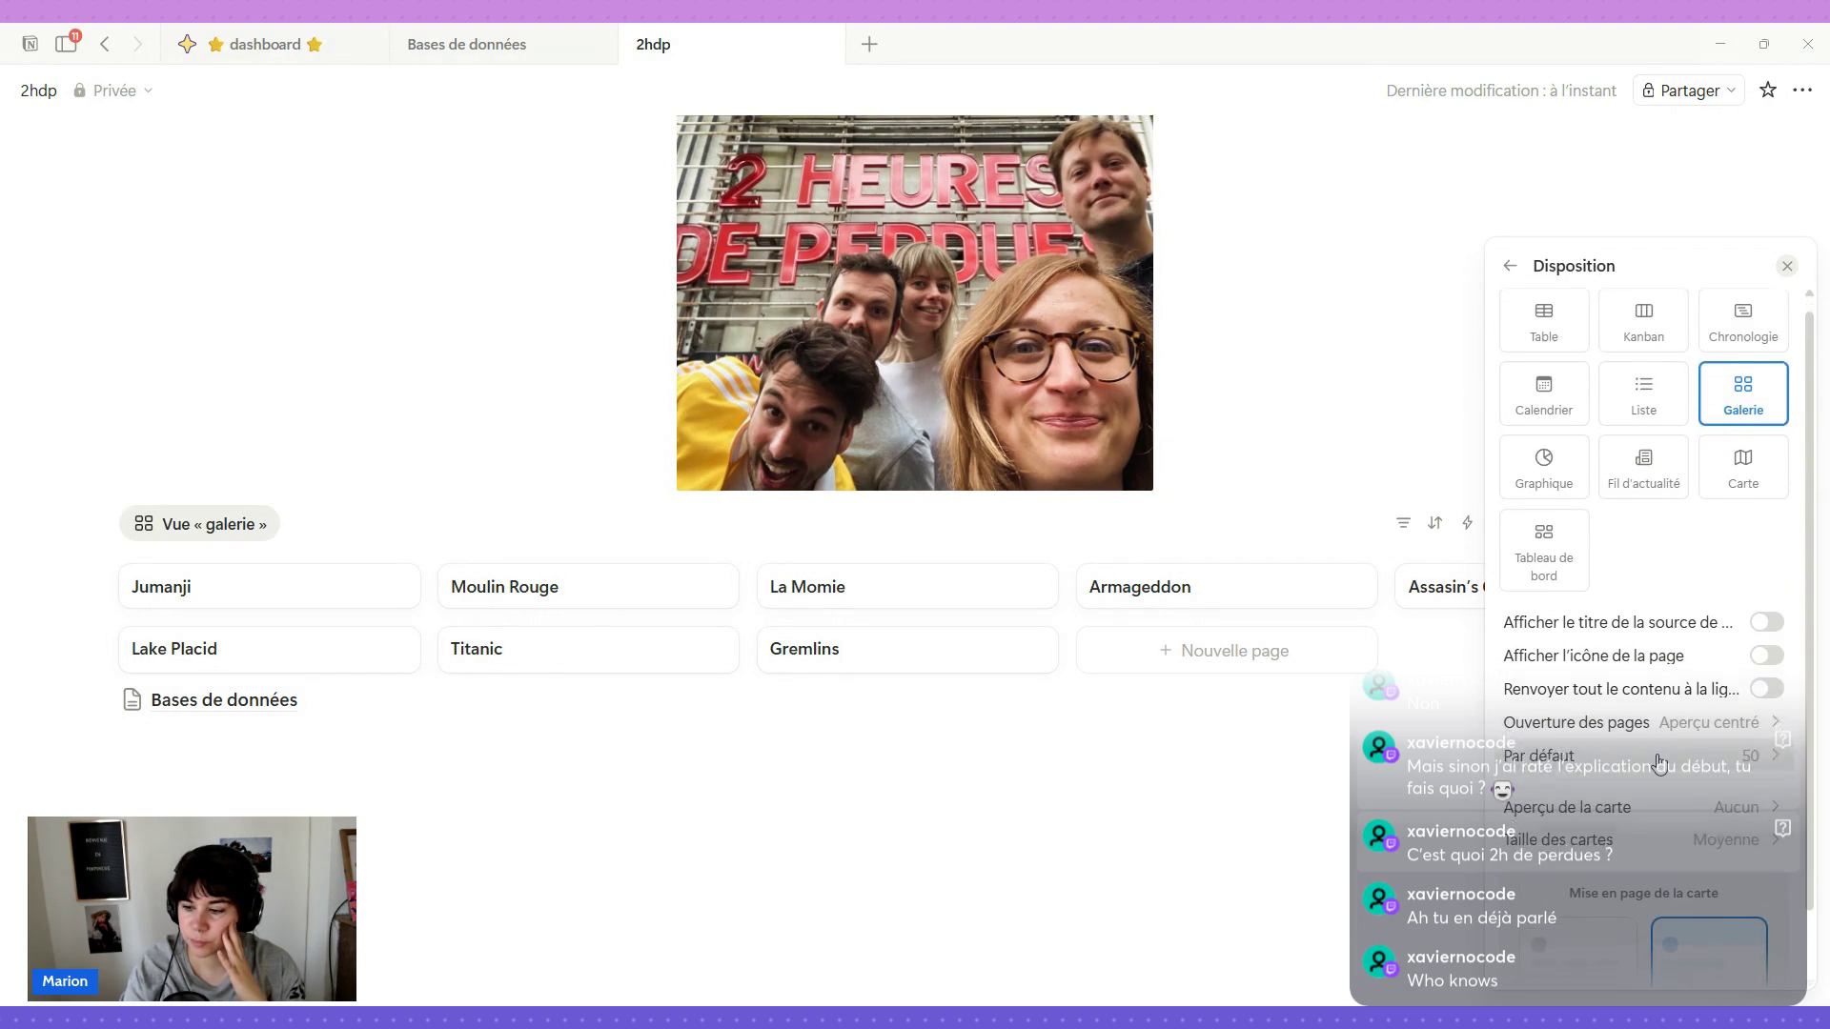
scroll(1658, 763, "down", 2)
scroll(1707, 763, "up", 2)
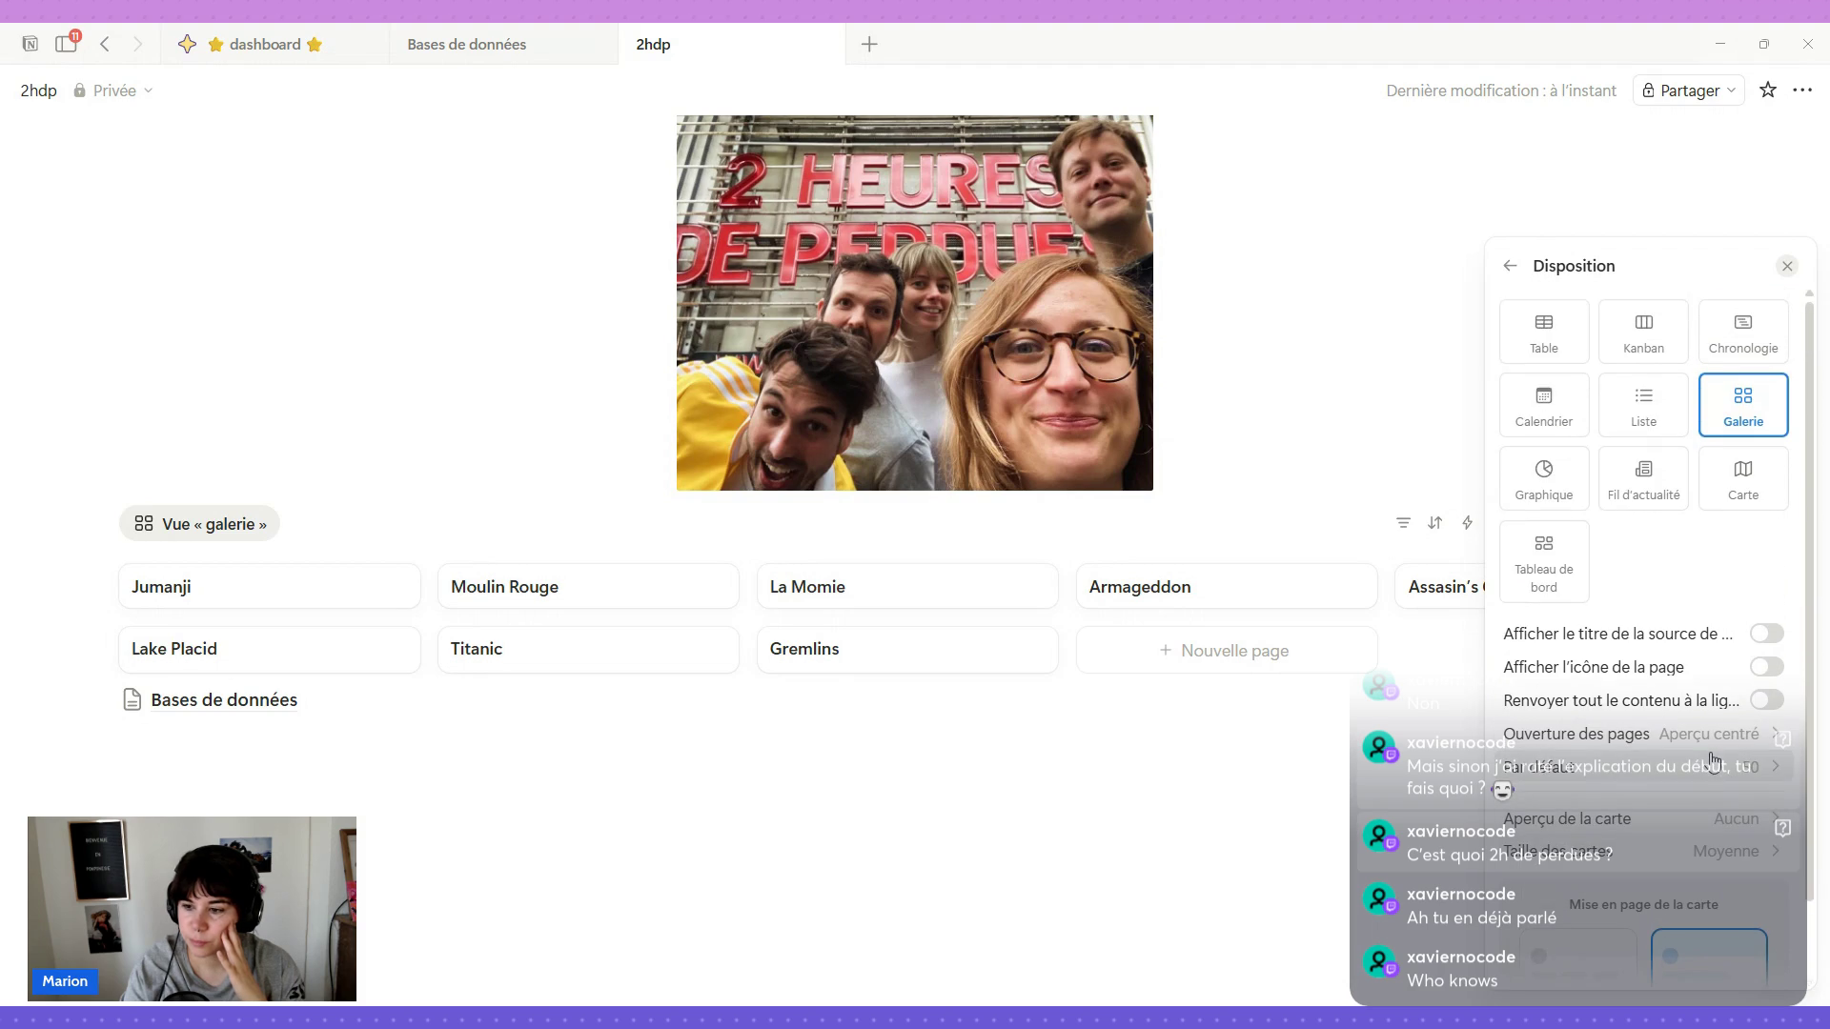
left_click(1510, 267)
left_click(1541, 462)
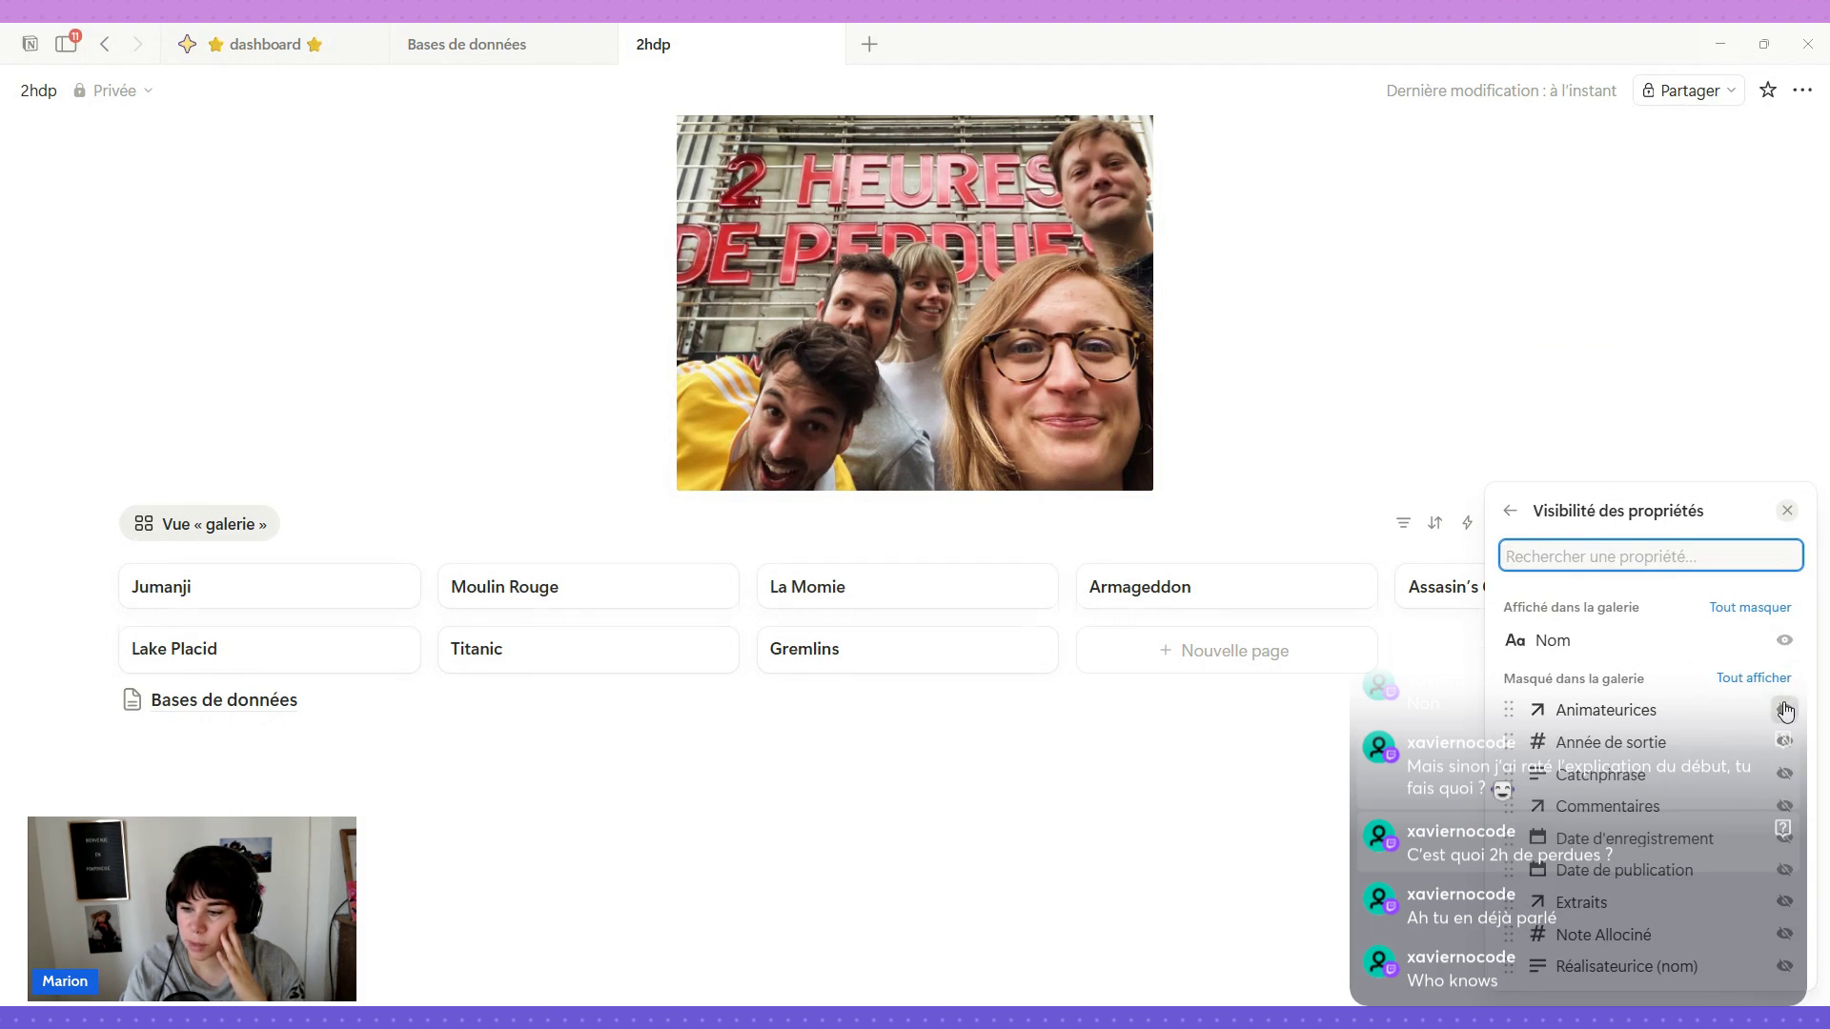
Show Animateurices on the cards and enable 'Renvoyer tout le contenu à la ligne'.
left_click(1784, 710)
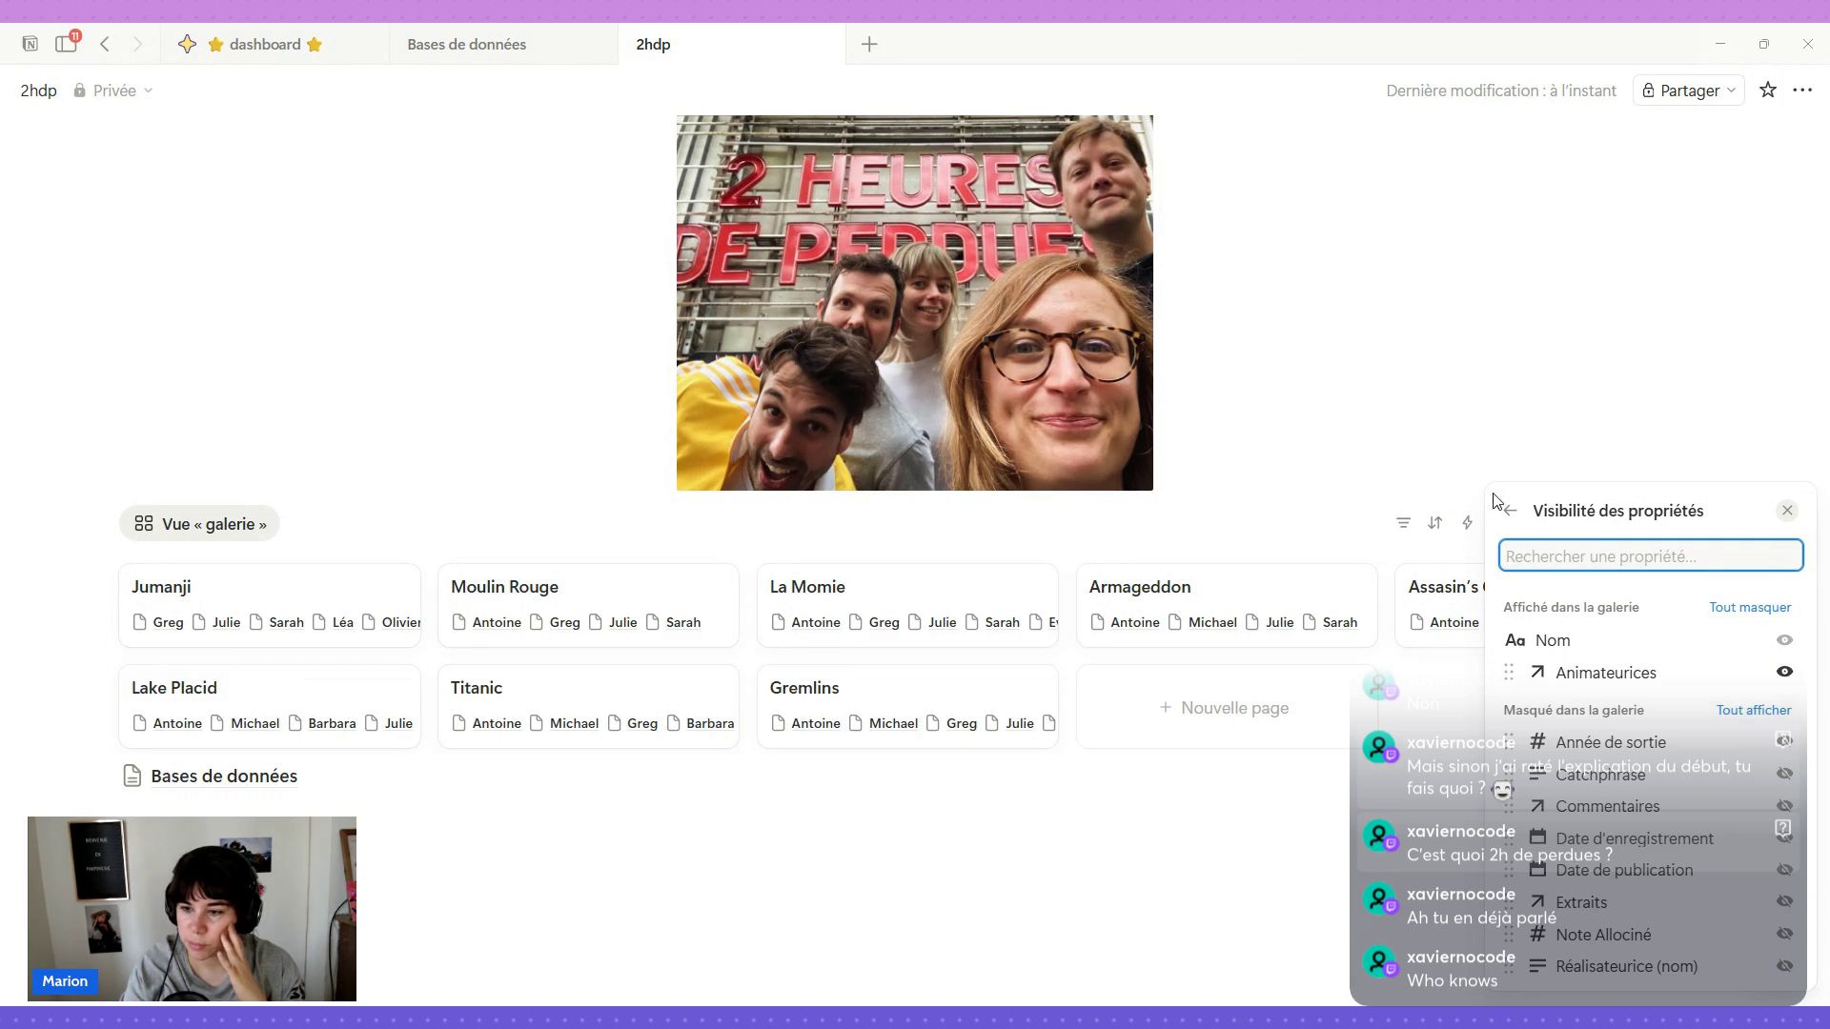
left_click(1510, 509)
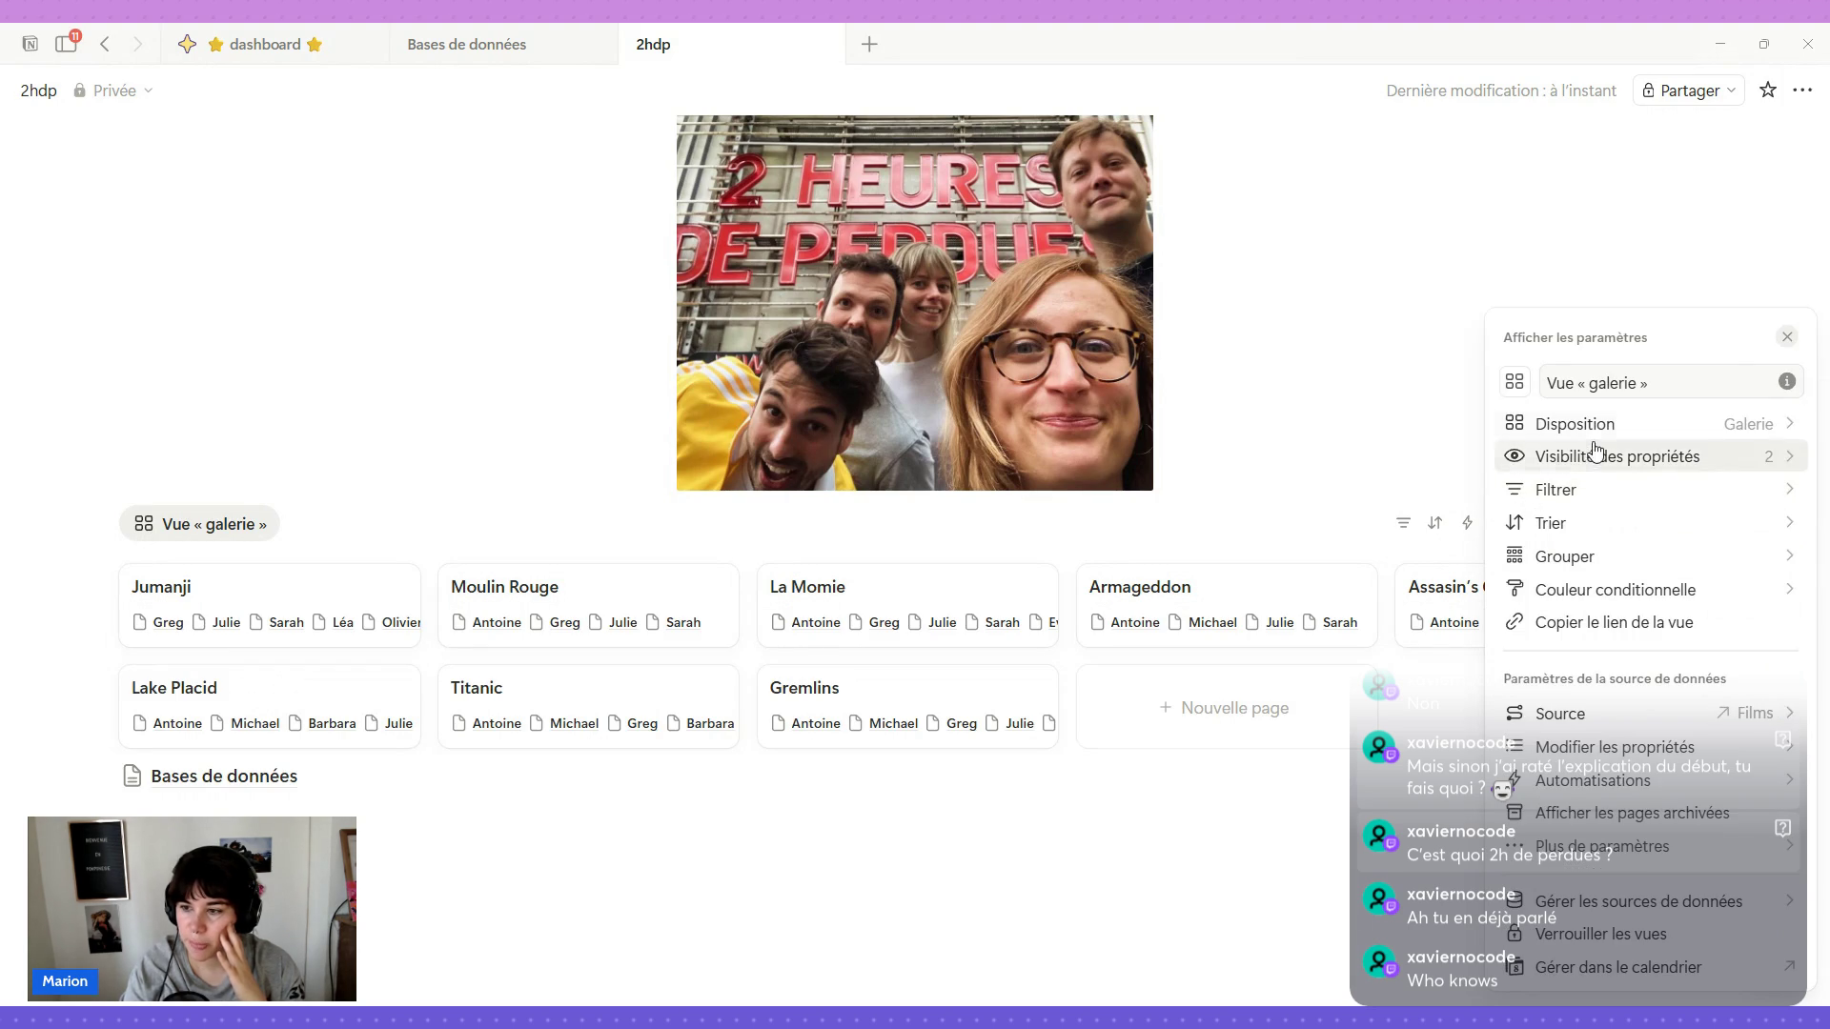
left_click(1594, 429)
left_click(1765, 701)
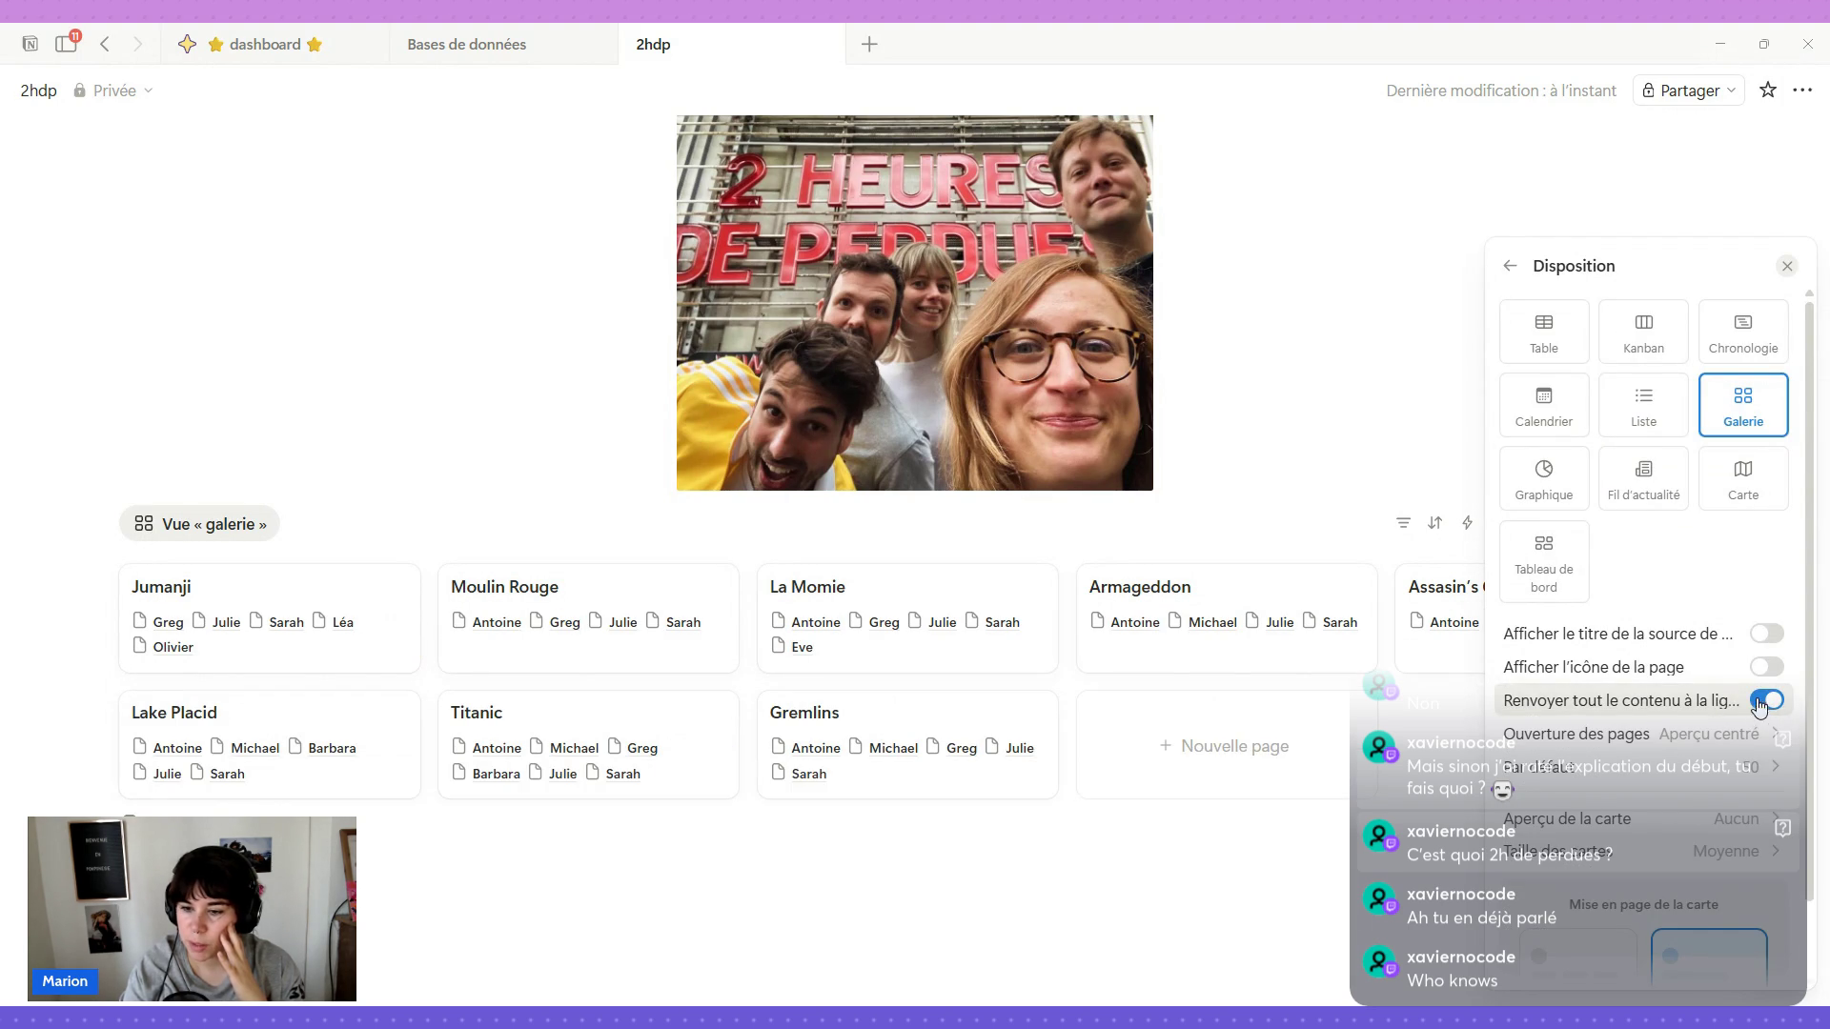
left_click(1510, 266)
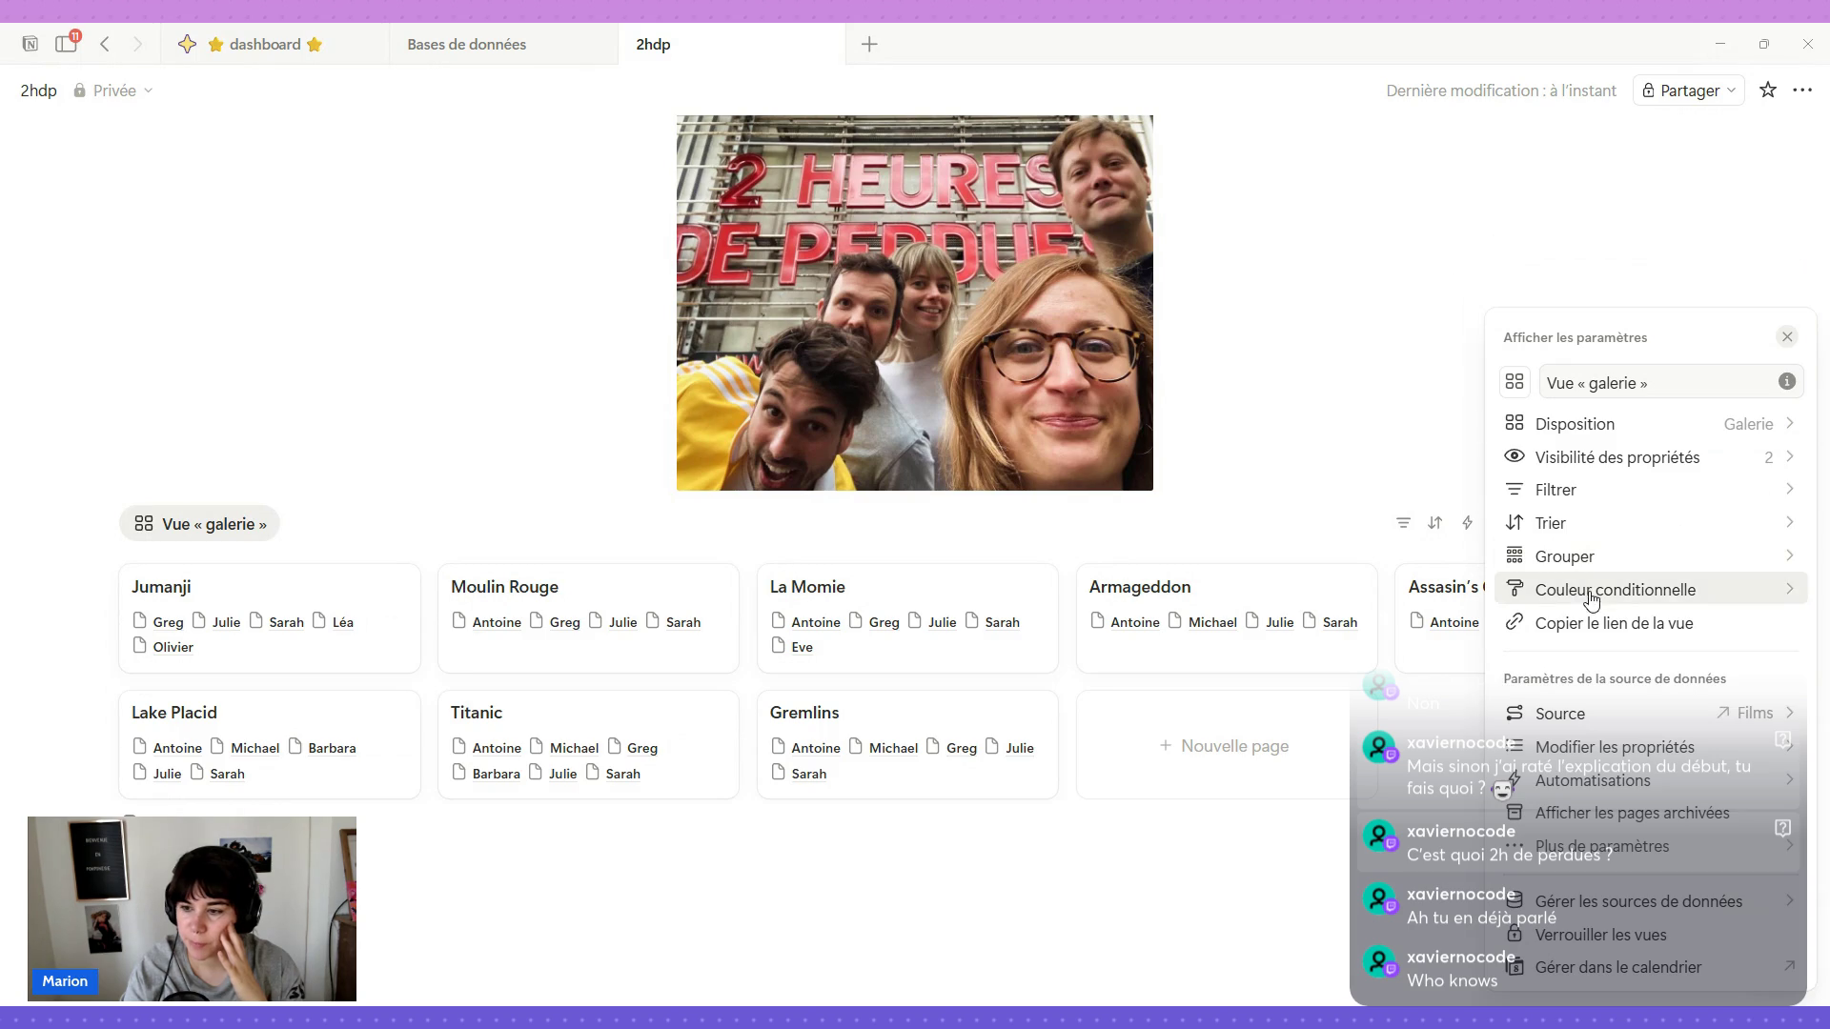
Show Date d'enregistrement, Date de publication and Note Allociné on the cards.
left_click(1677, 457)
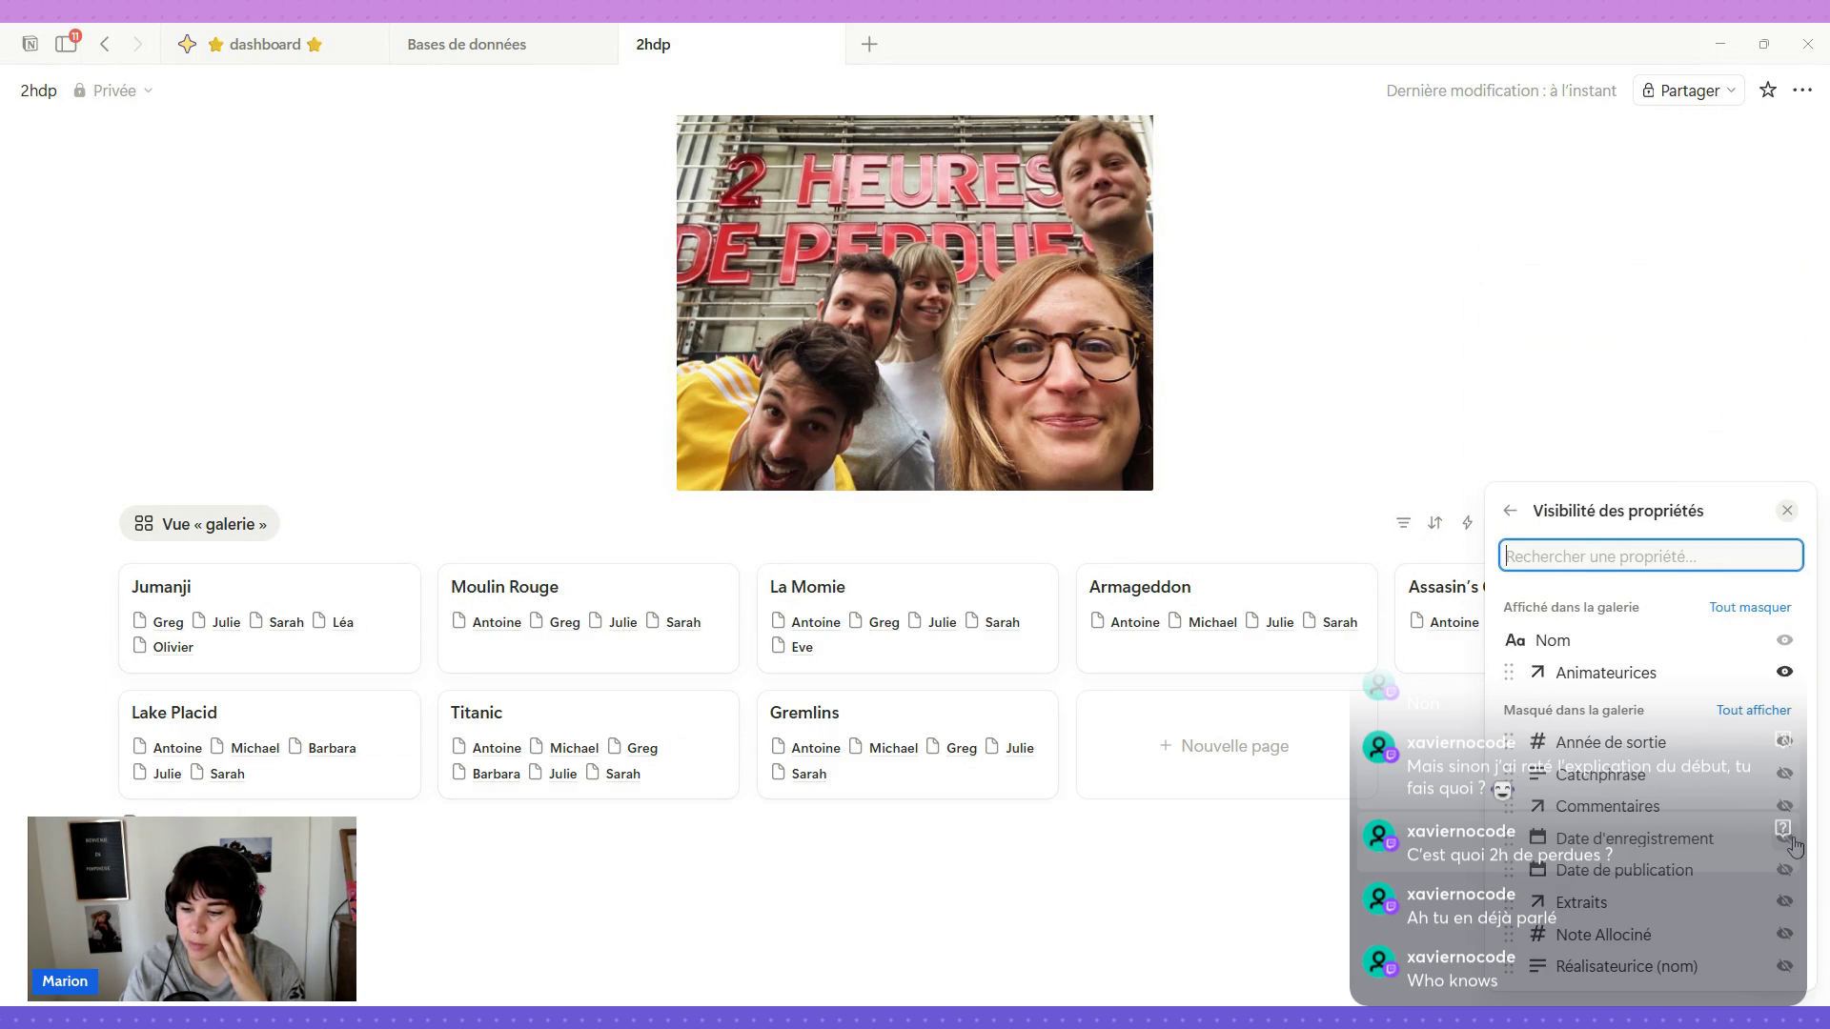
left_click(1784, 839)
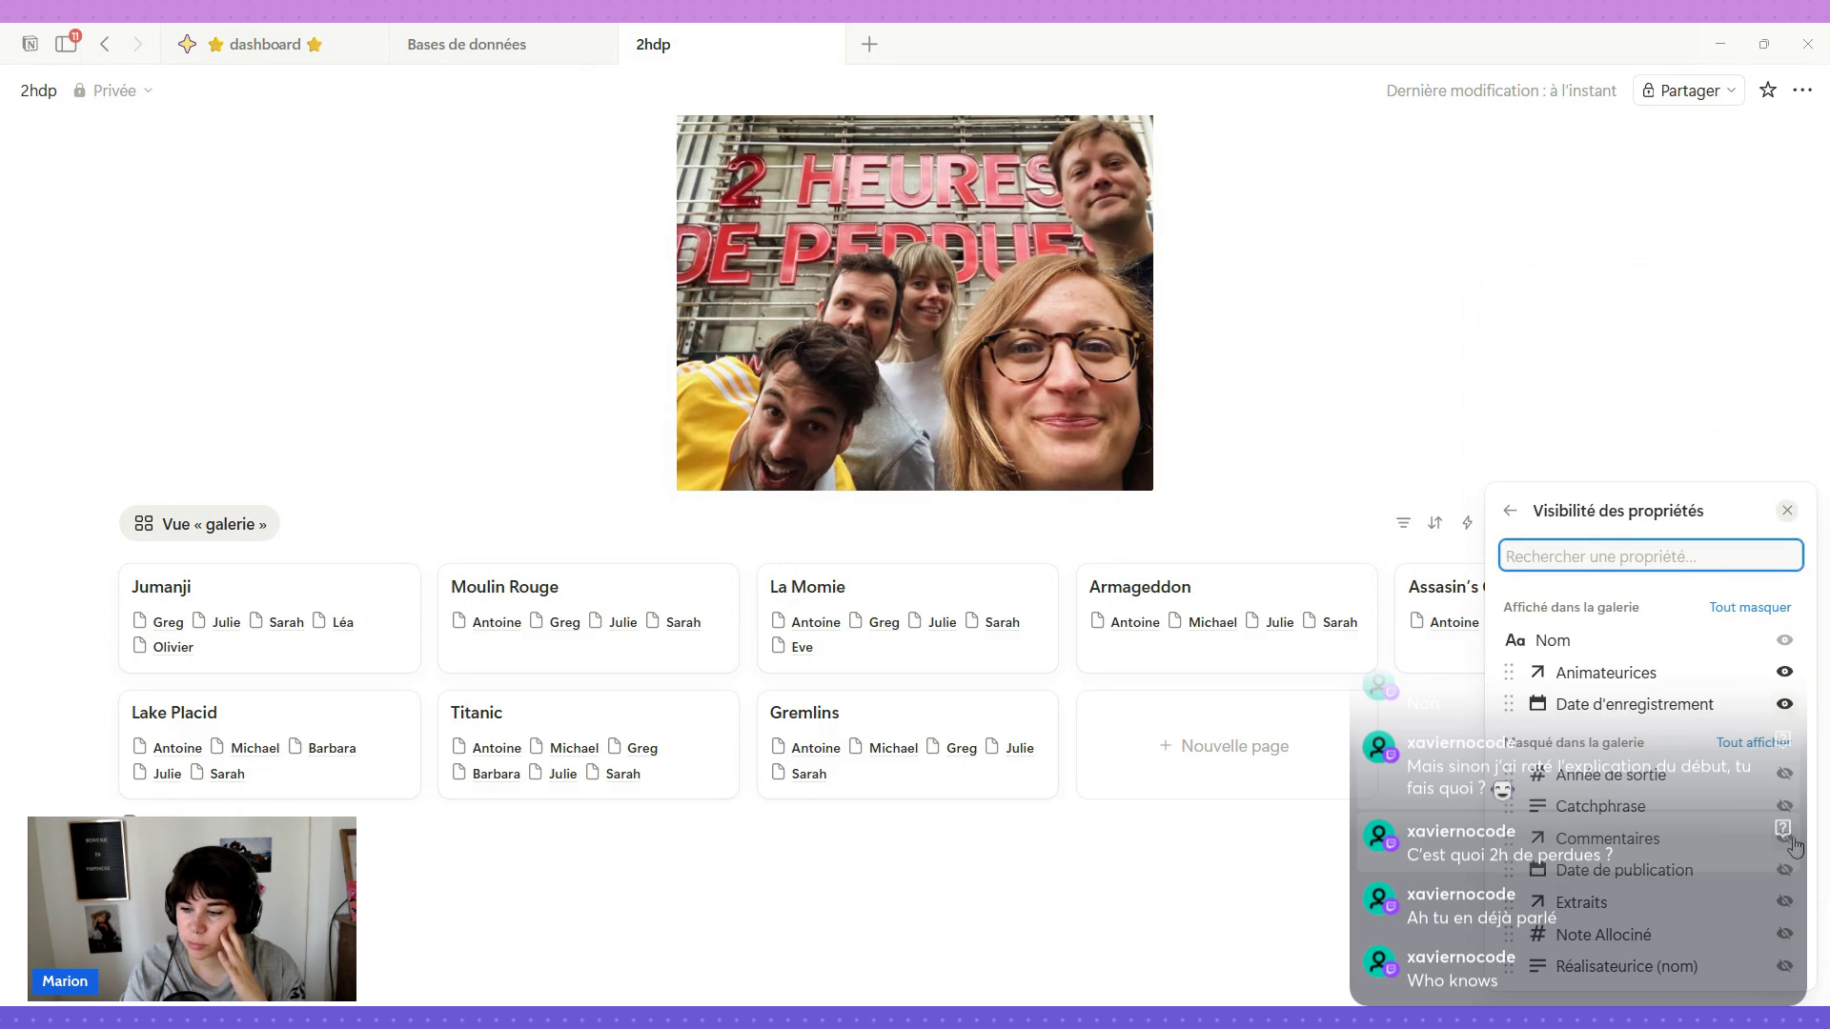
left_click(1787, 870)
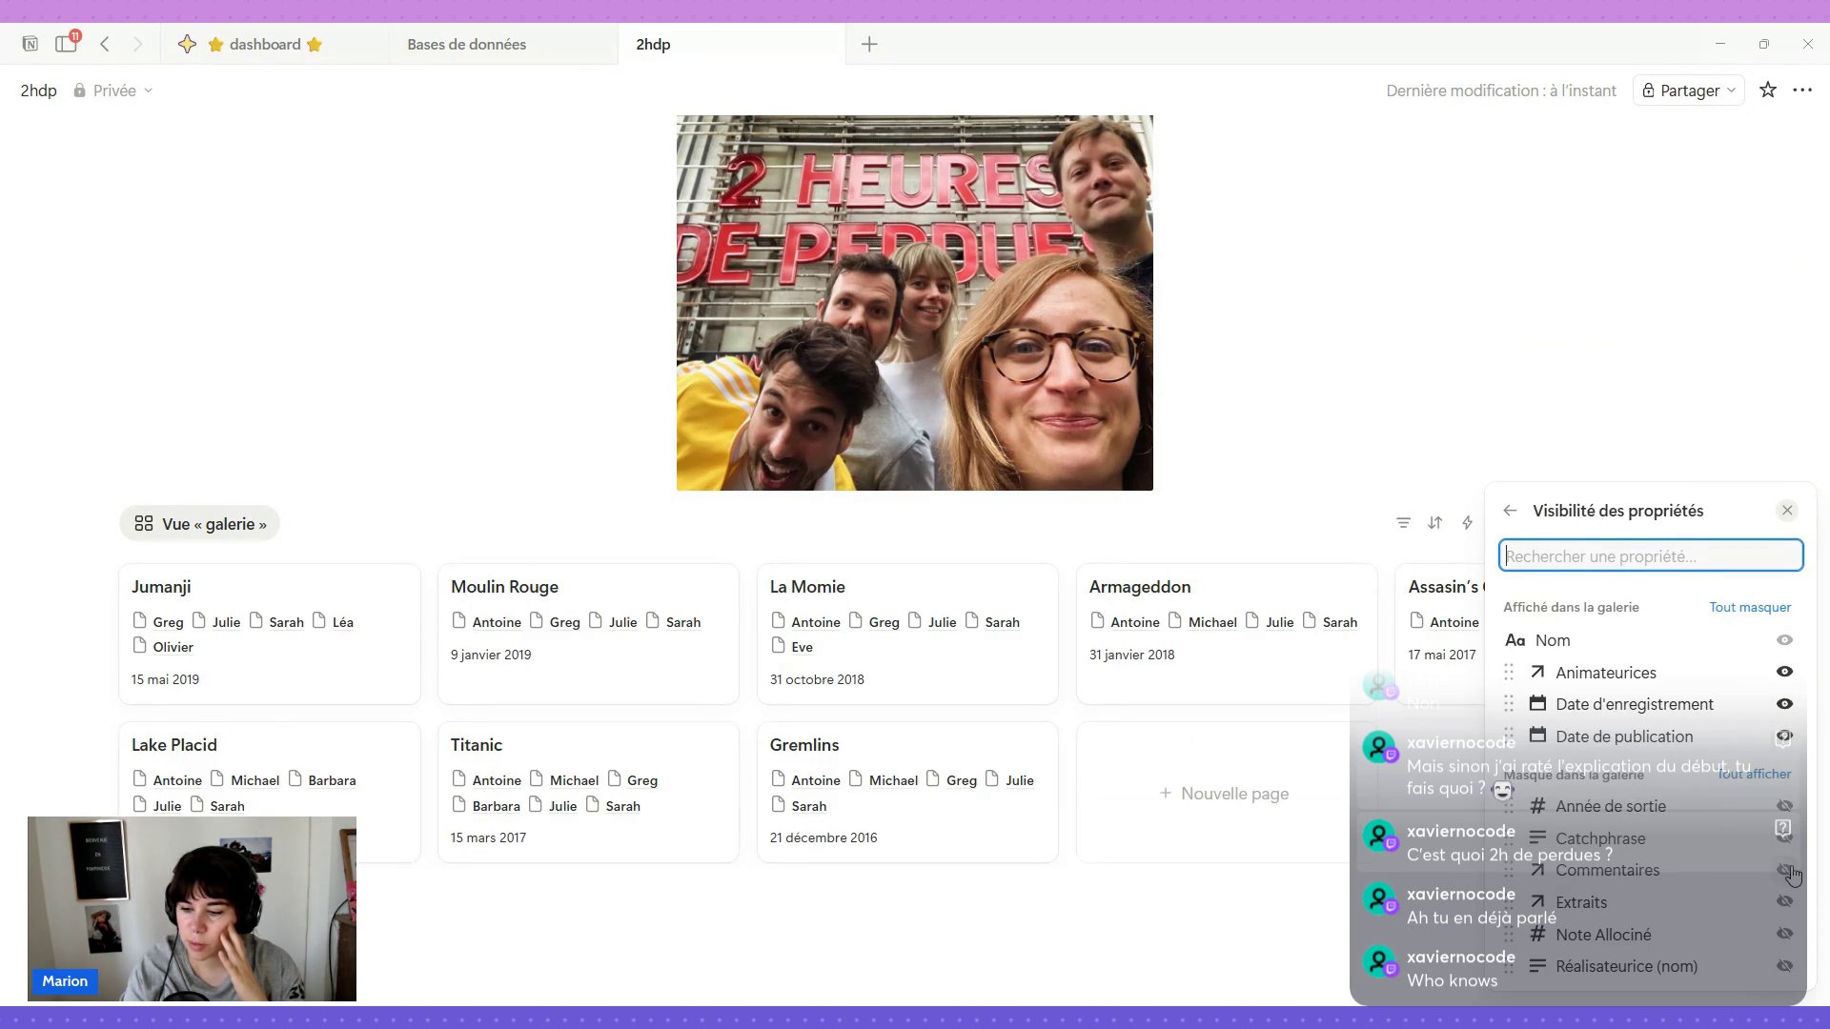
left_click(1786, 934)
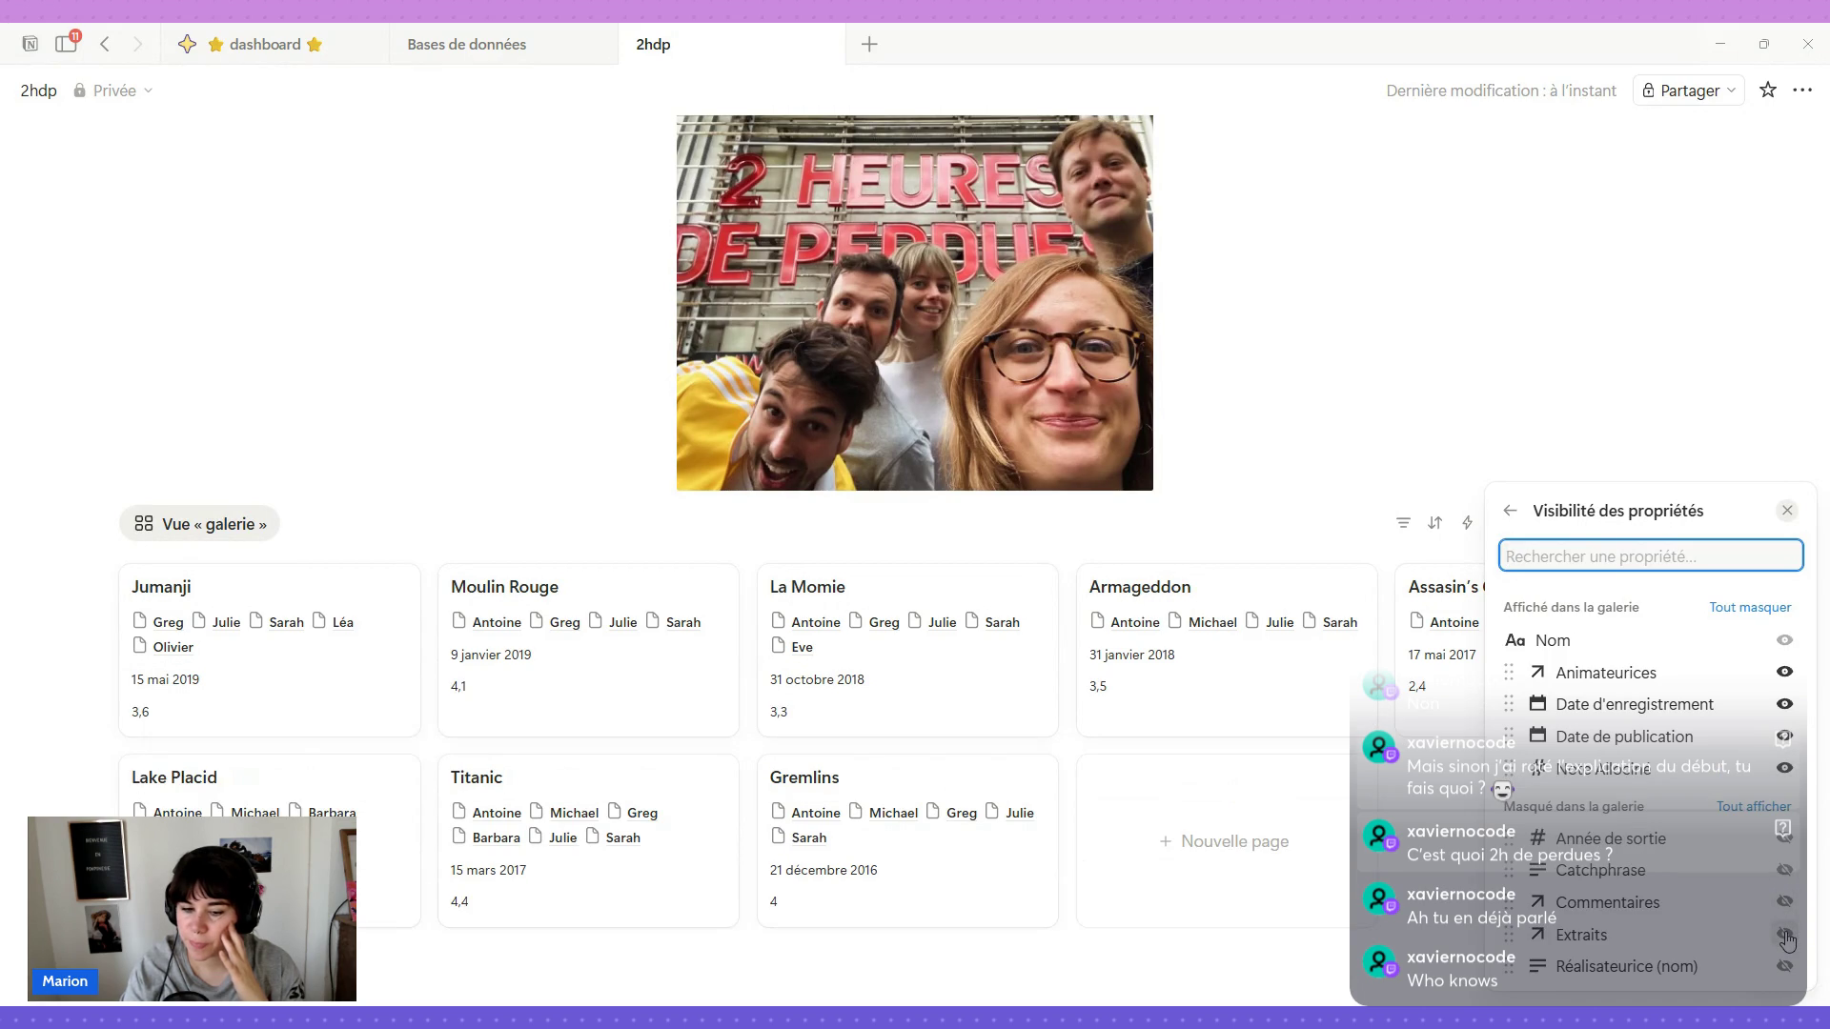
left_click(1509, 511)
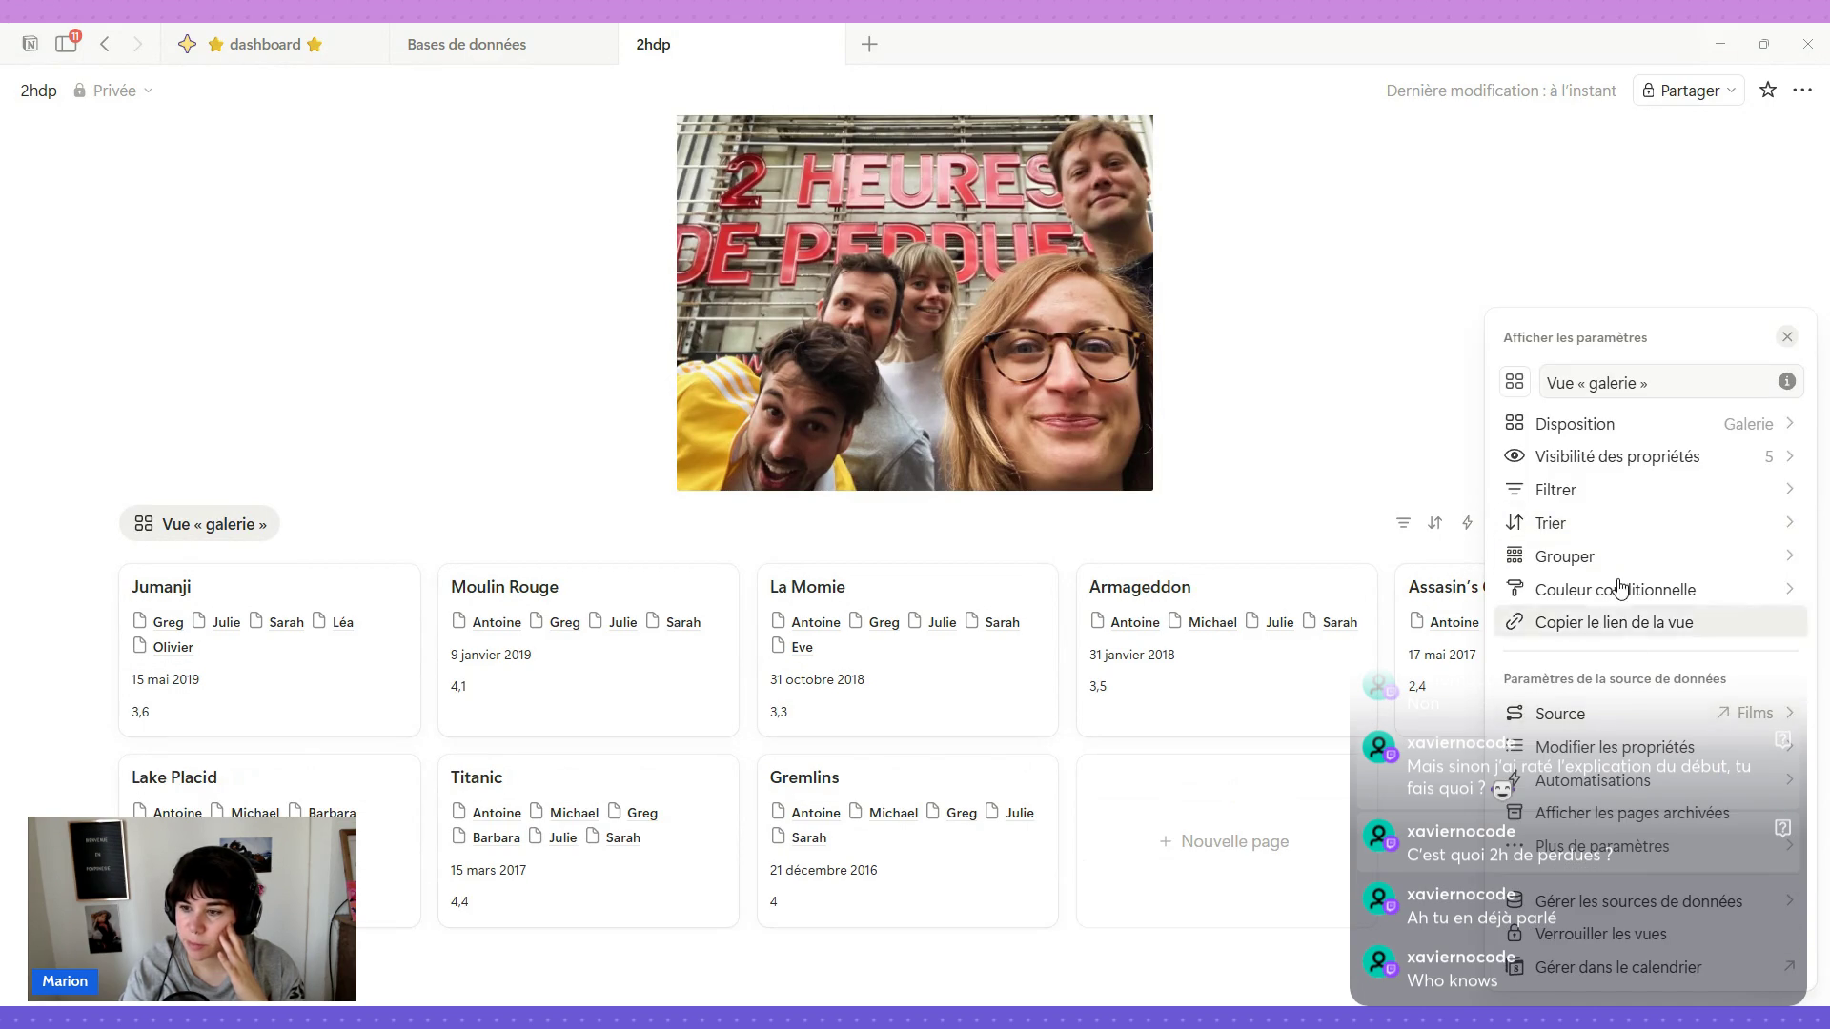
left_click(1617, 424)
scroll(1680, 887, "down", 3)
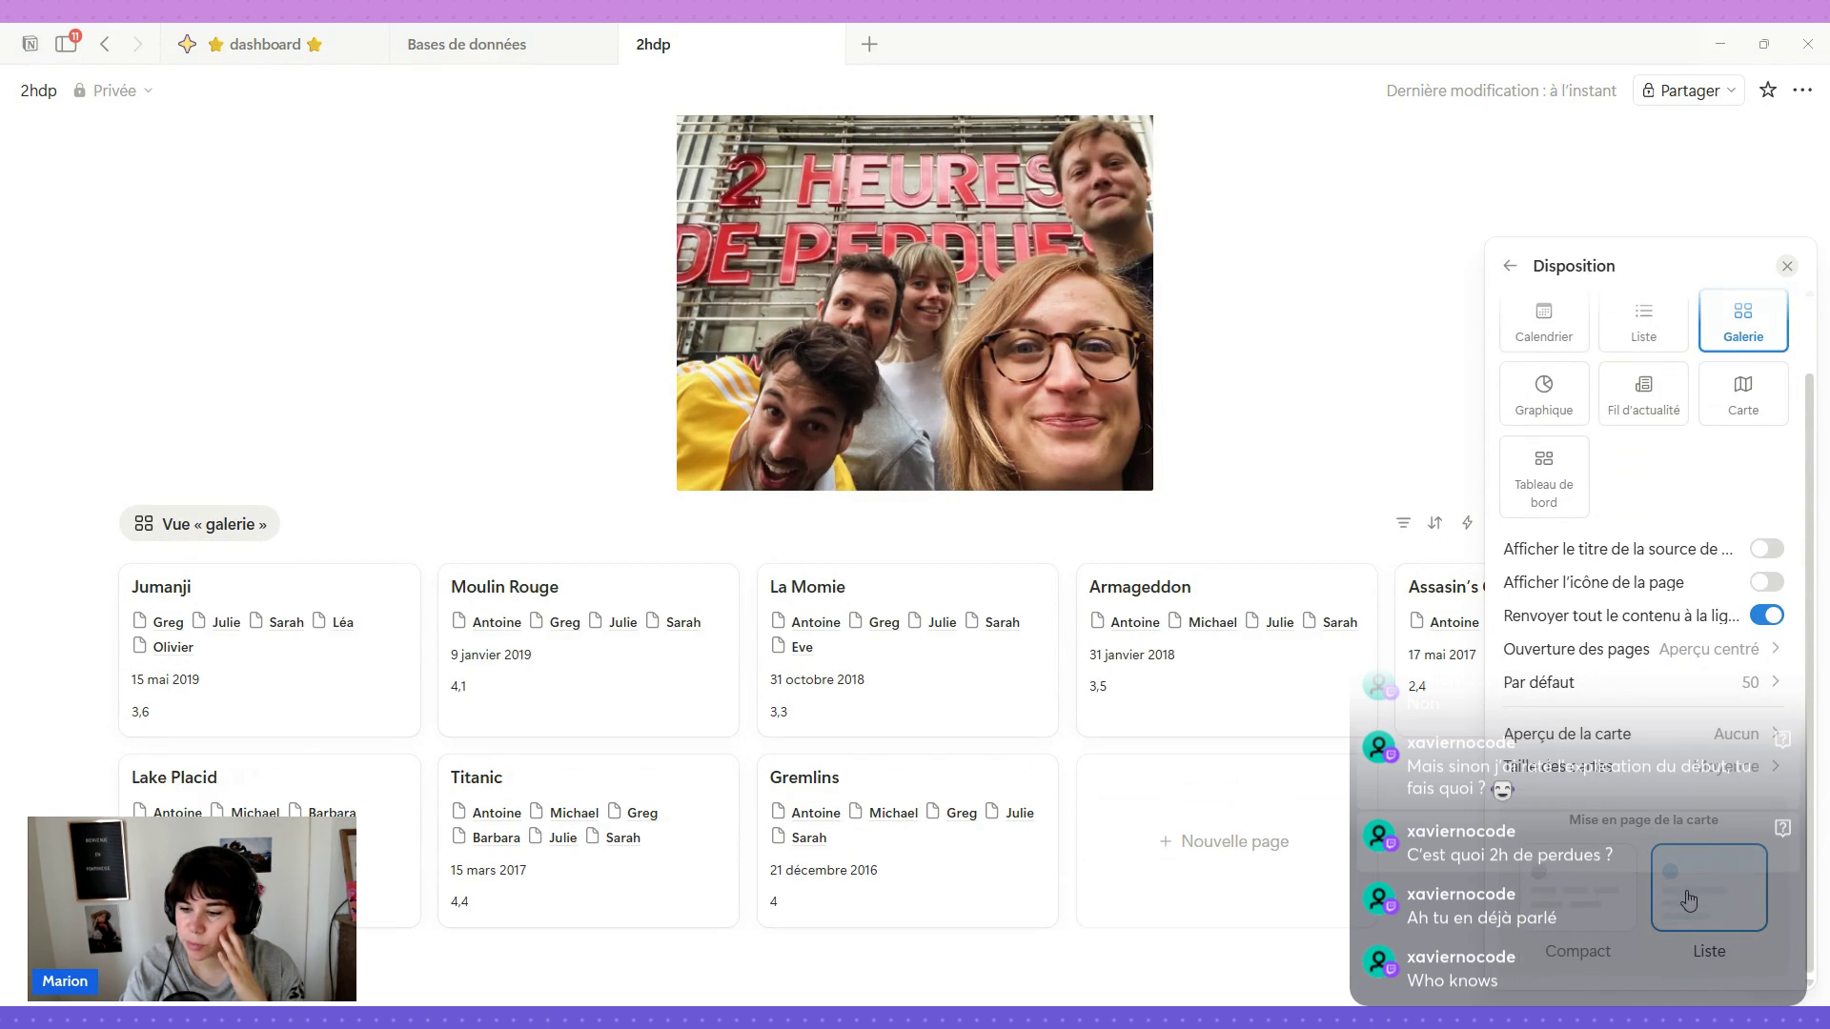
Switch cards to the Compact layout with Animateurices on its own line, then go to Bases de données.
left_click(1574, 901)
scroll(1574, 901, "down", 1)
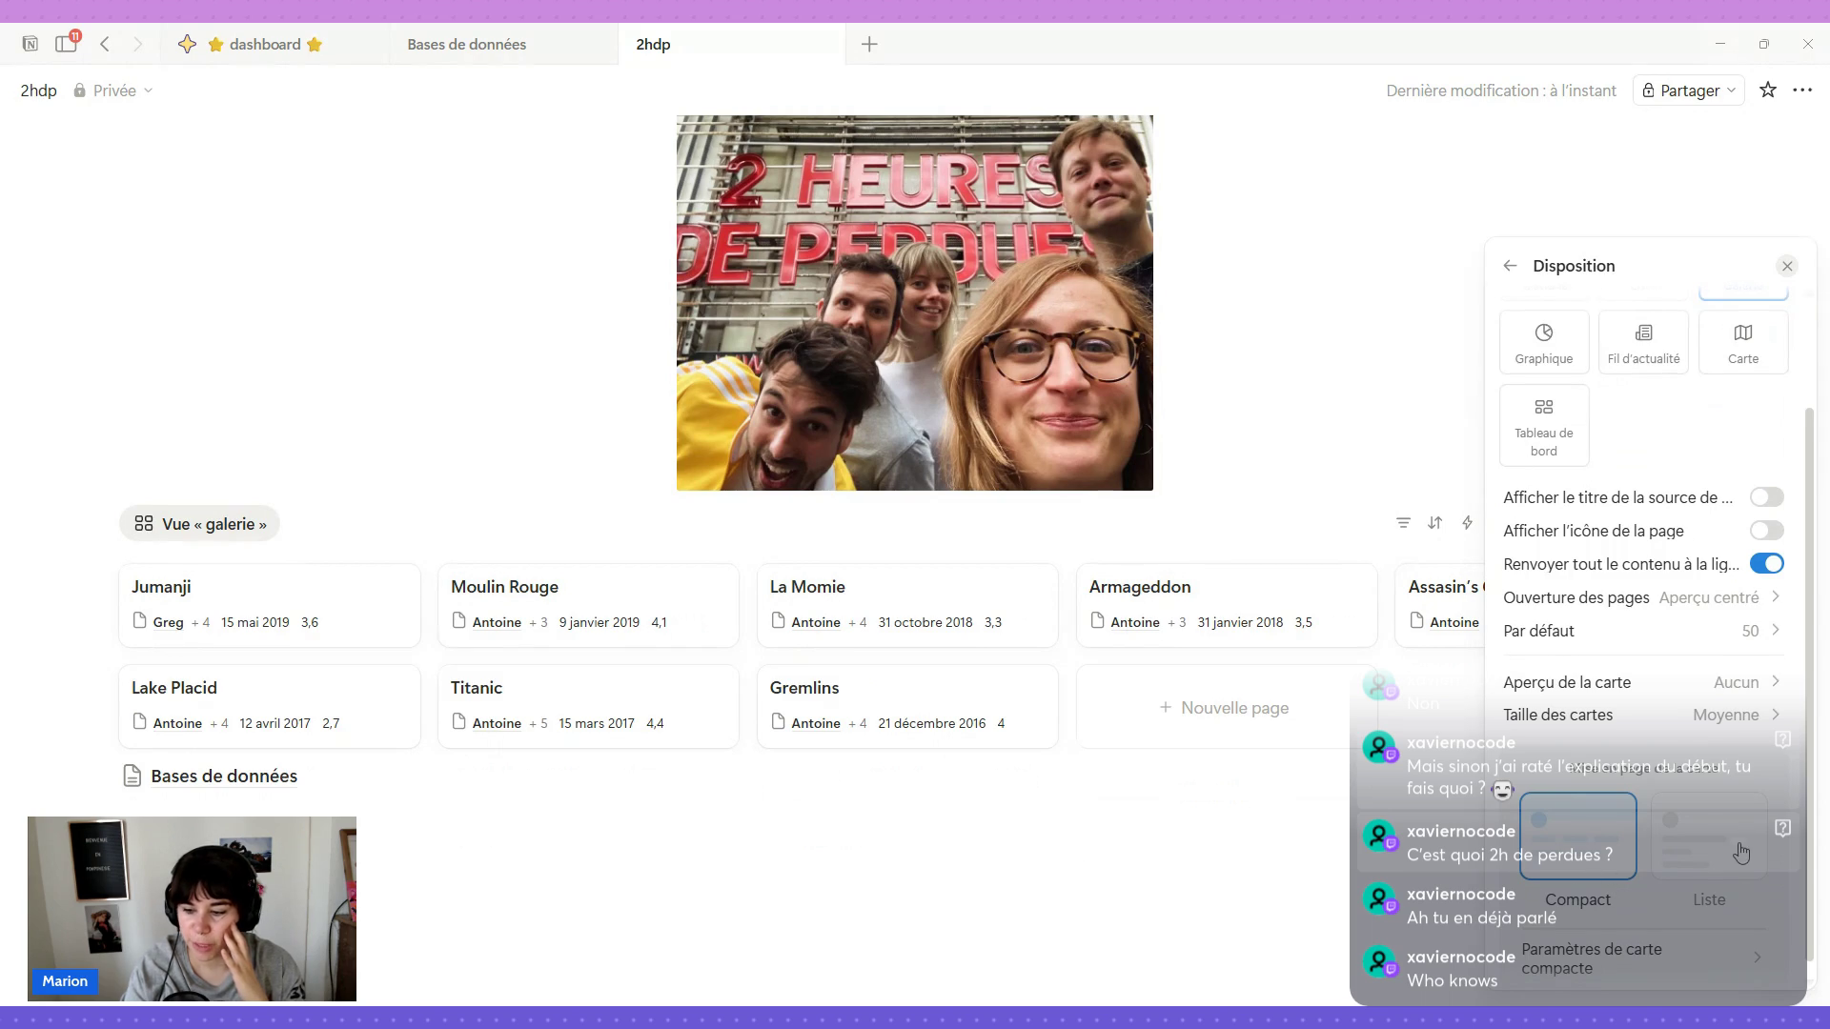
left_click(1727, 961)
left_click(1781, 822)
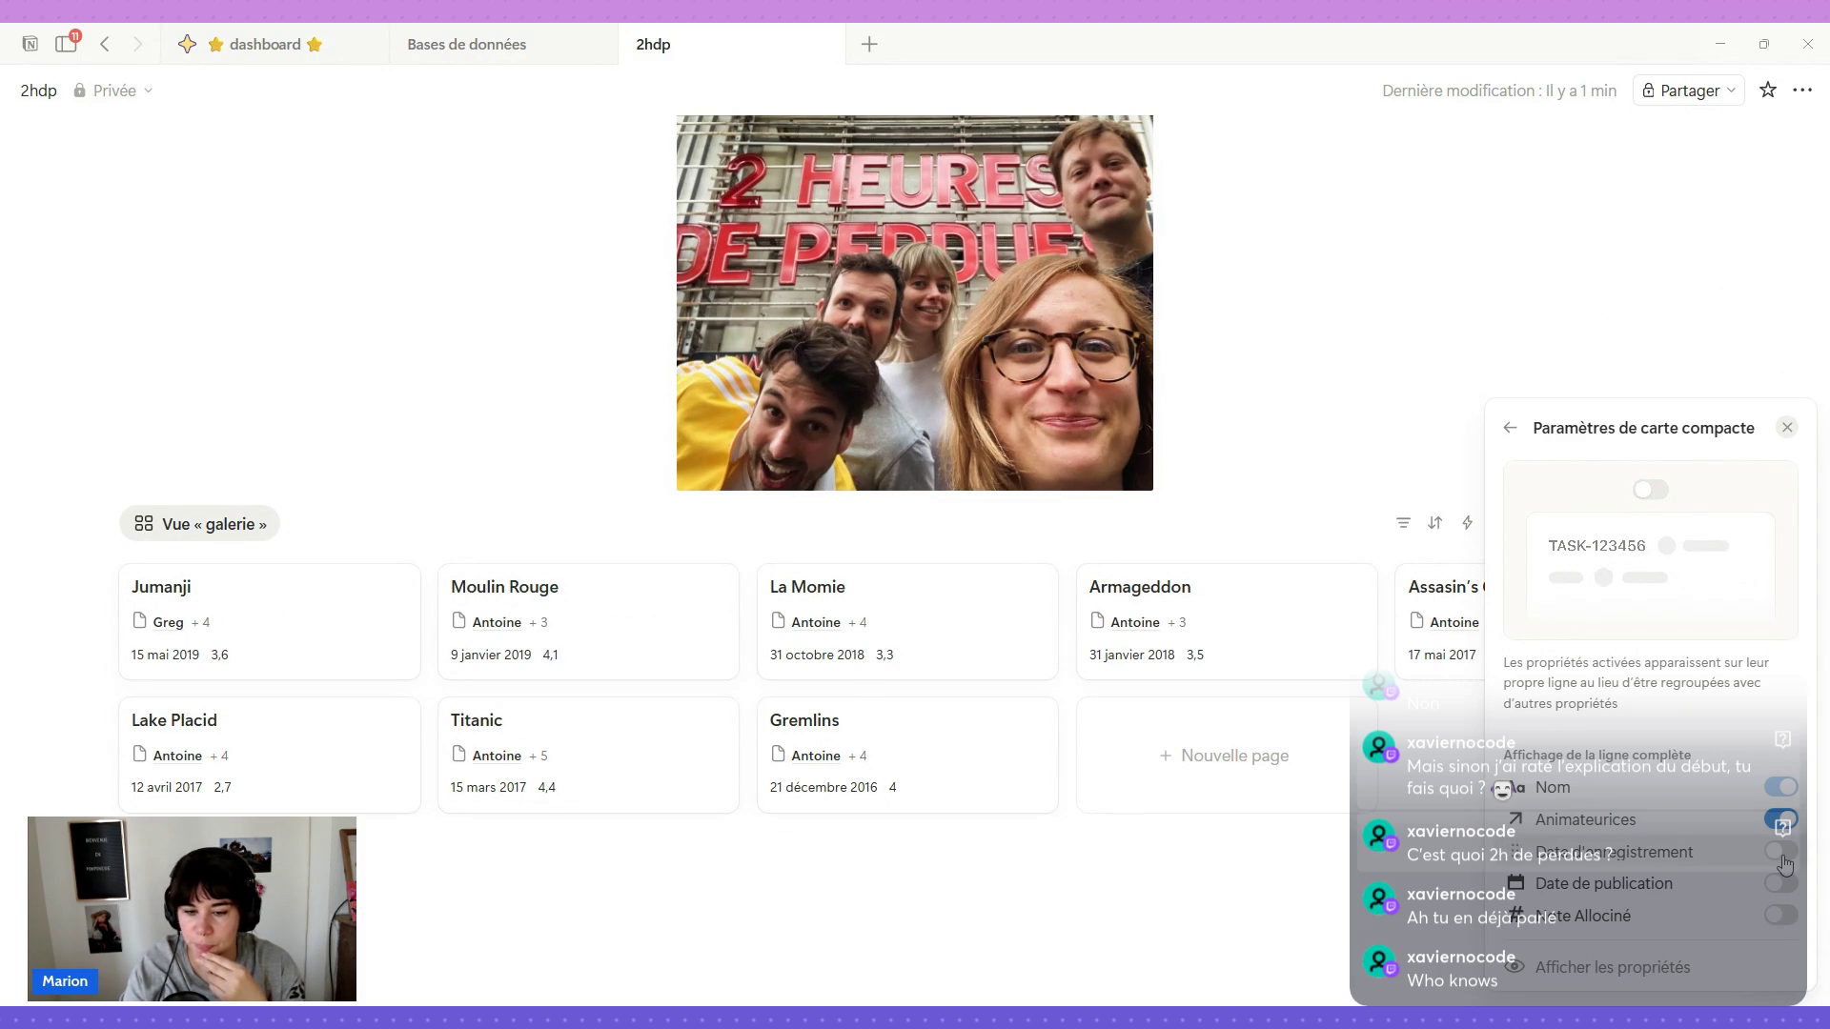
left_click(1510, 427)
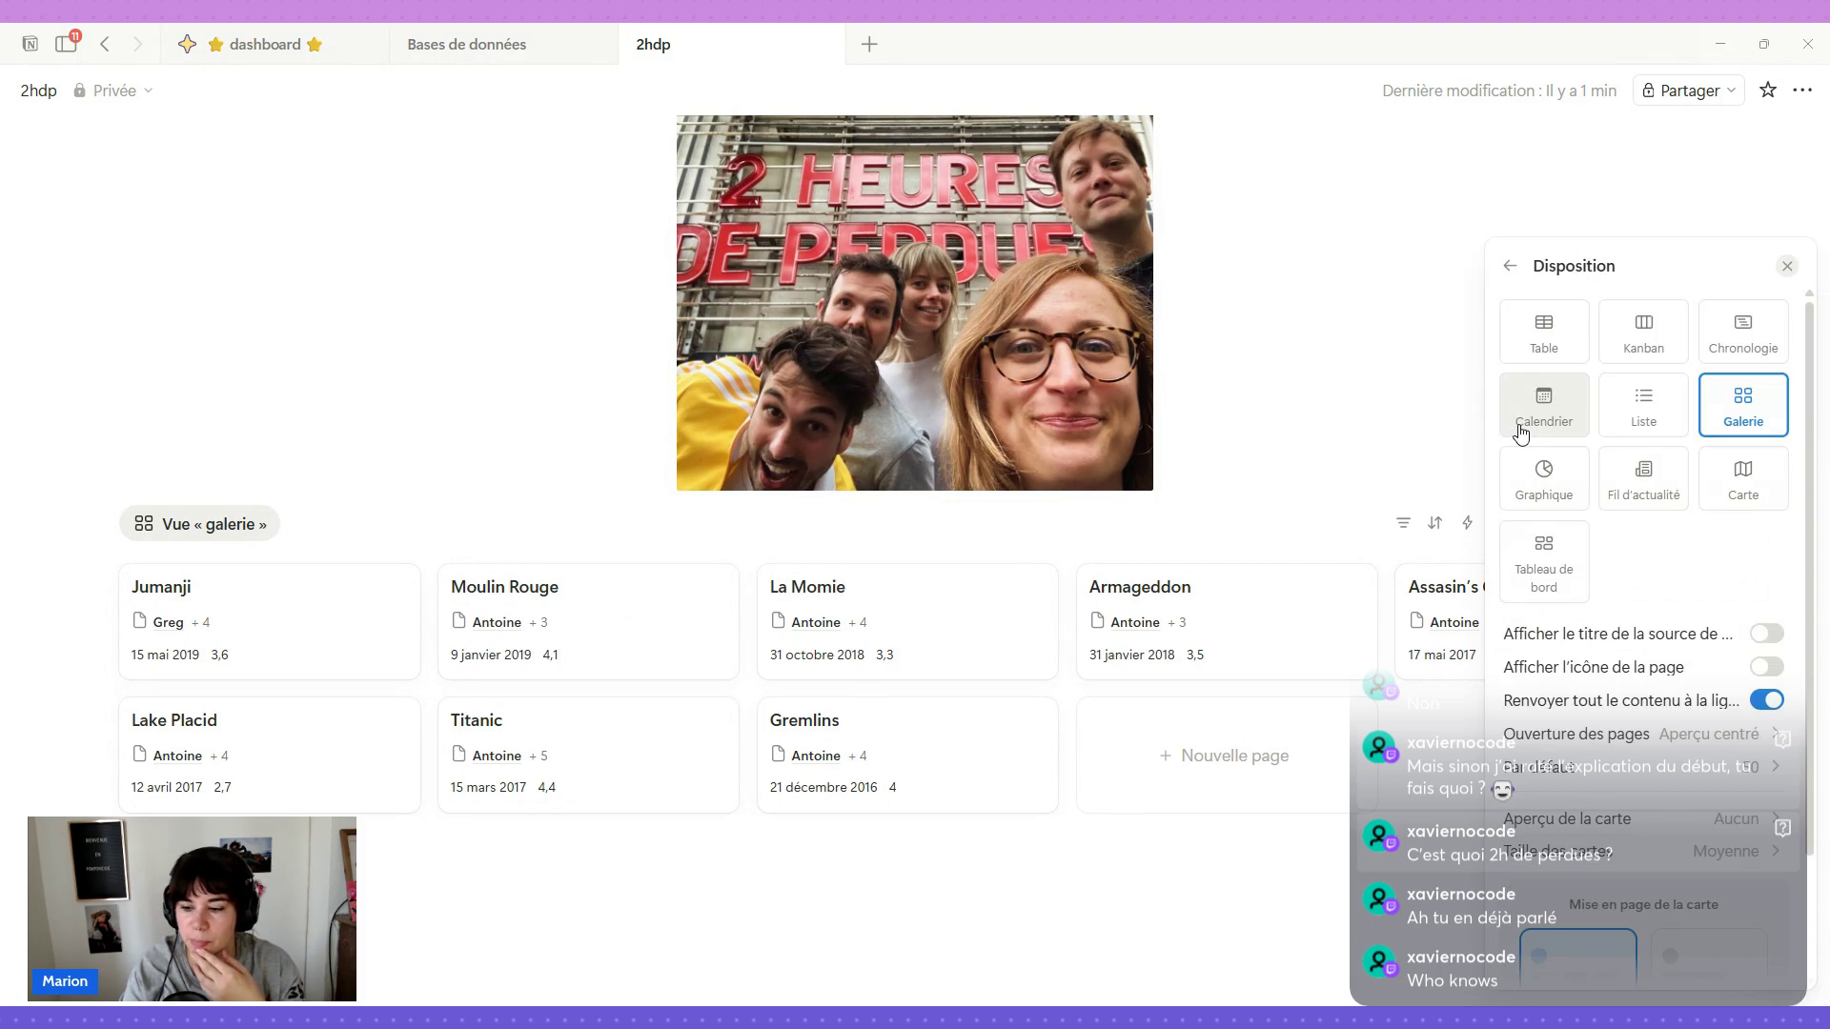
left_click(1509, 268)
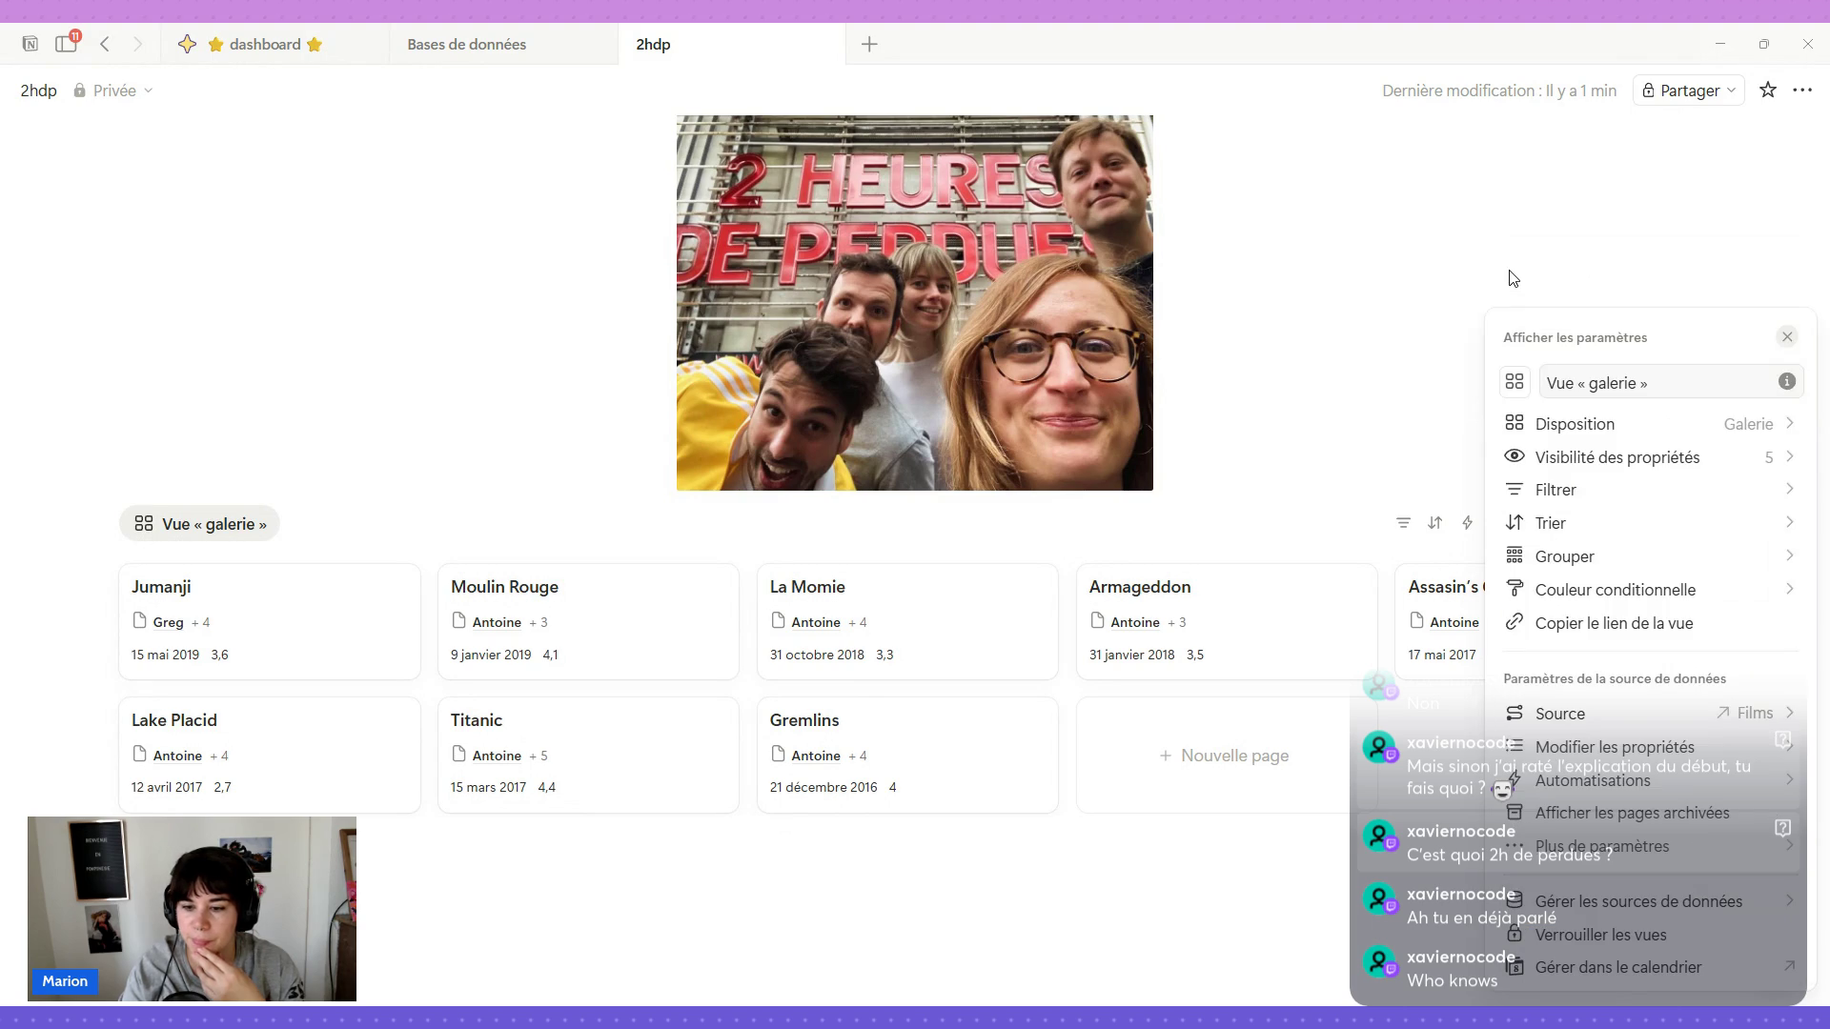
left_click(472, 47)
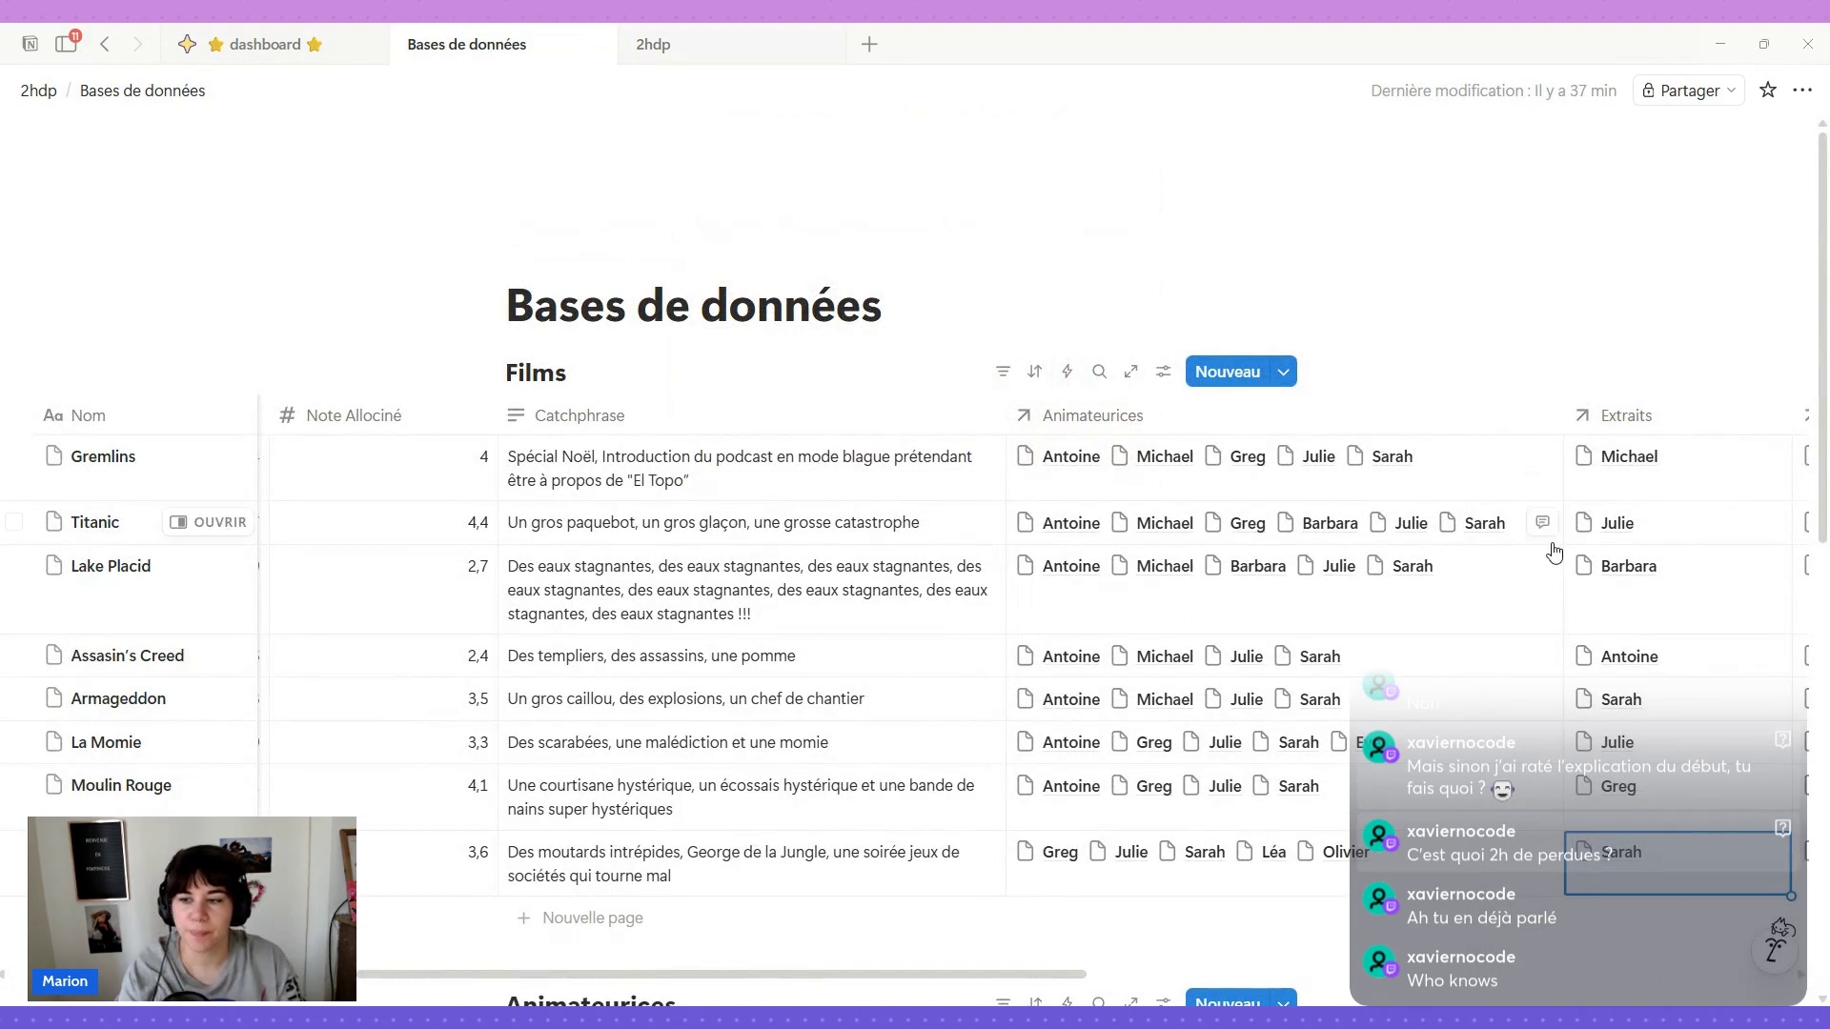
scroll(1323, 601, "right", 3)
scroll(1015, 572, "left", 5)
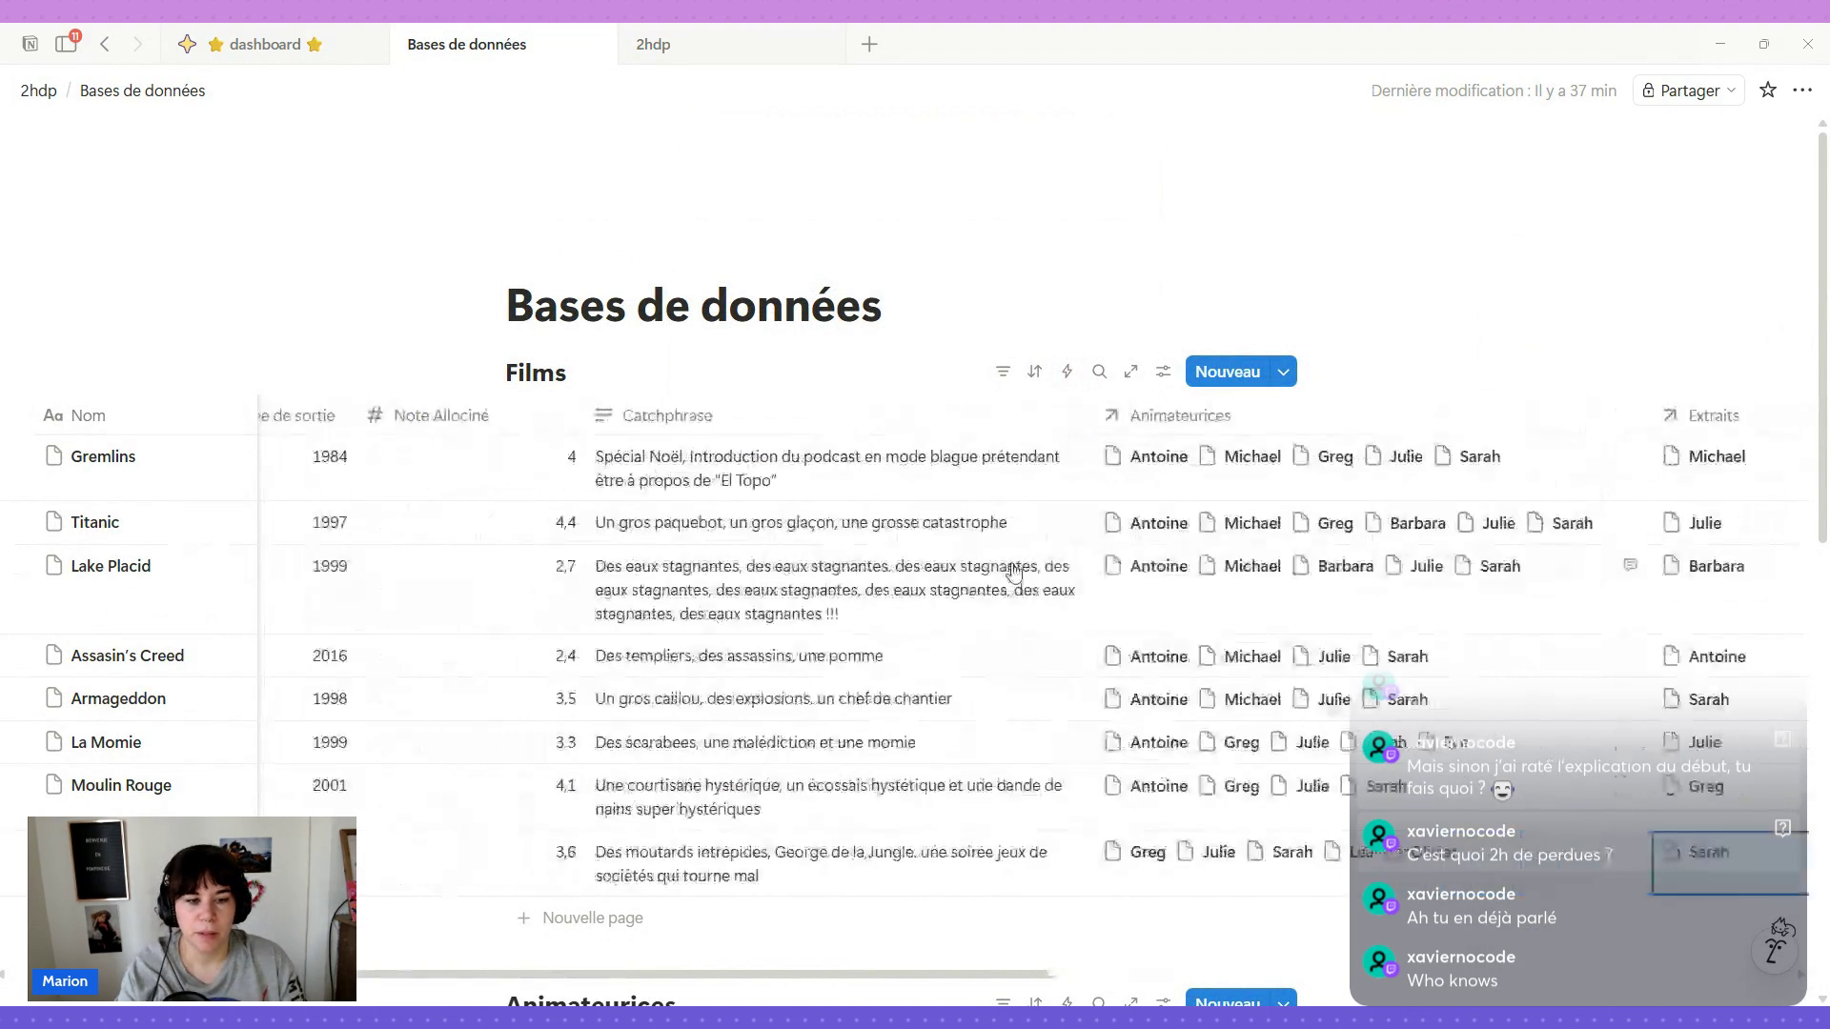
Insert a Formule property left of Catchphrase and bring up its formula editor.
left_click(719, 417)
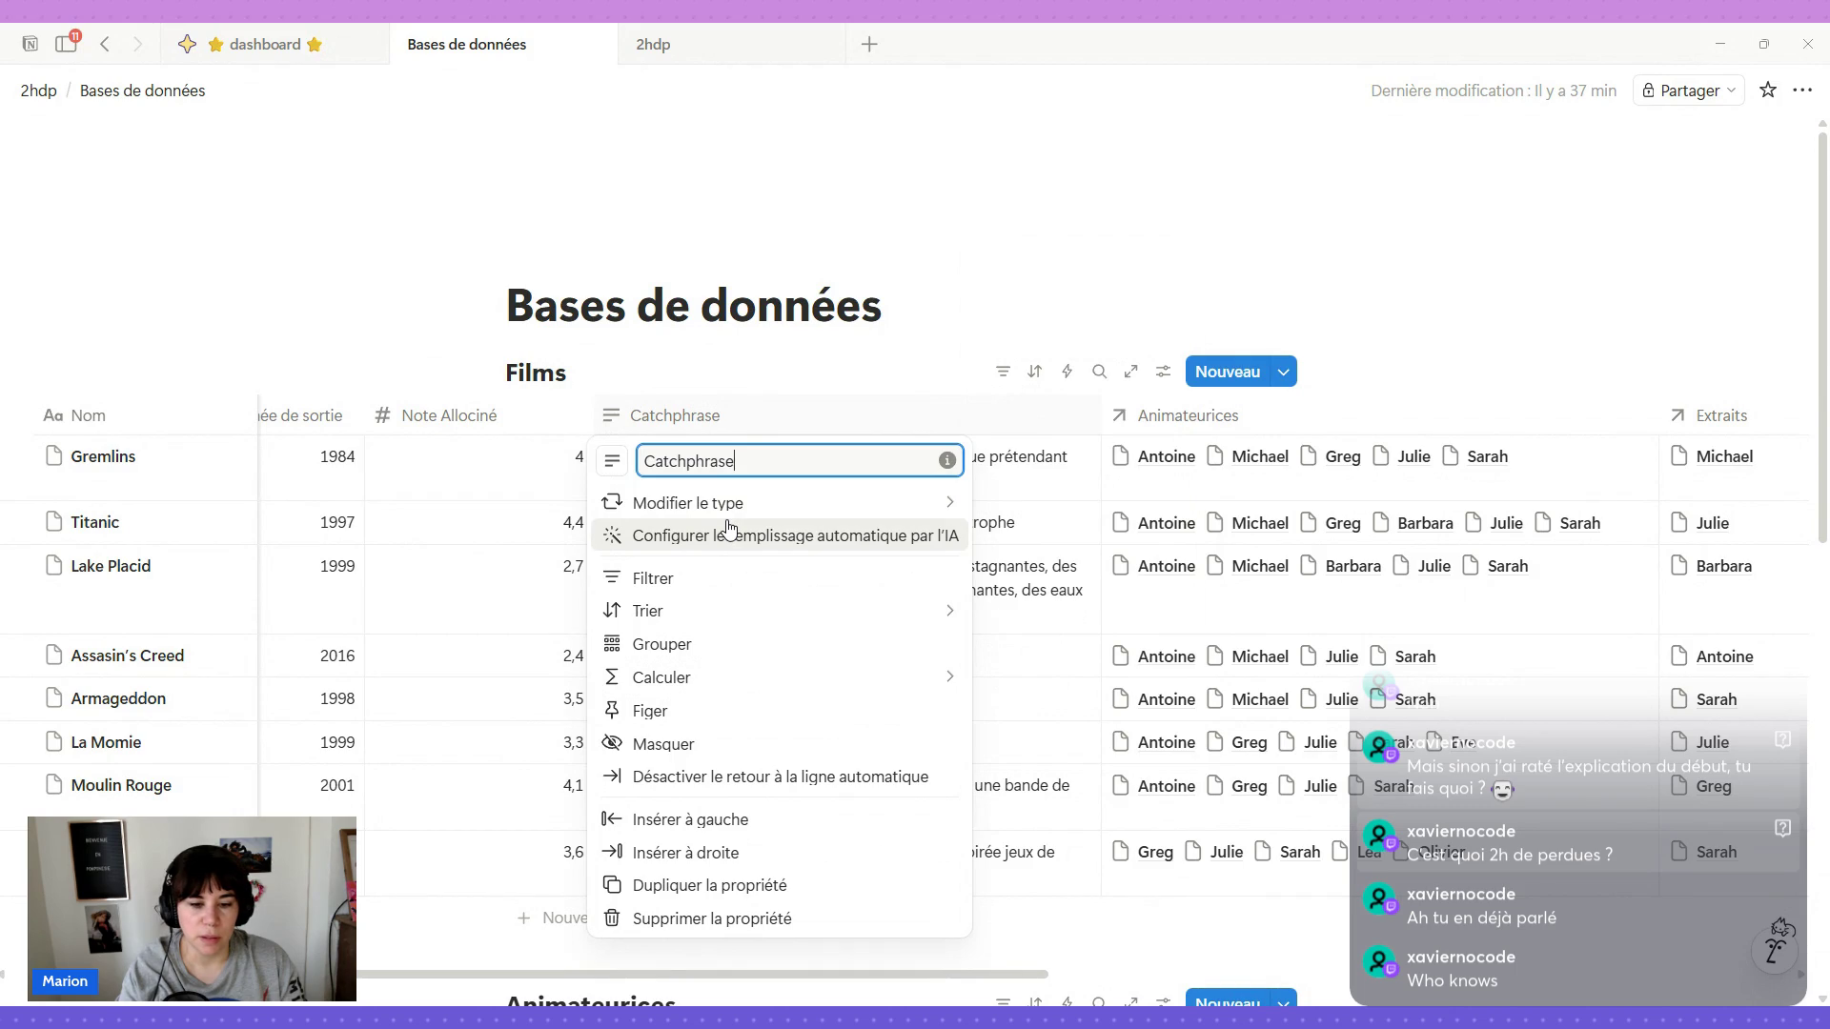
mouse_move(660, 678)
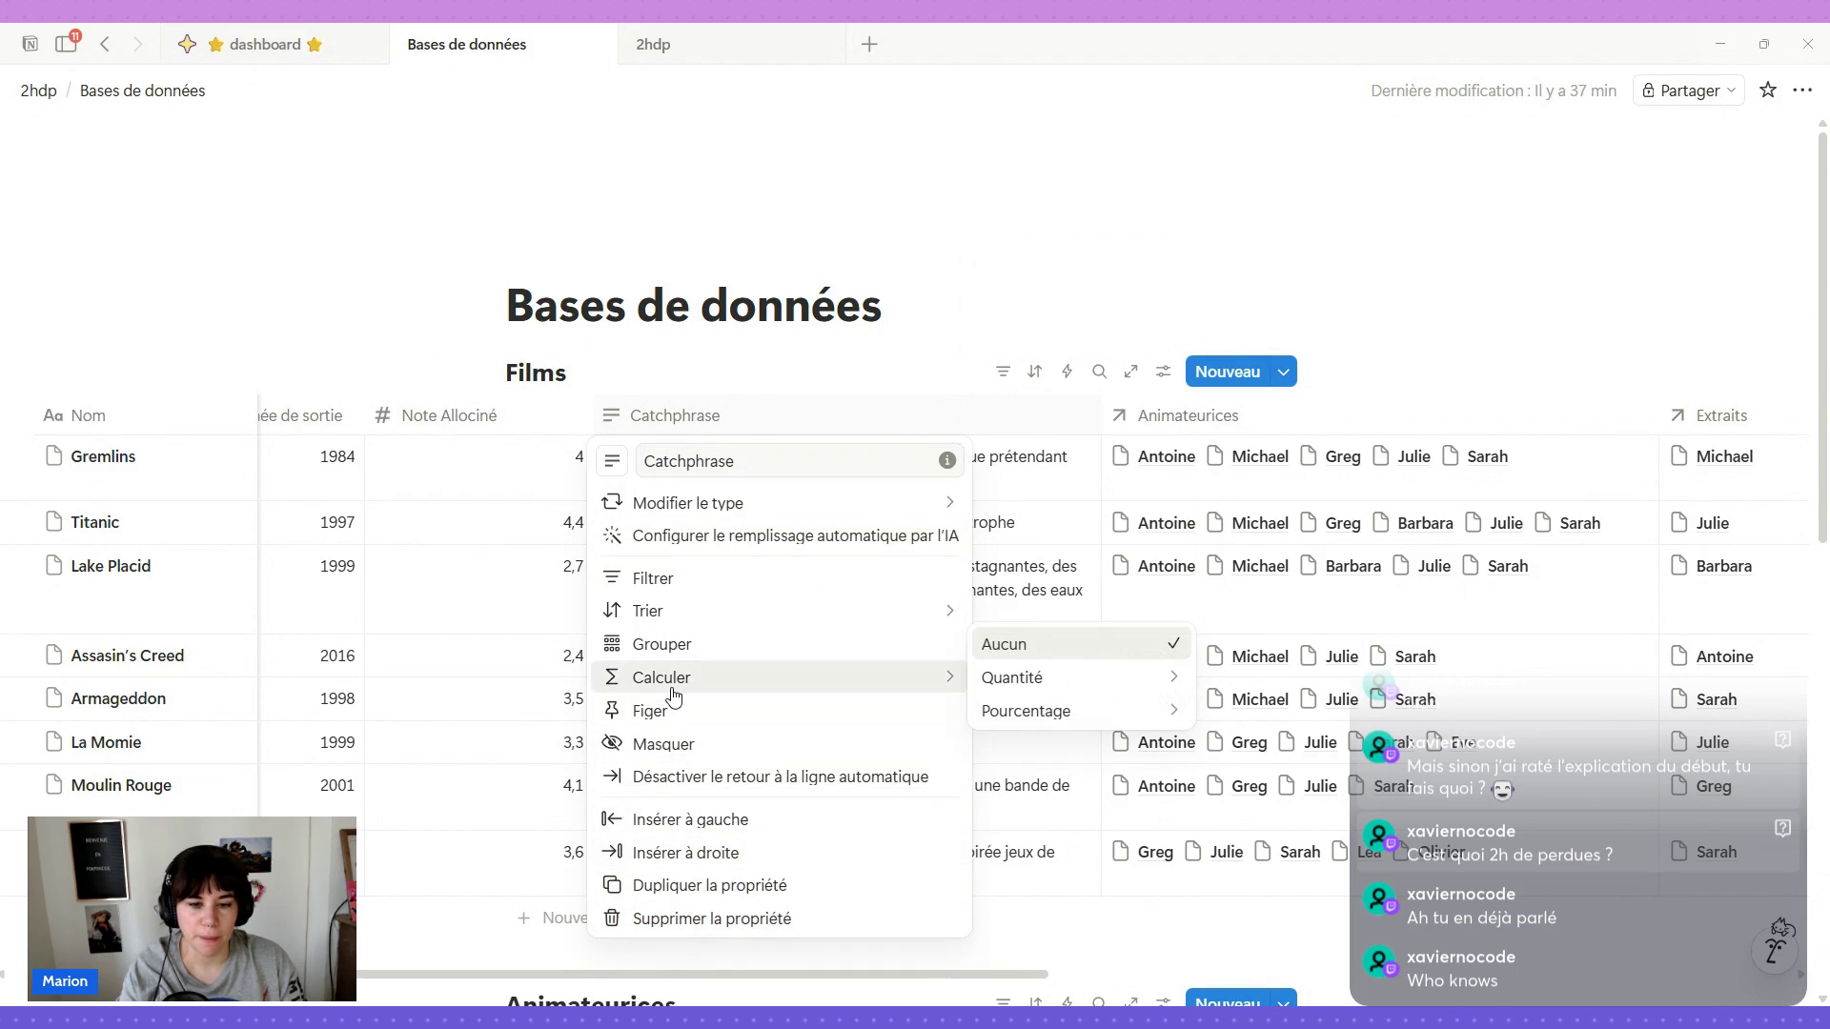
left_click(667, 832)
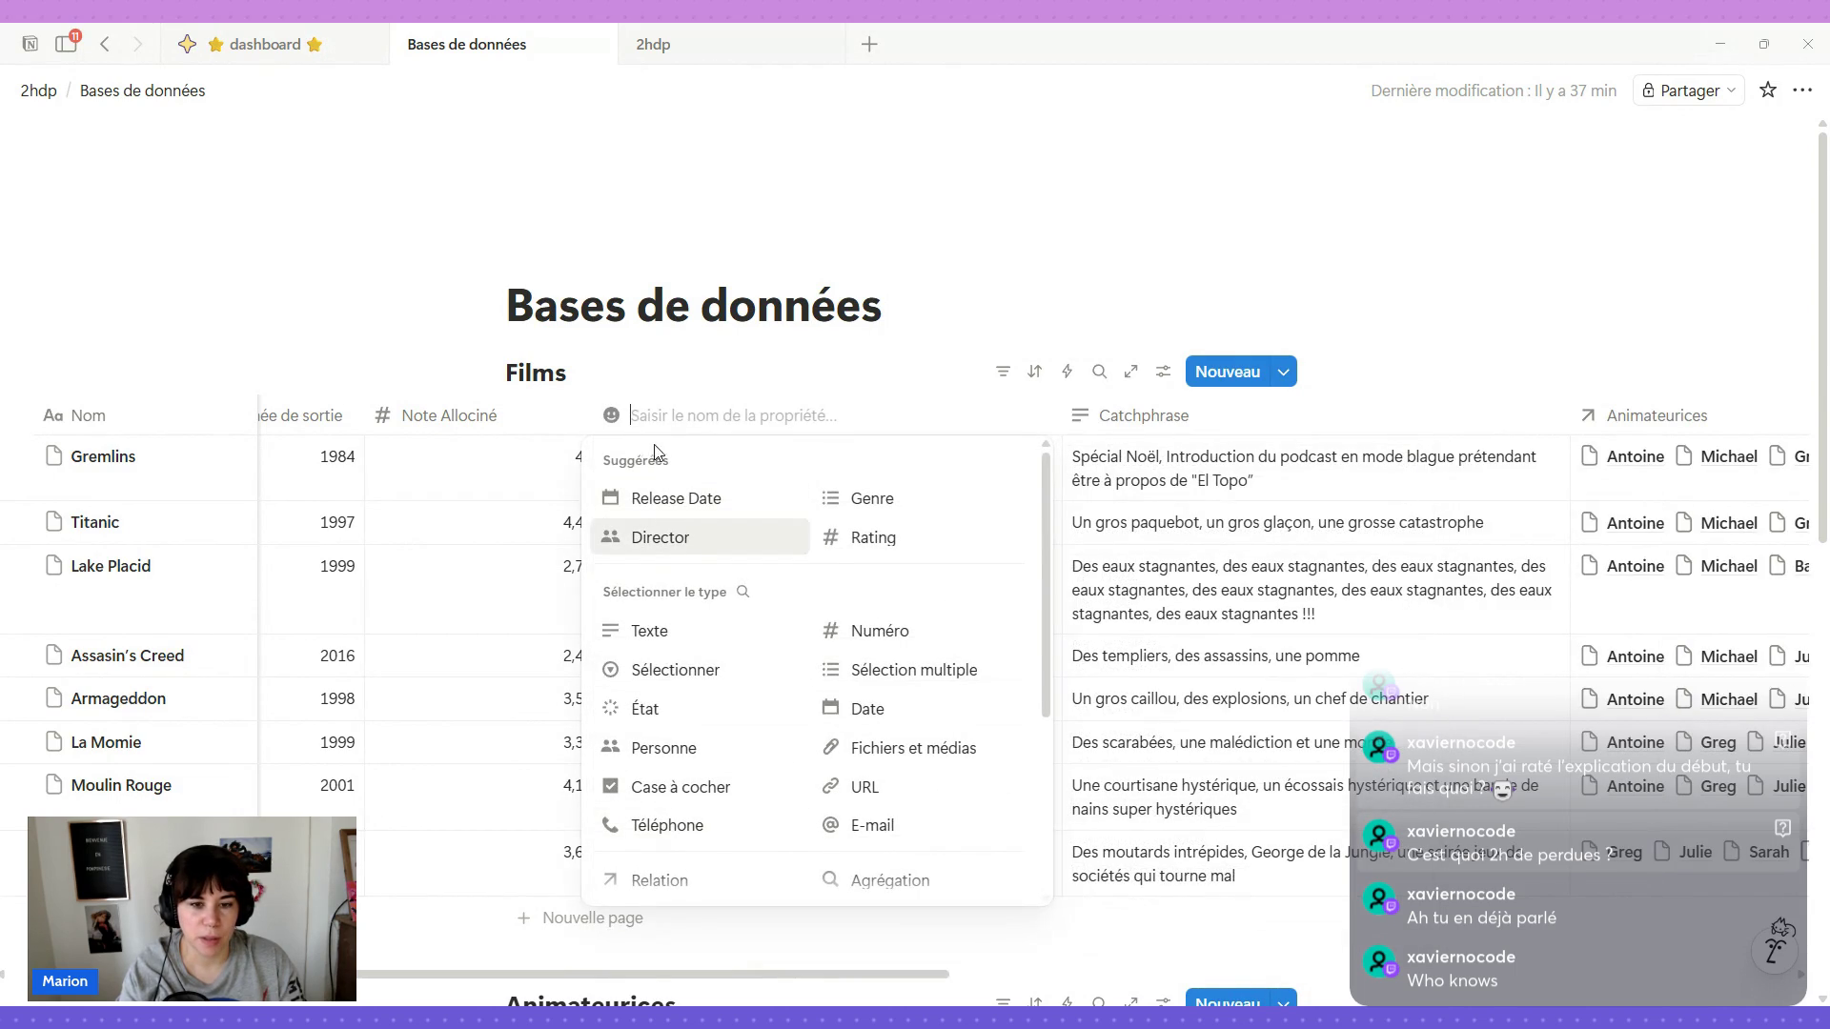
scroll(730, 732, "down", 2)
left_click(729, 732)
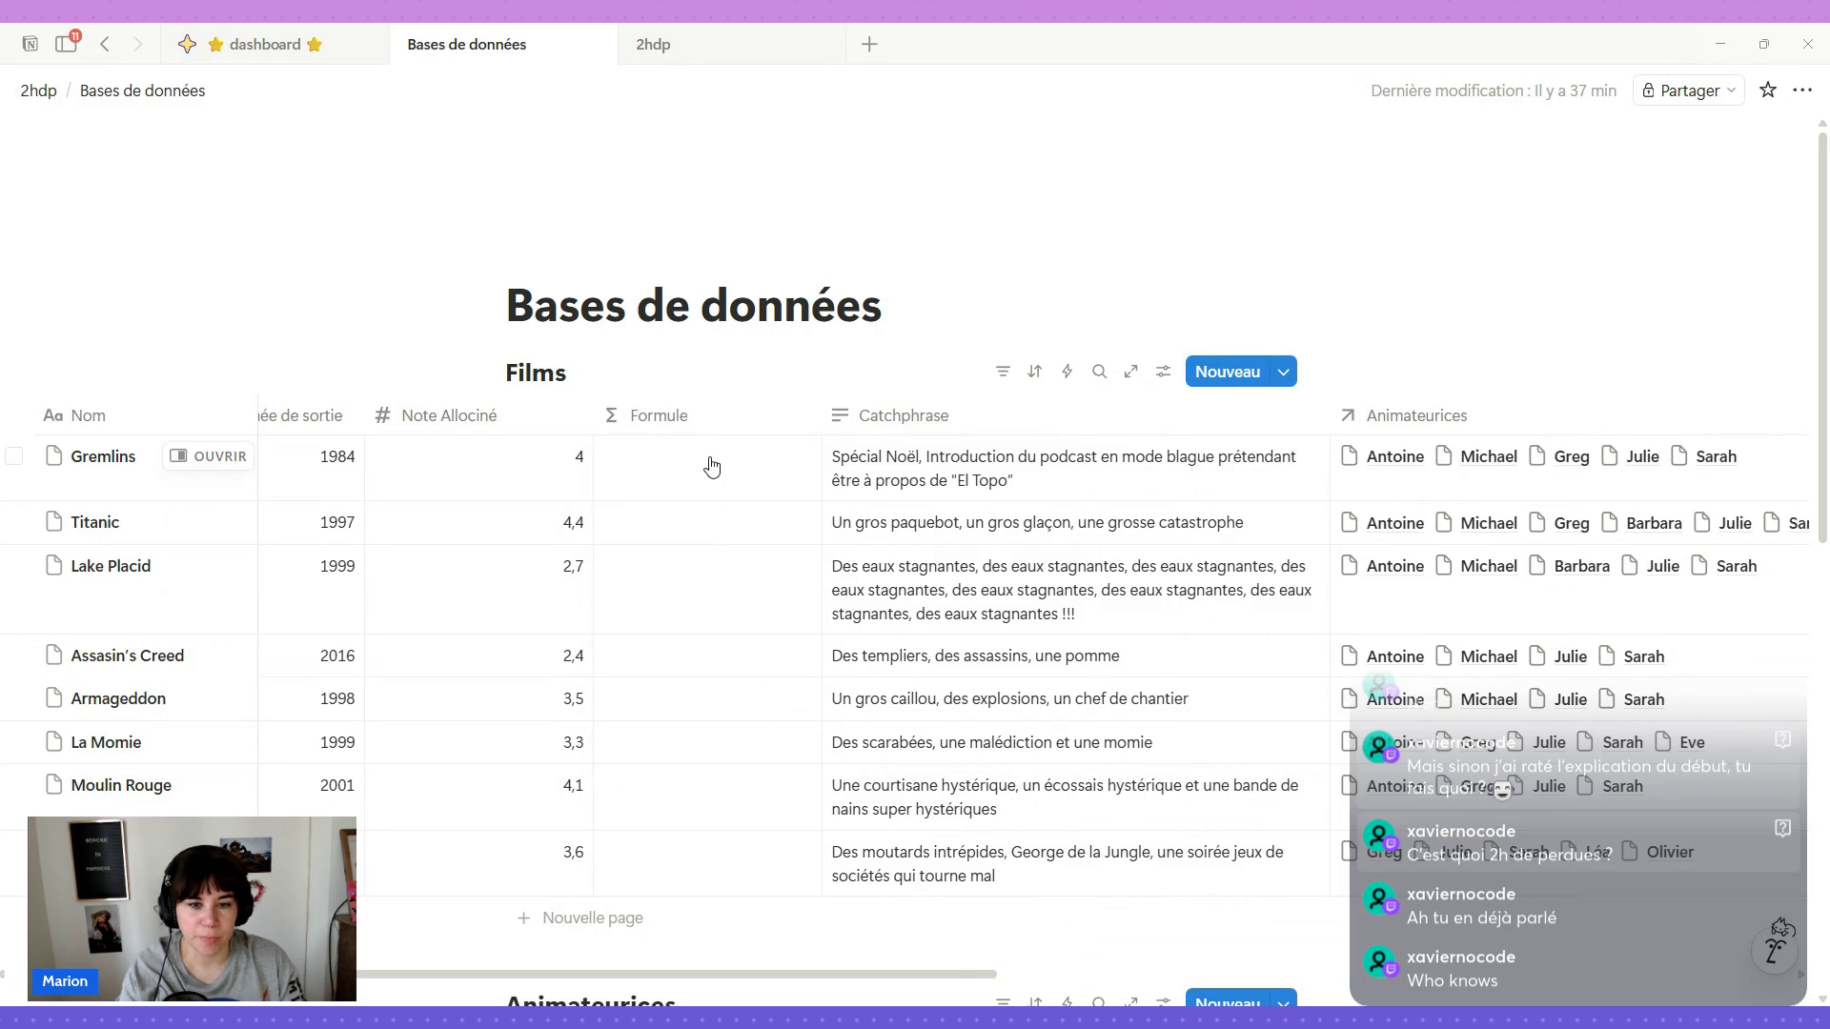
left_click(723, 416)
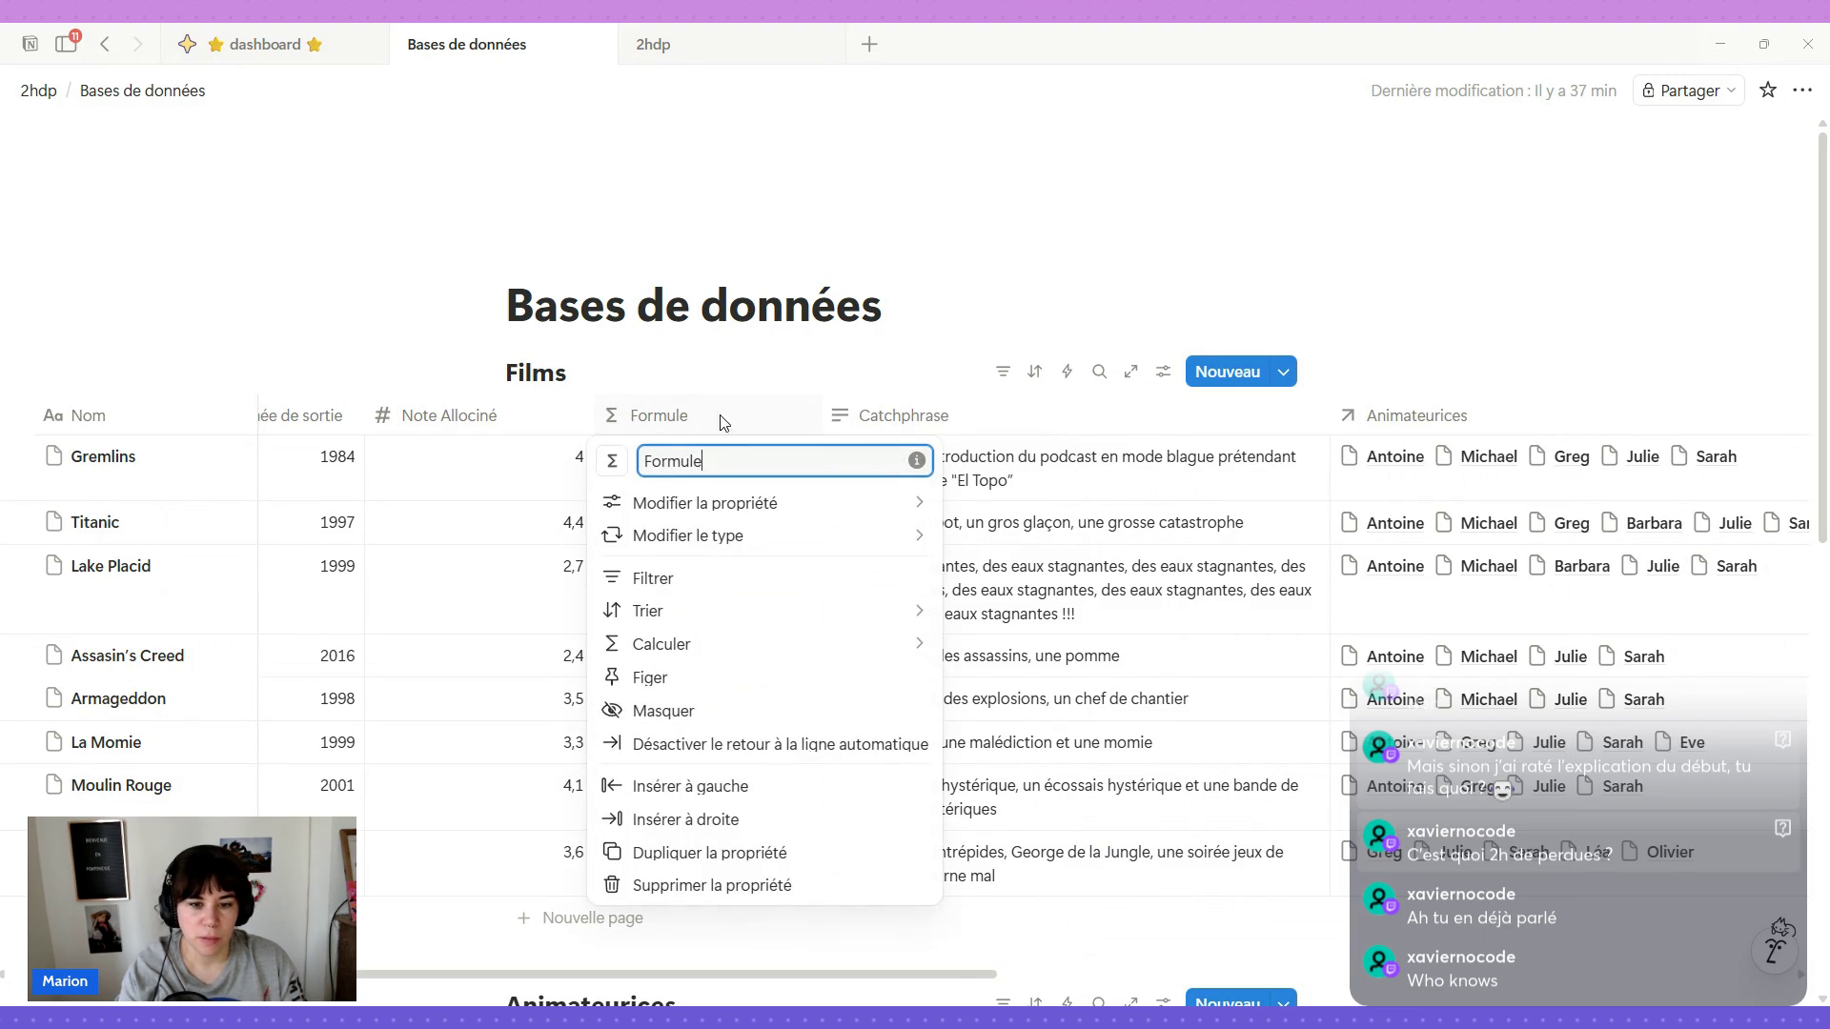
key("Escape")
left_click(705, 472)
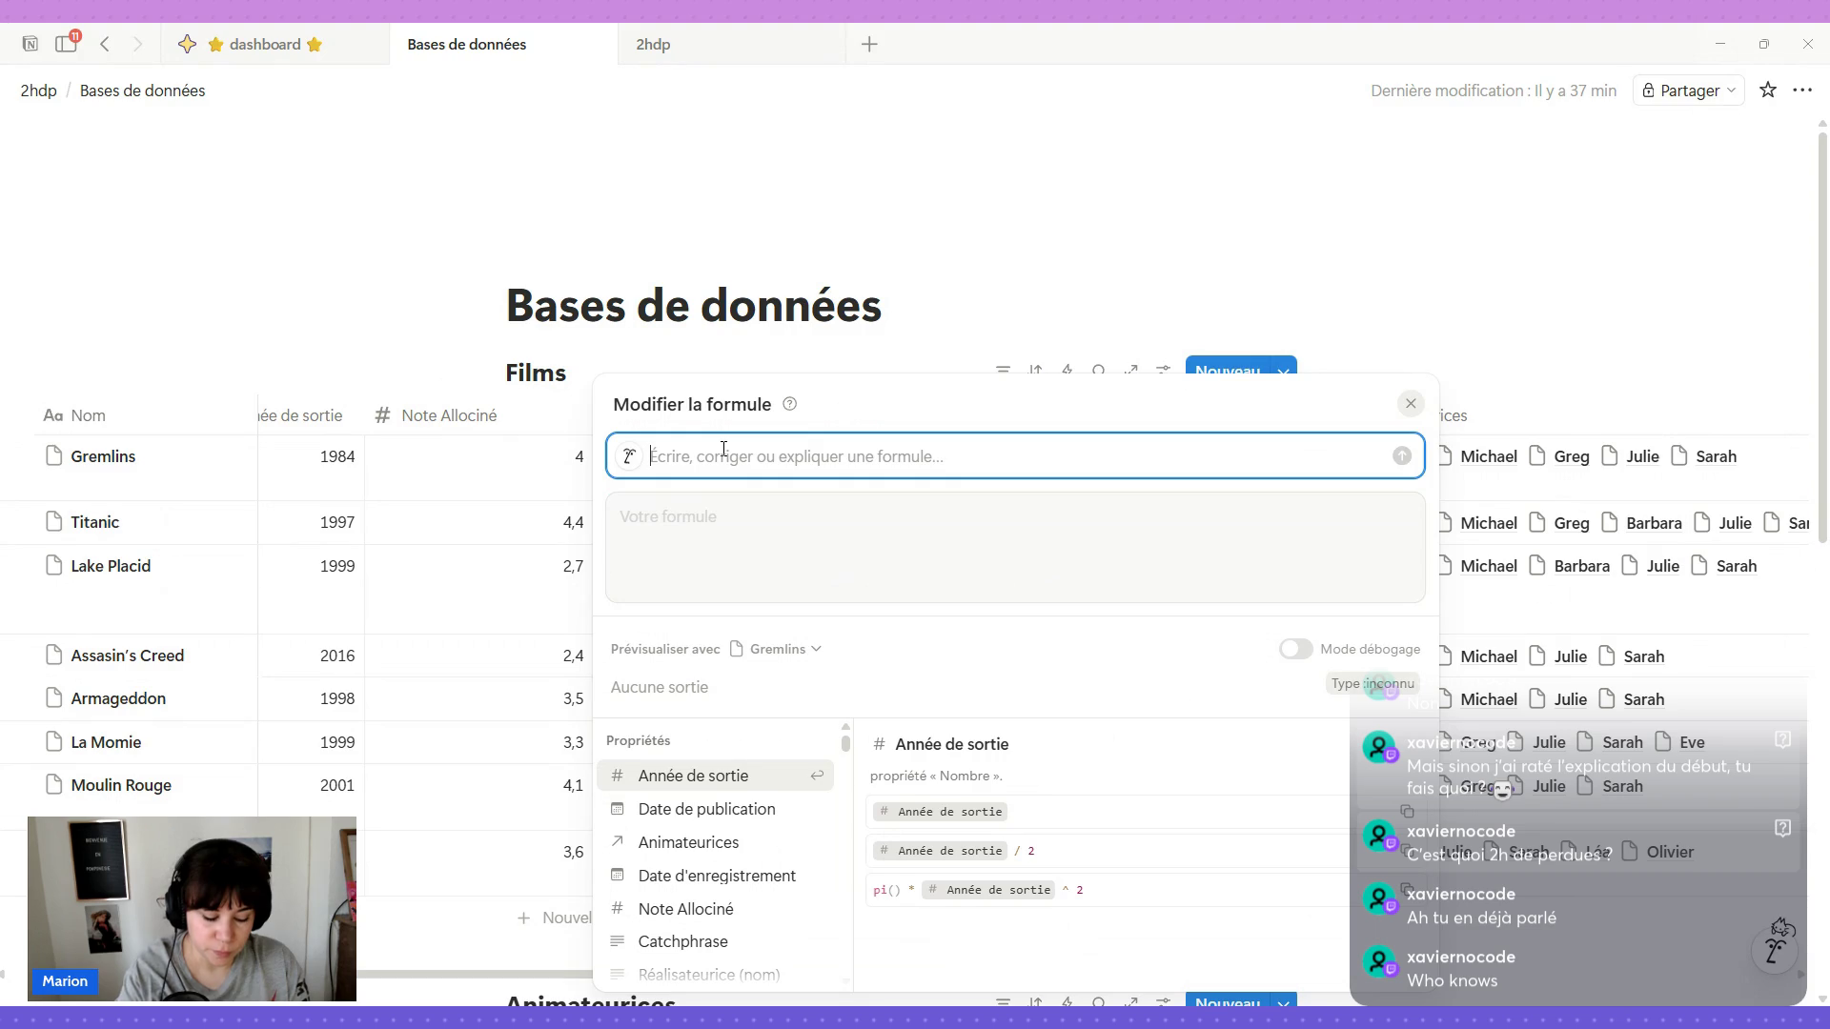
type("créer une formule pour afficher la")
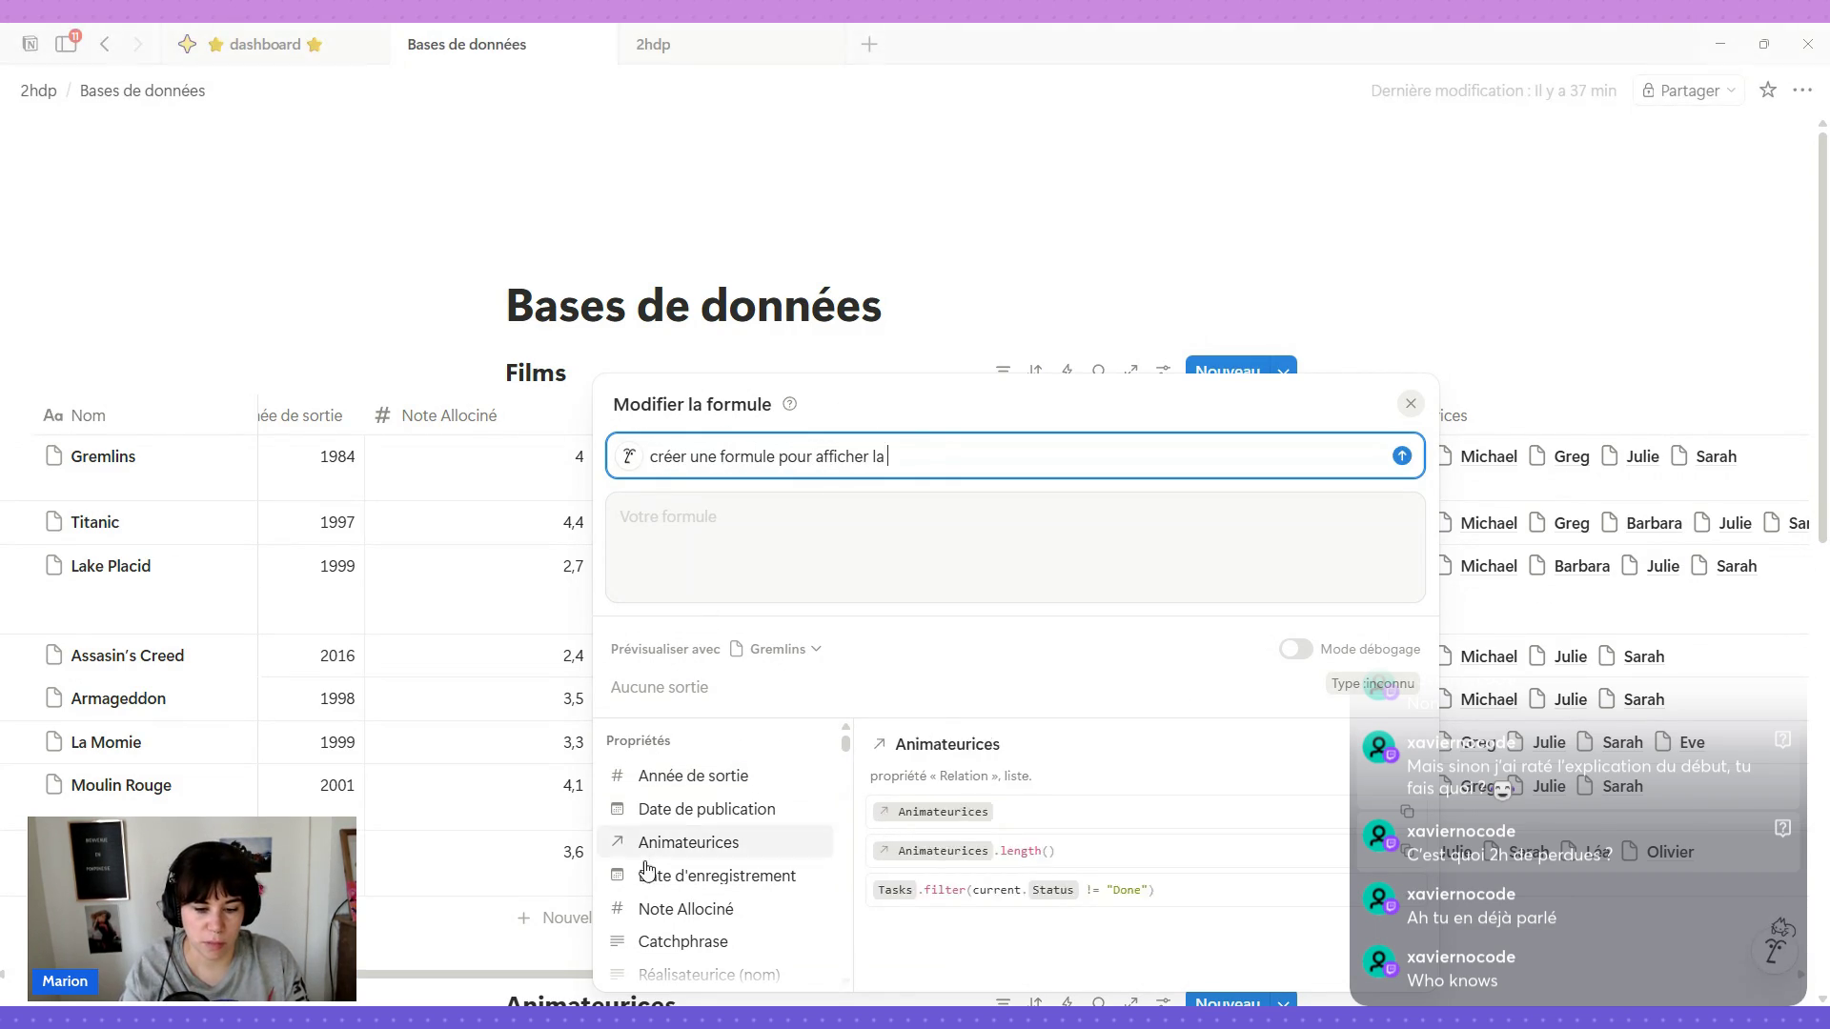
Prompt the AI to display Note Allociné as stars out of five and apply the generated formula.
left_click(672, 909)
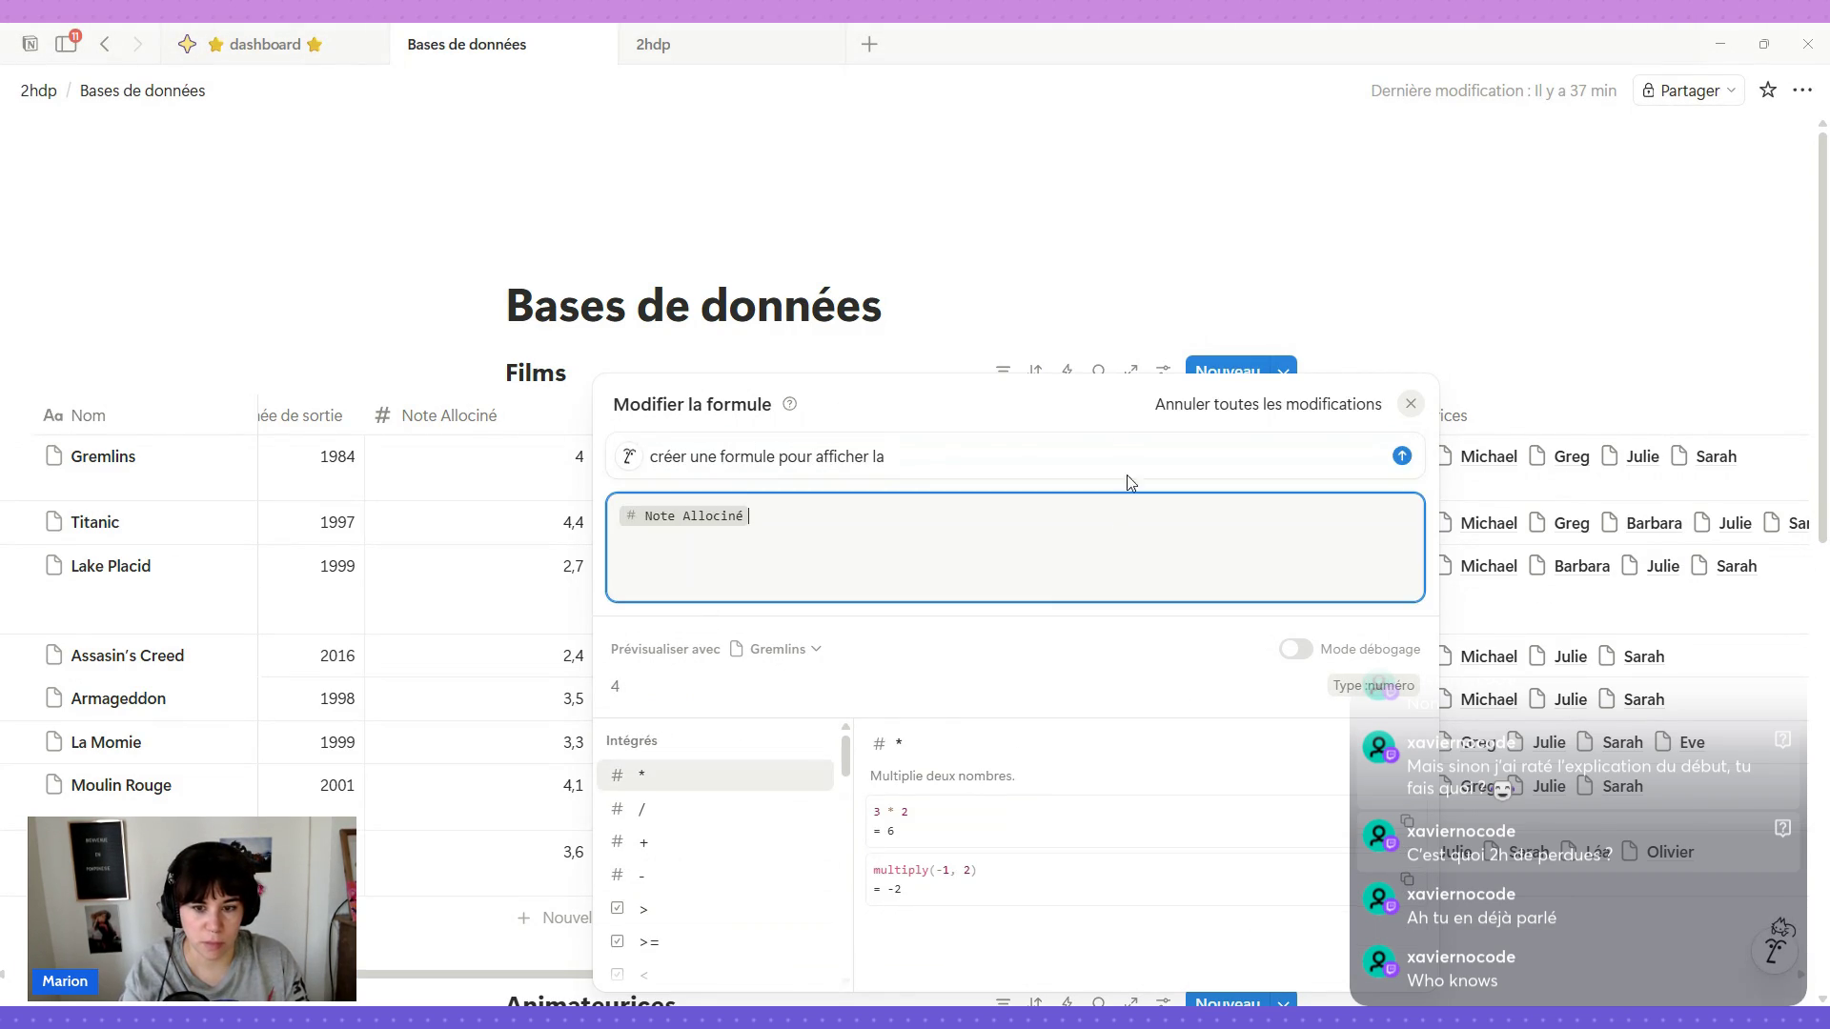
left_click(905, 455)
left_click(769, 517)
key("BackSpace")
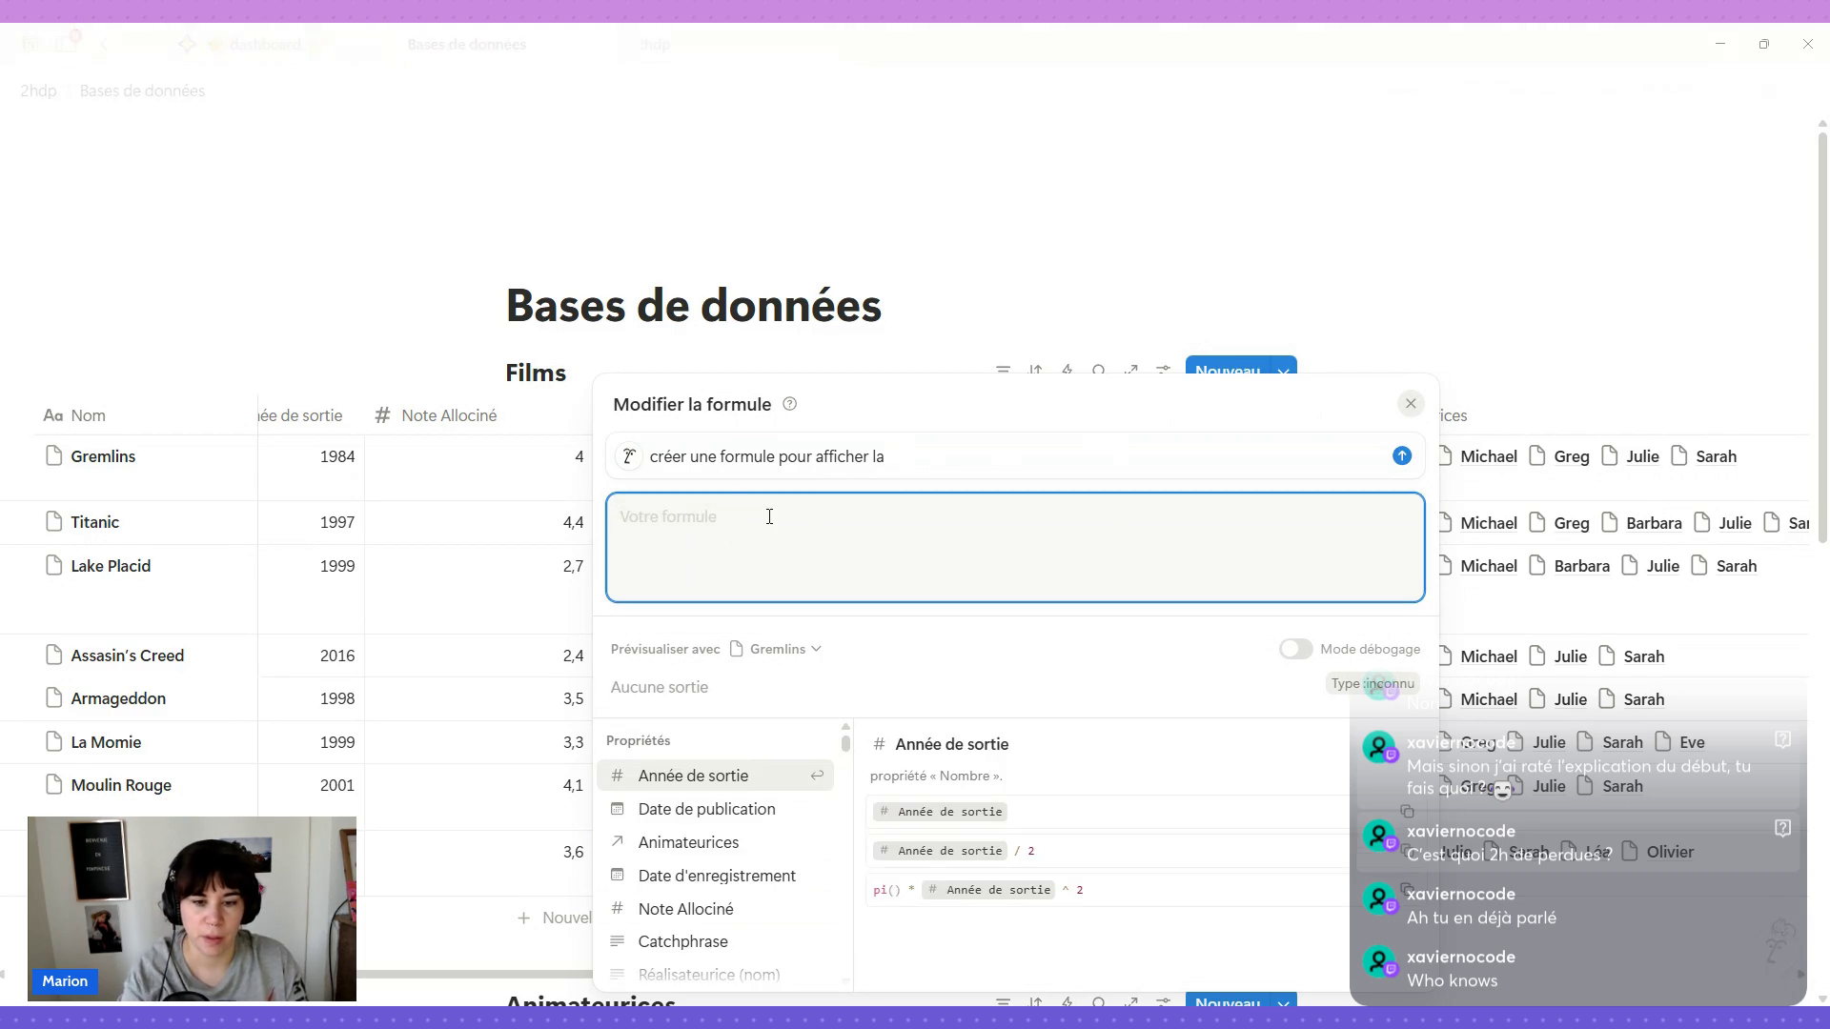
left_click(955, 454)
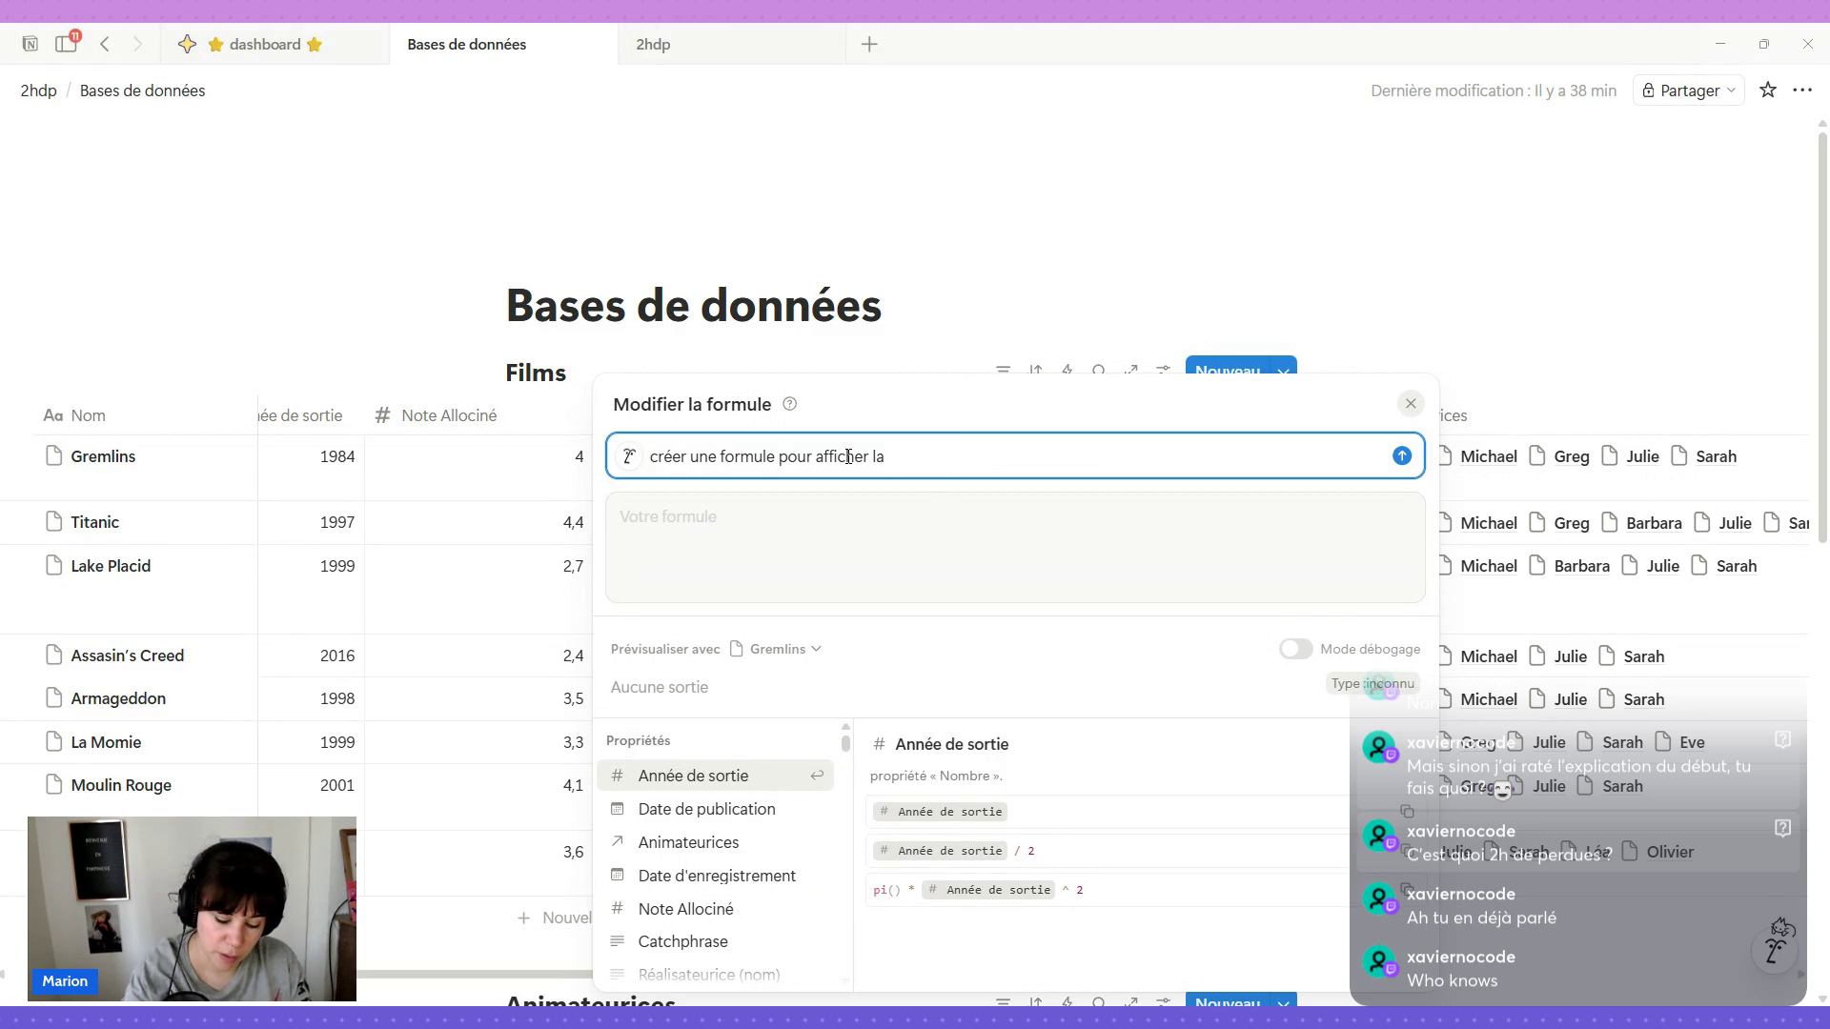
type("@not")
key("BackSpace")
key("BackSpace")
key("BackSpace")
type("N")
key("BackSpace")
key("BackSpace")
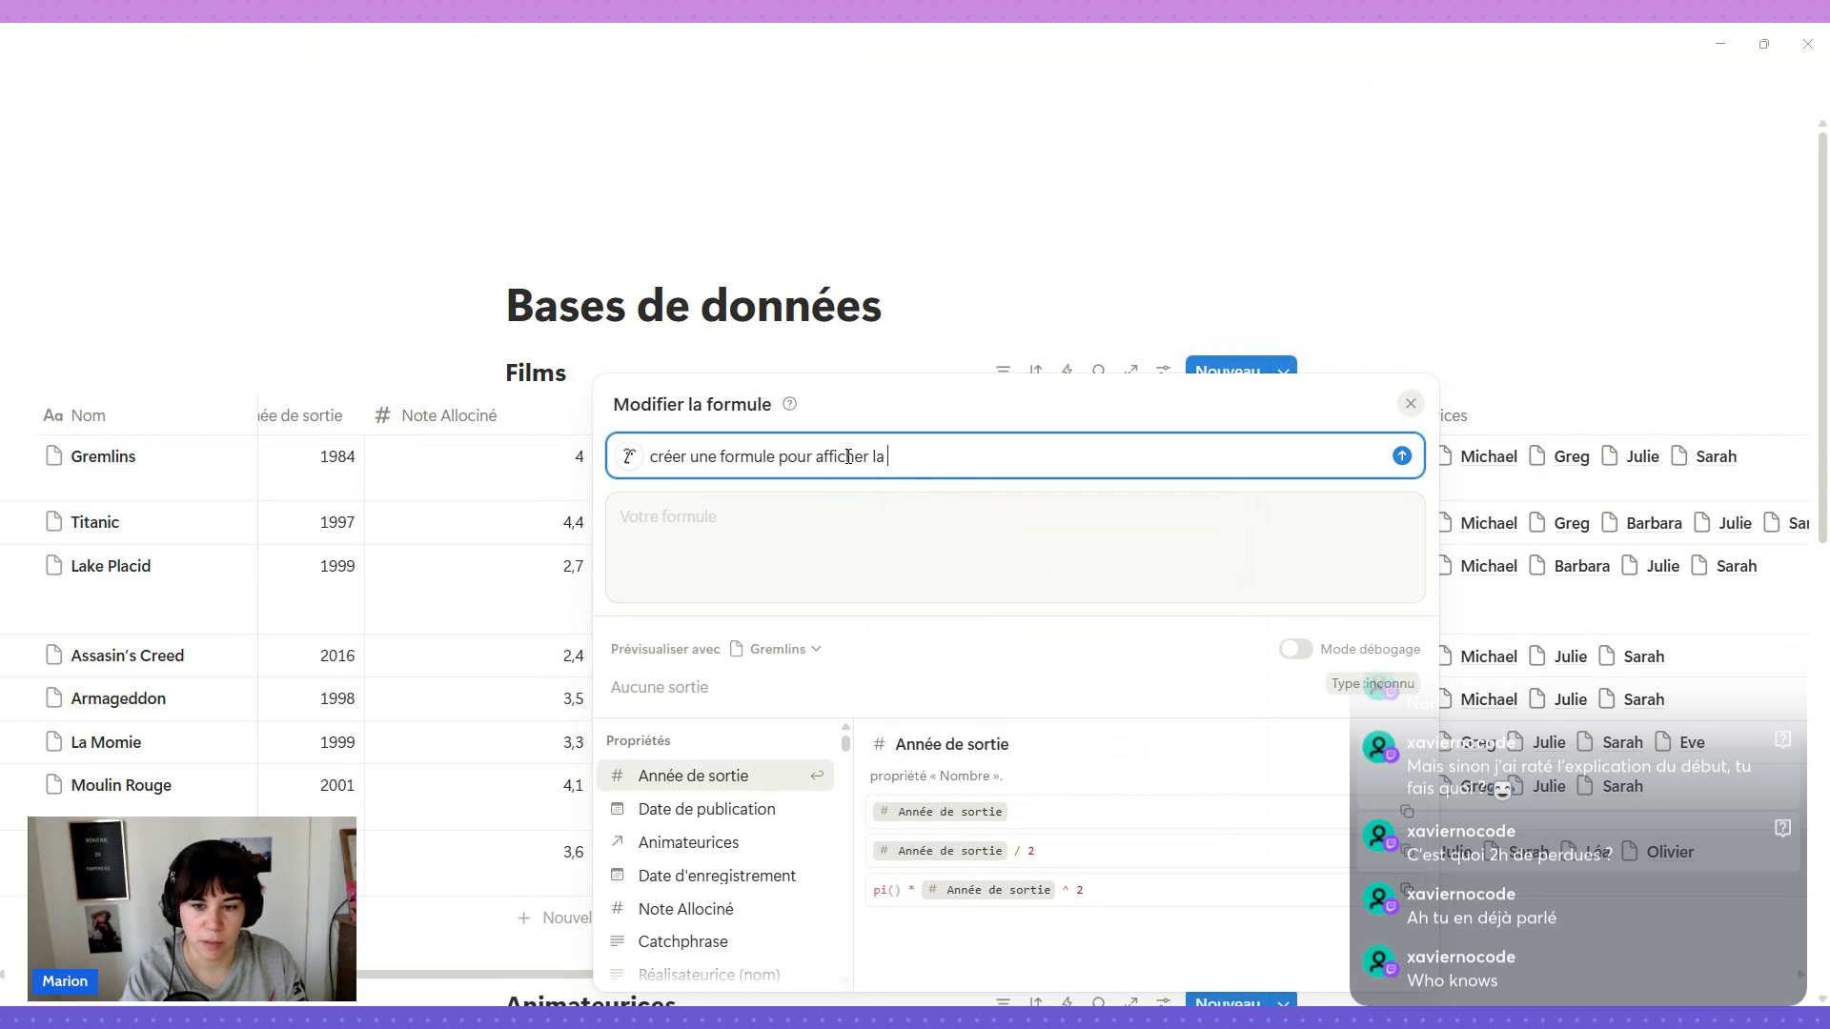
type("opreoiyt")
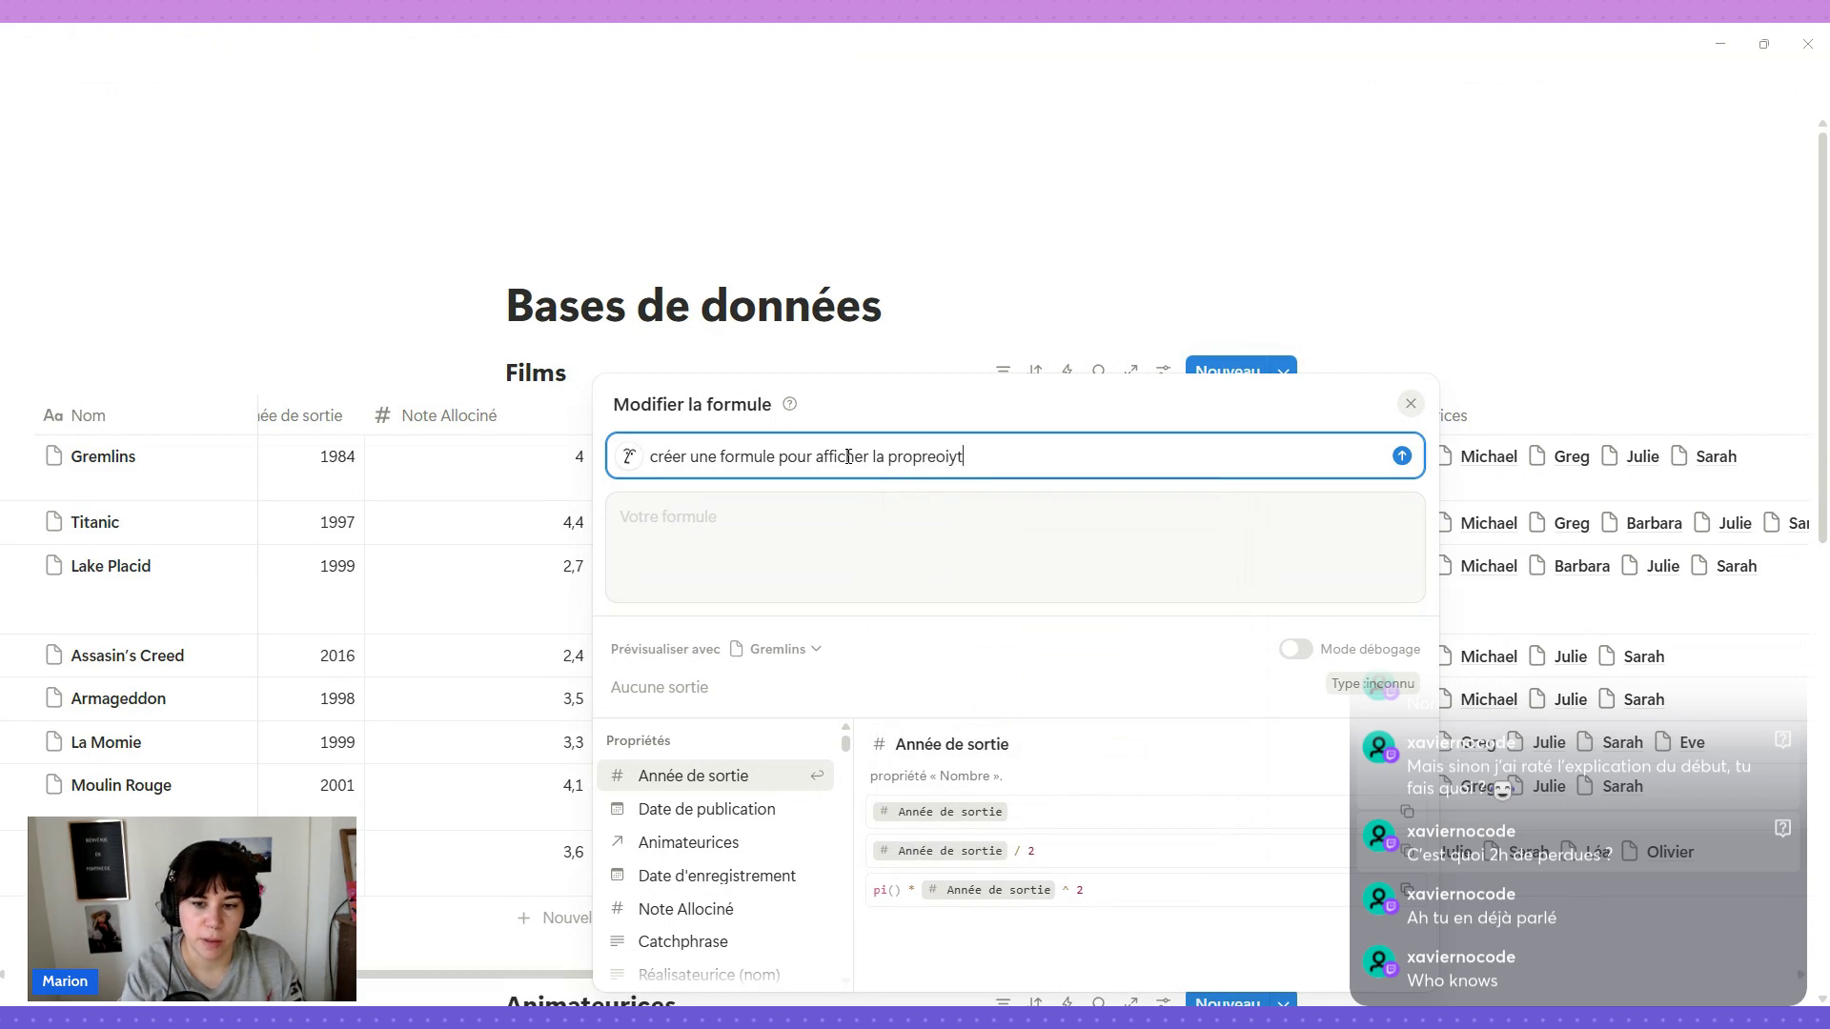
type("ote")
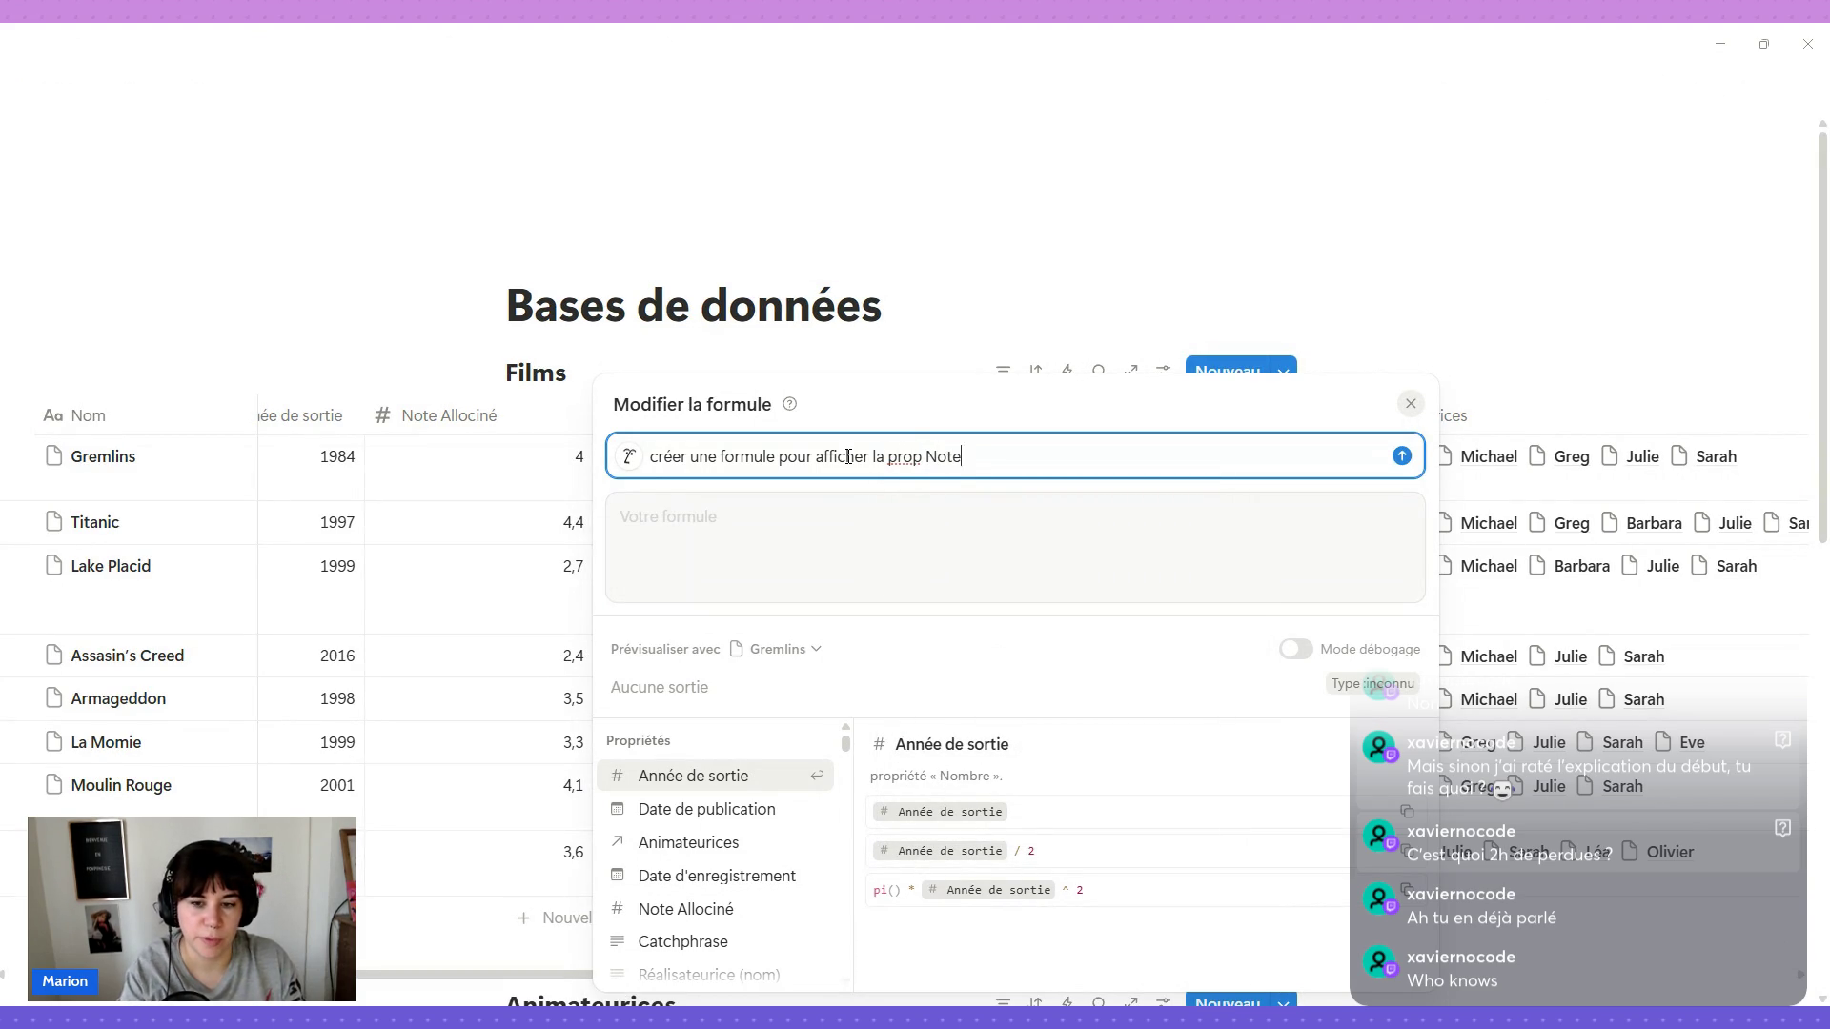
type("né sqous")
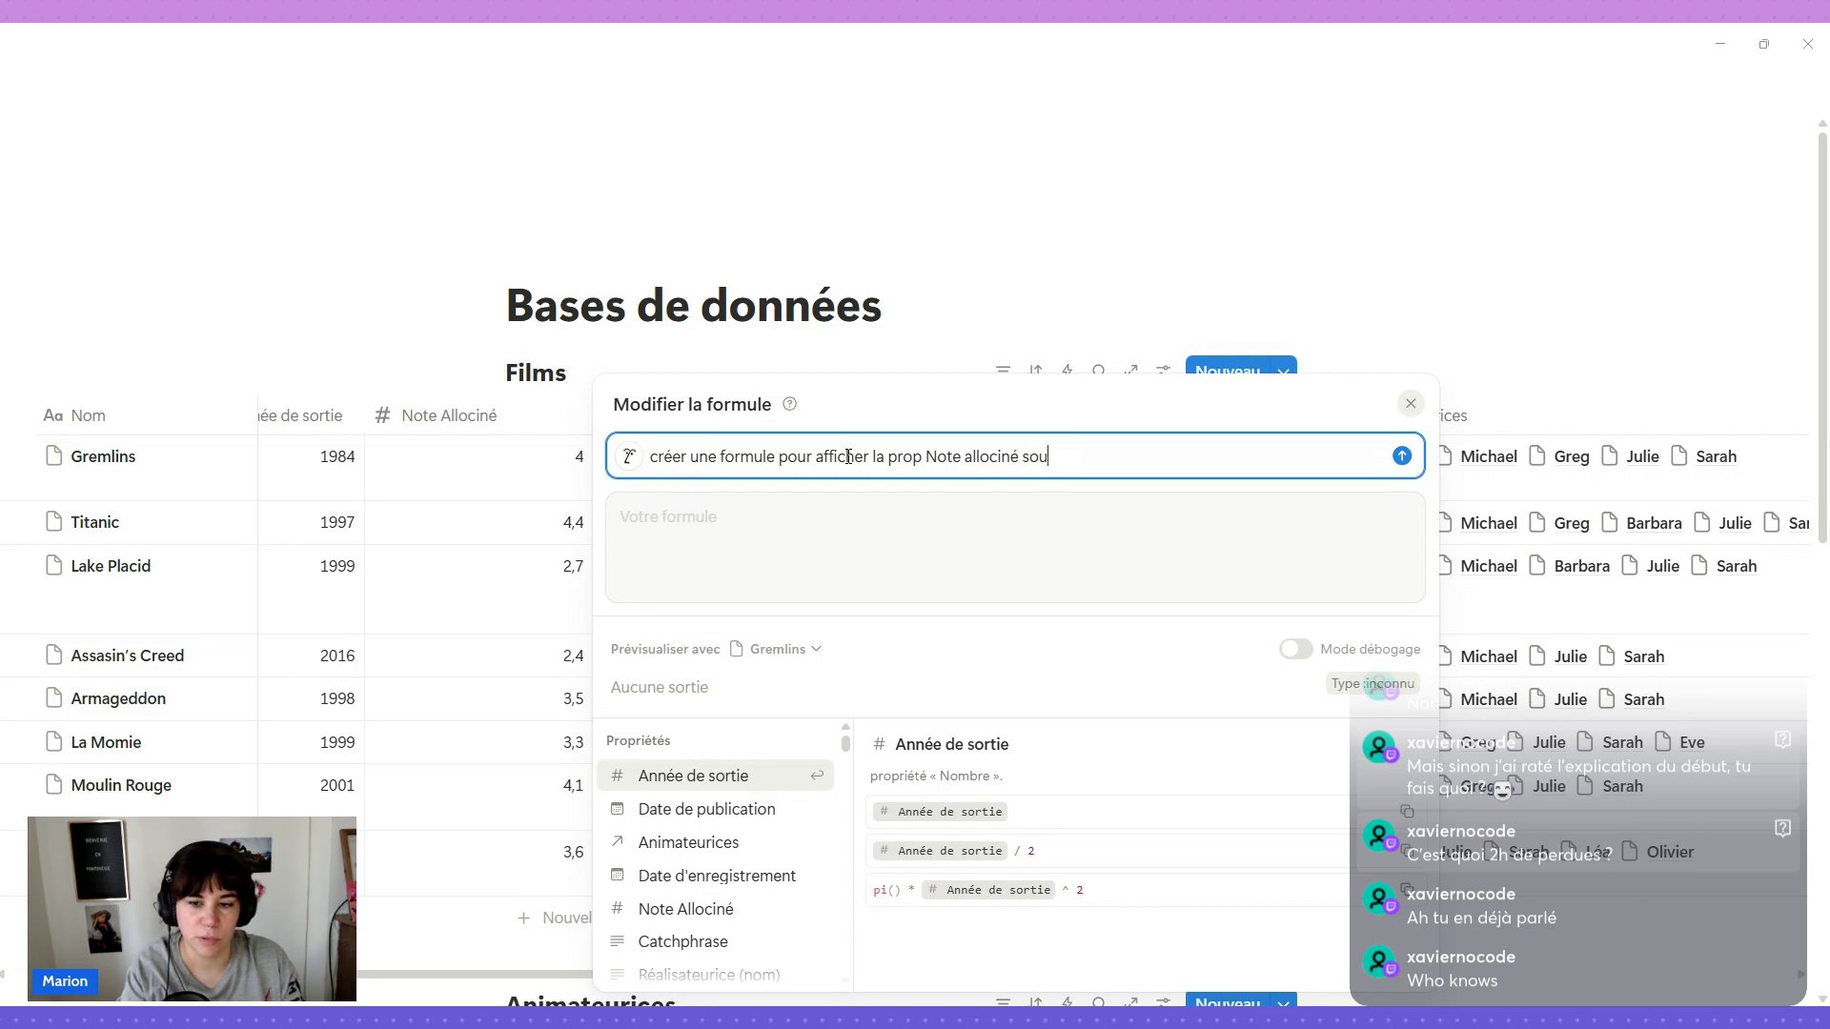
type("me d'étoi")
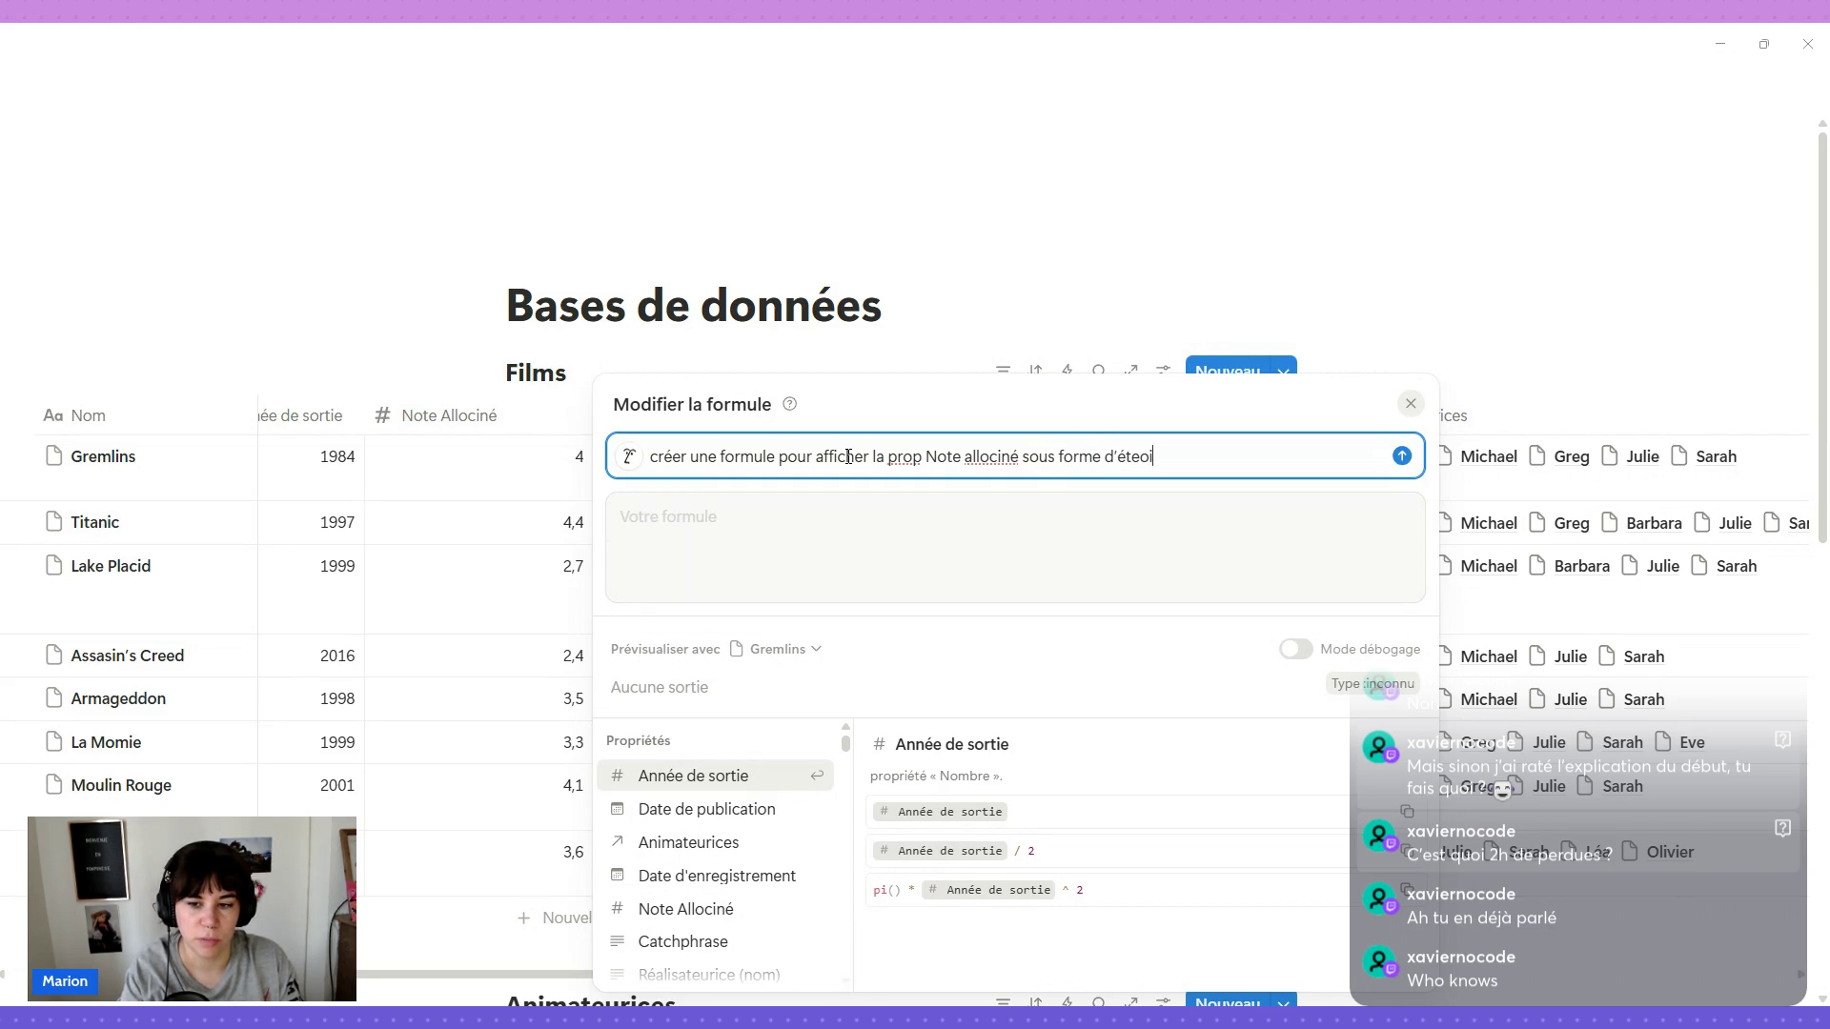
key("BackSpace")
key("BackSpace")
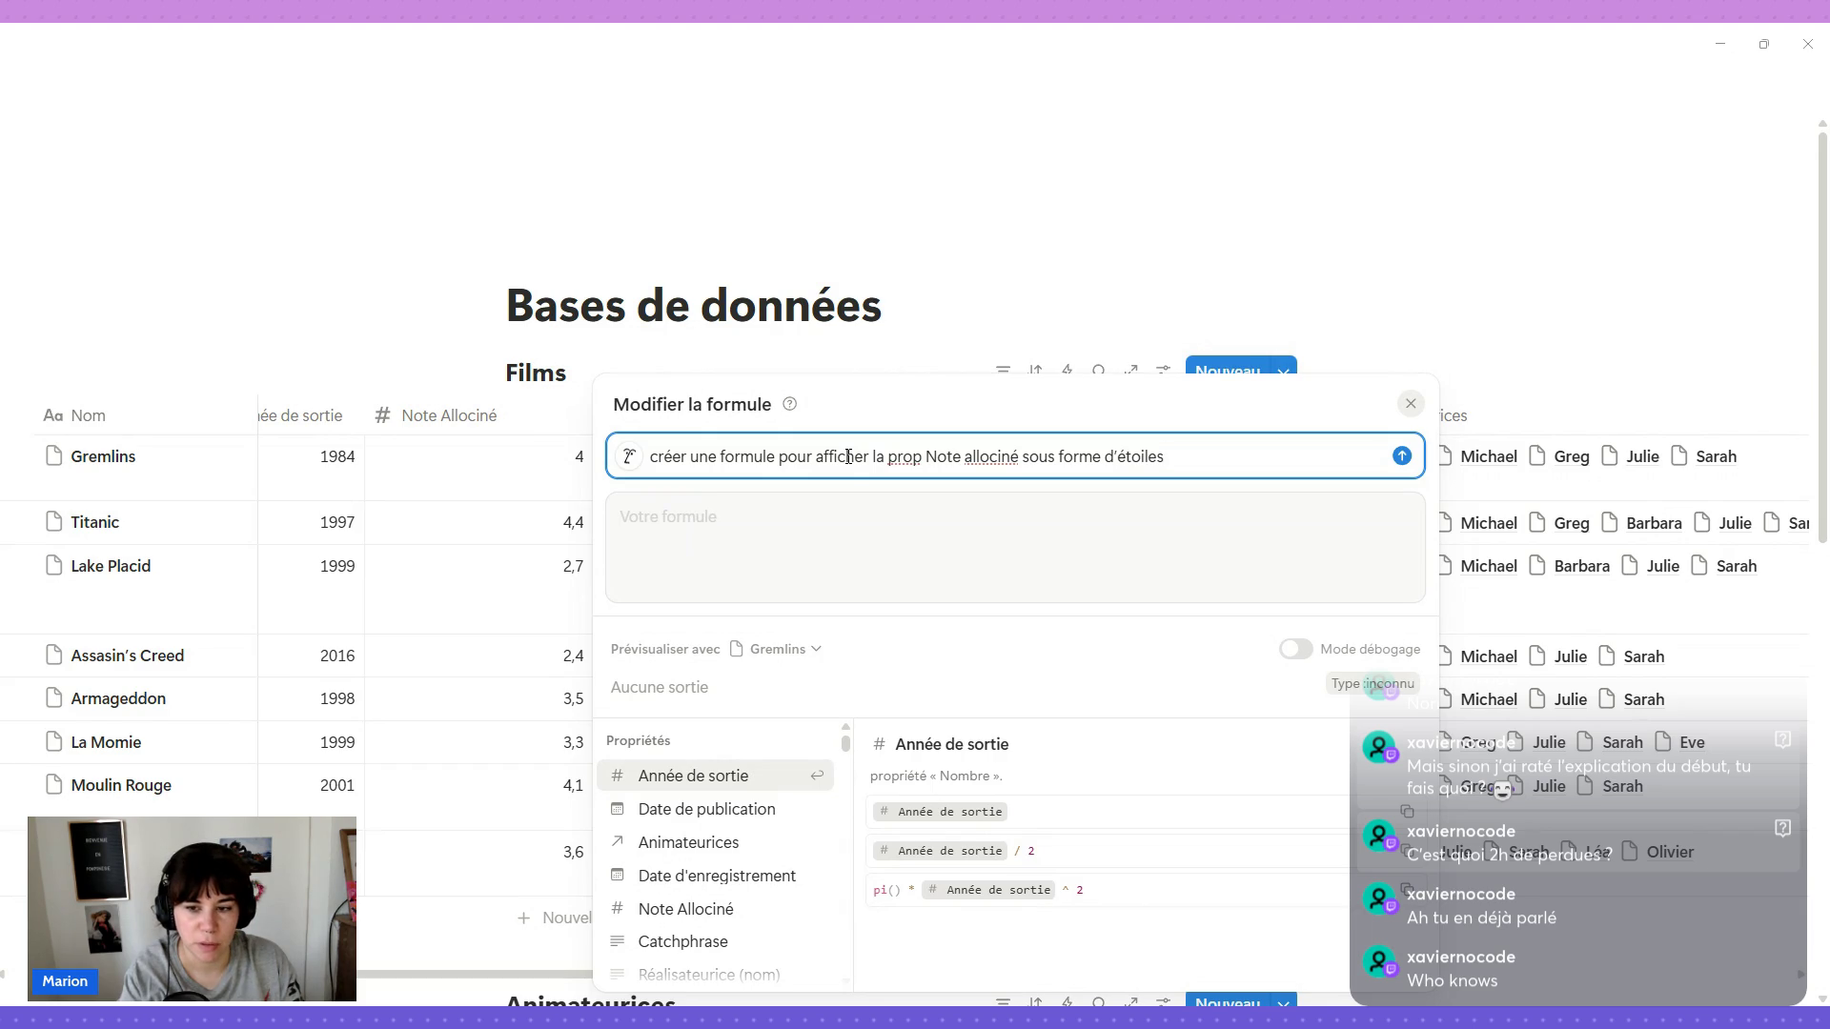
key("Return")
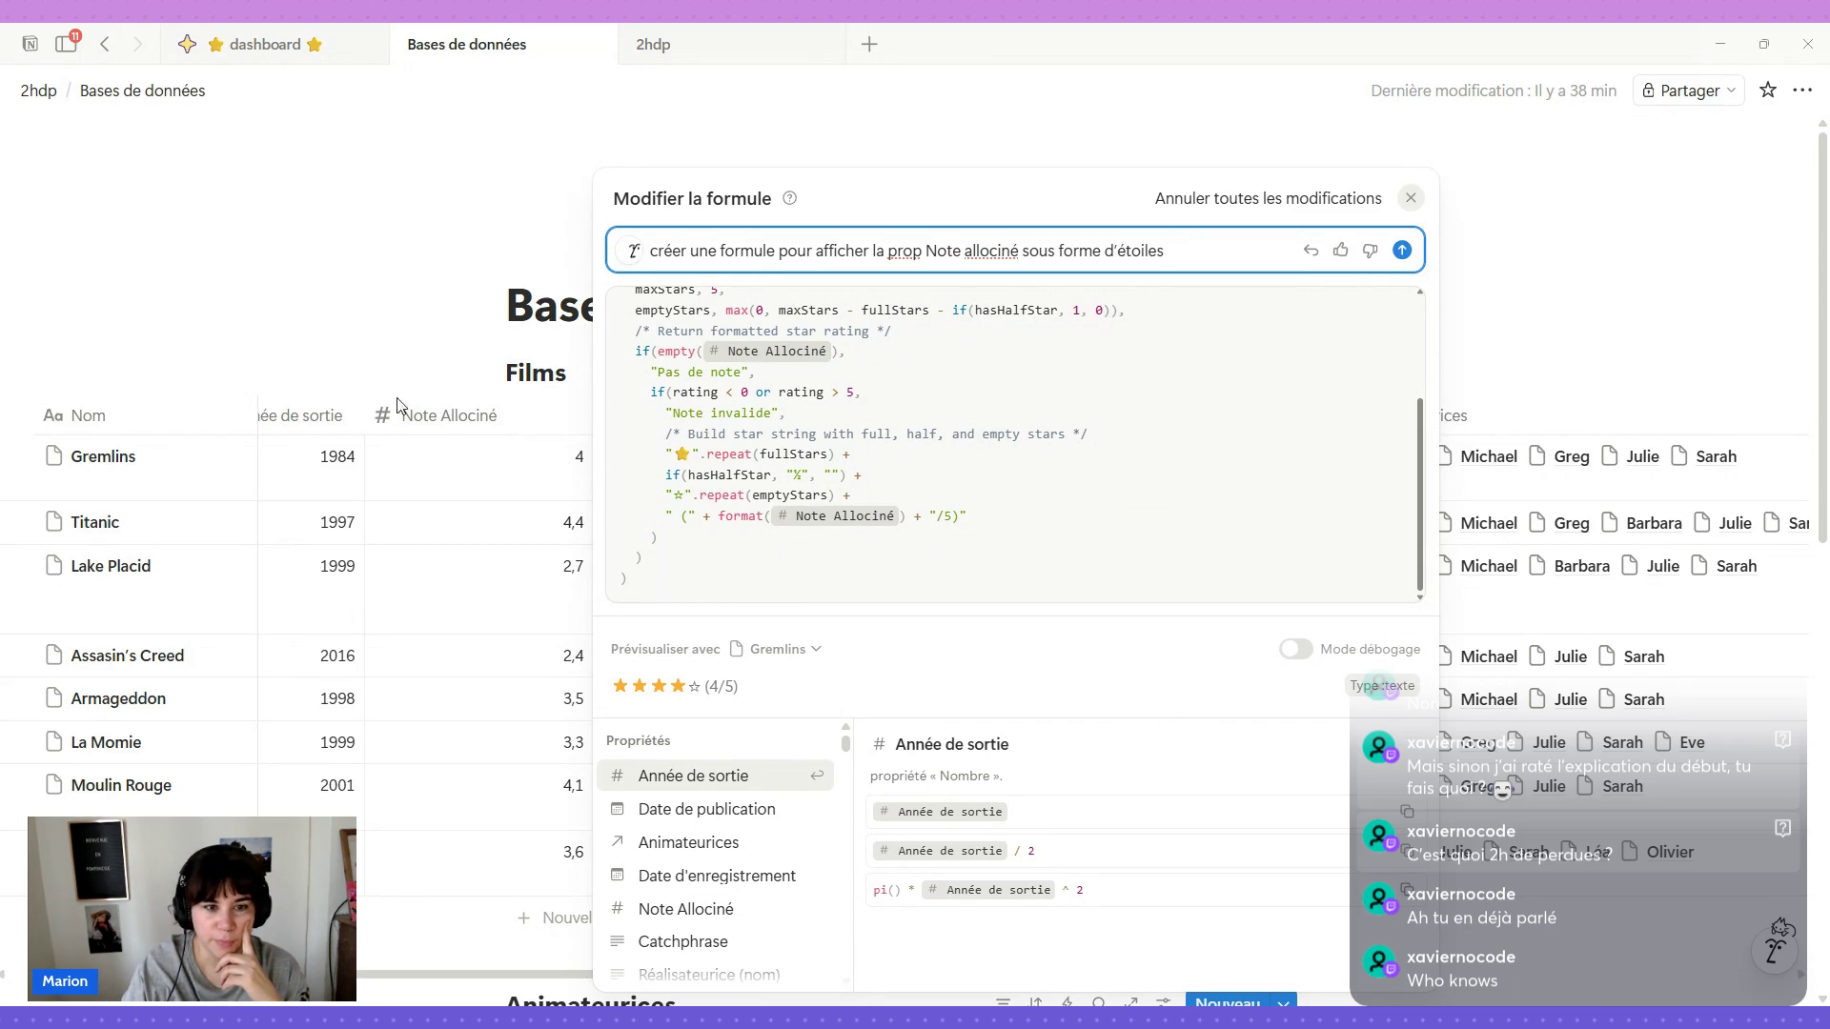
left_click(379, 344)
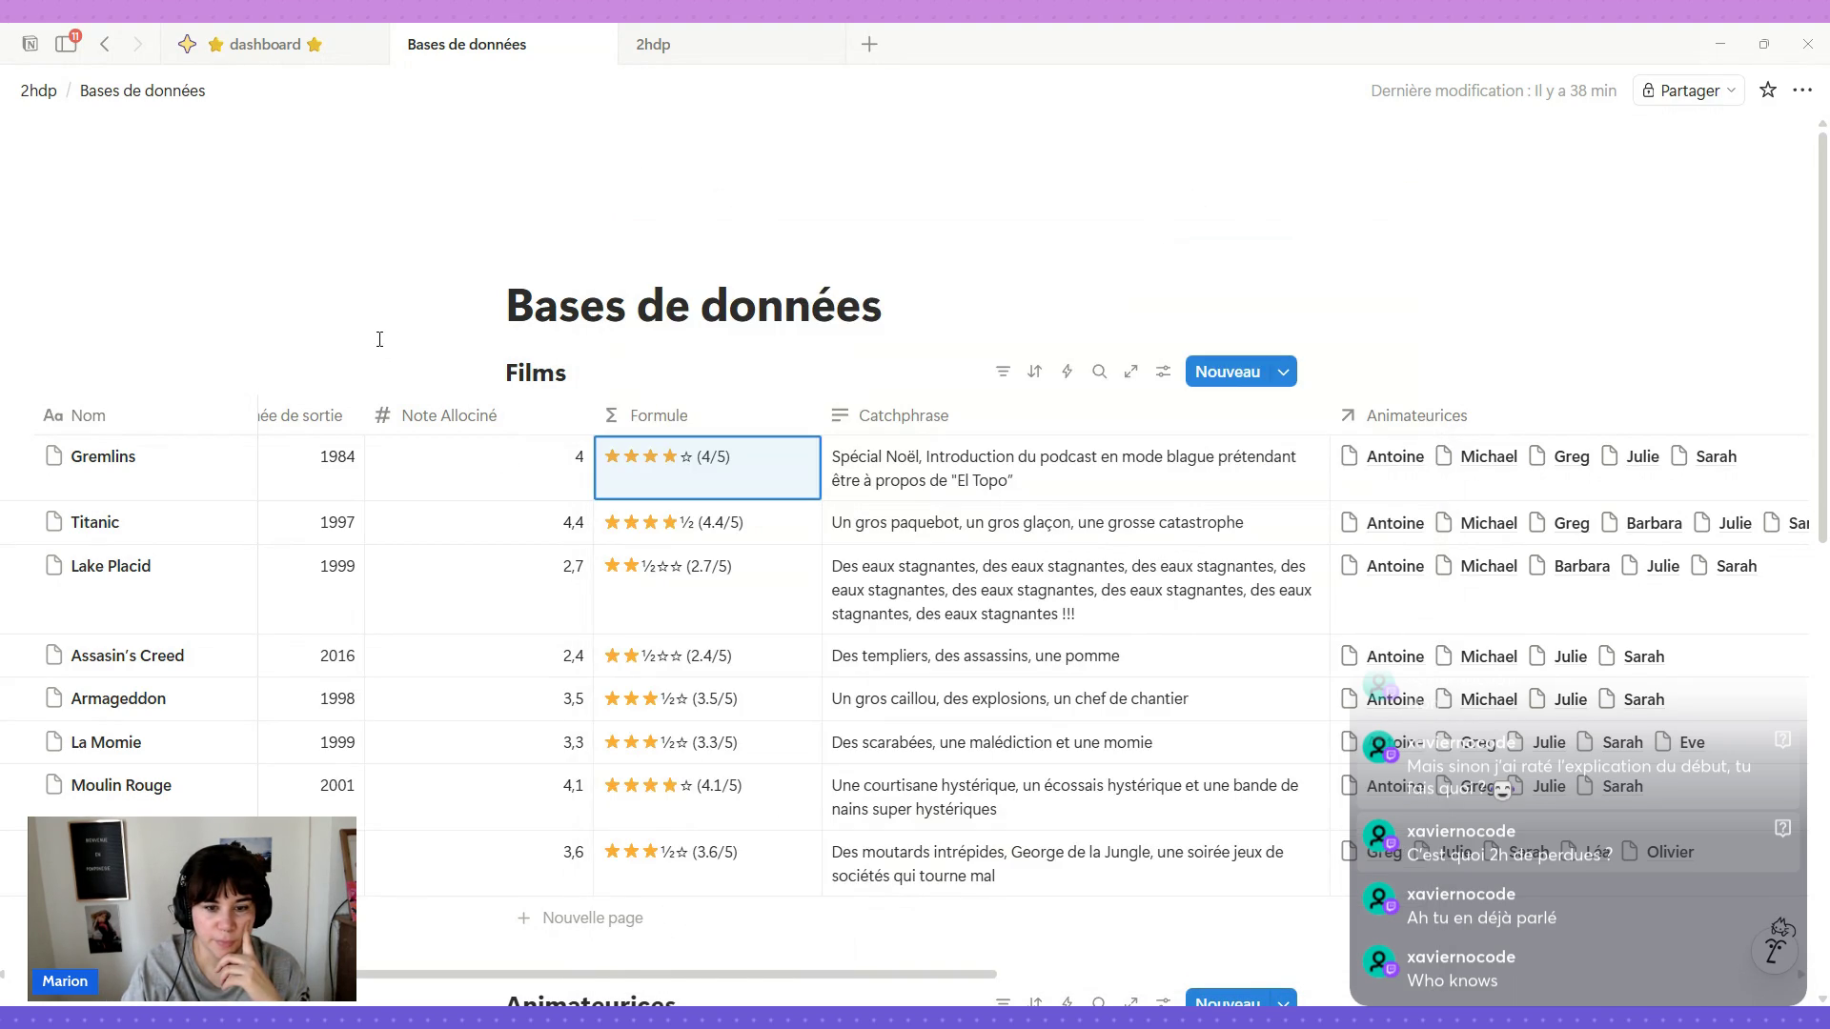
mouse_move(672, 852)
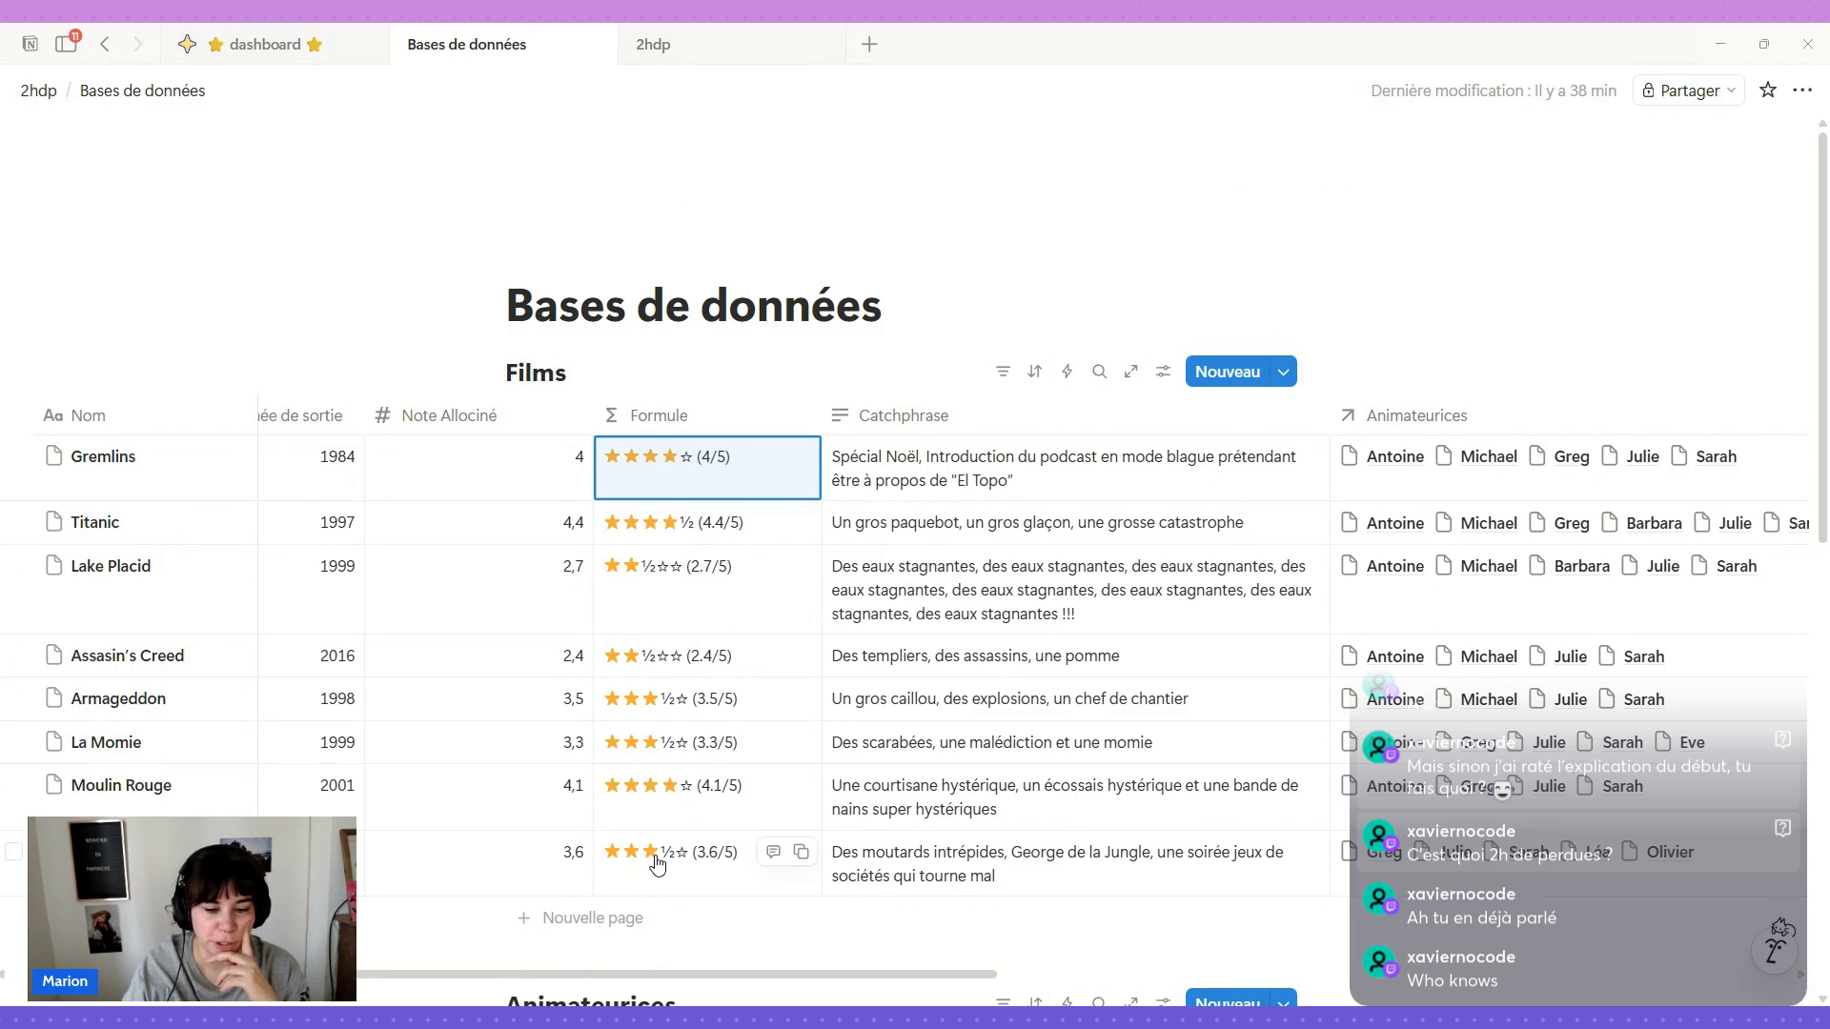
Reopen the star-rating formula to review its prompt, then close it keeping the formula.
left_click(733, 458)
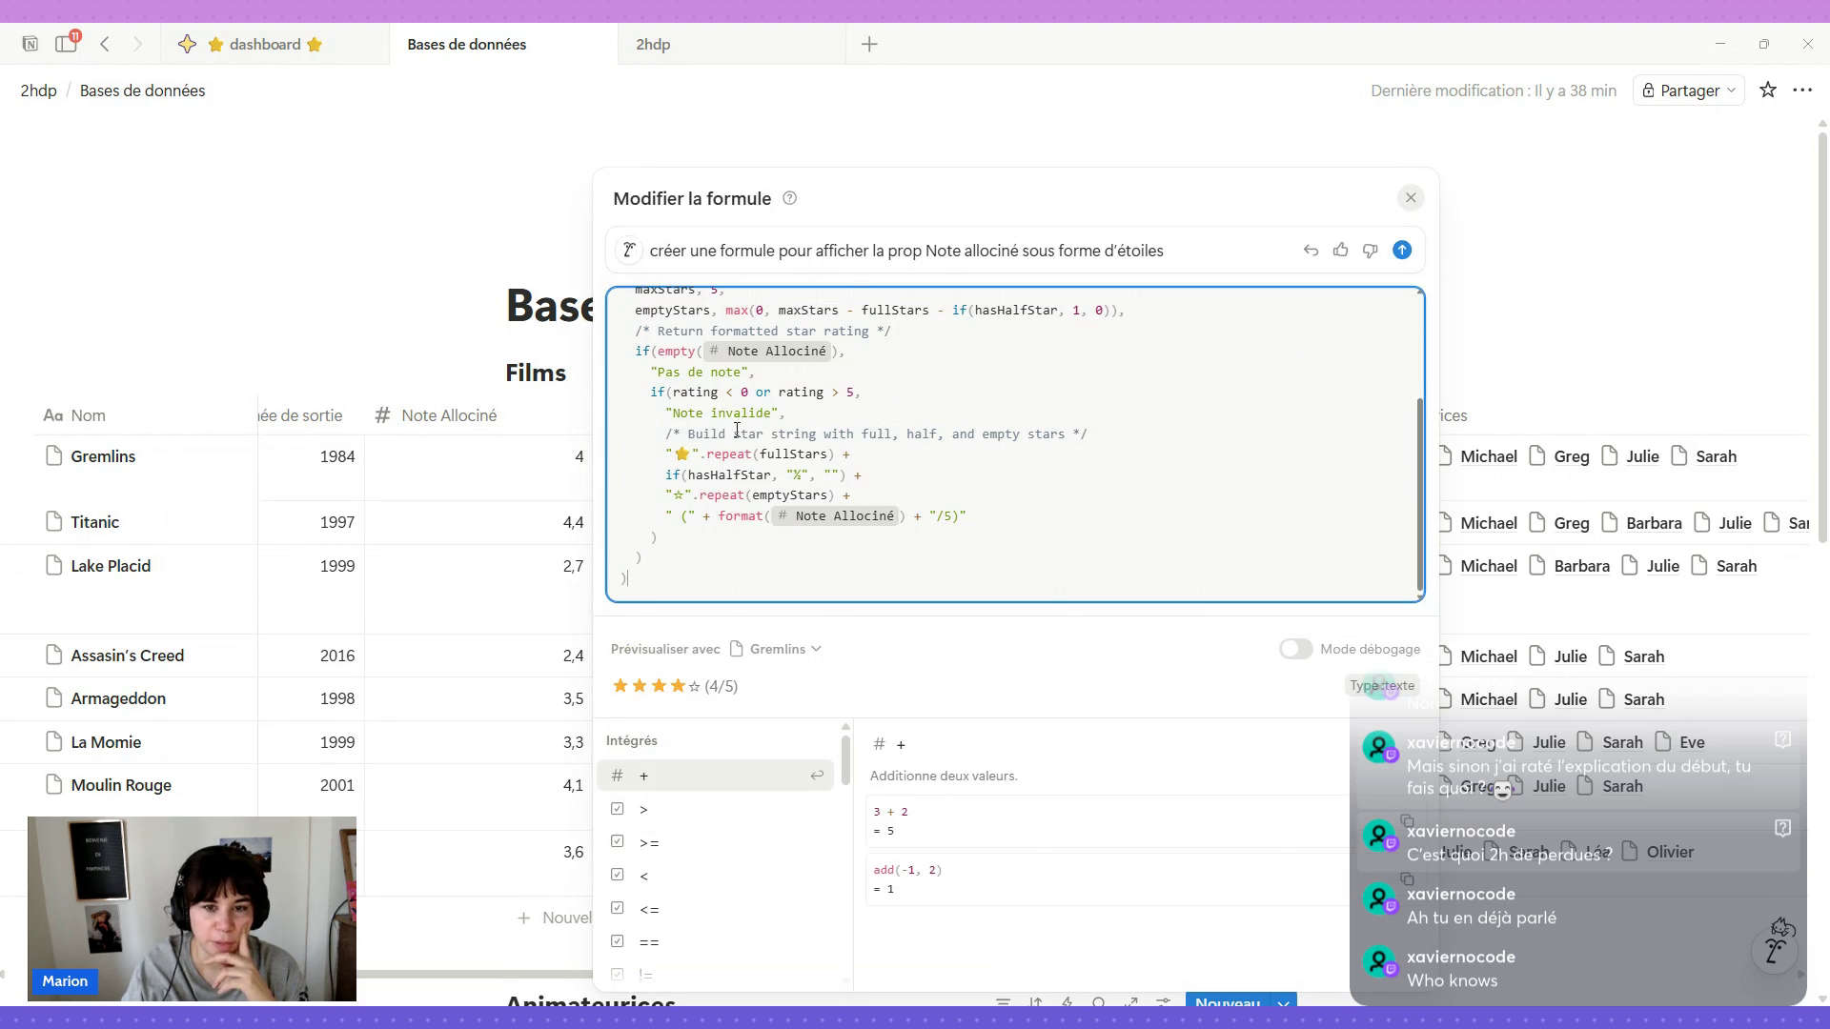
left_click_drag(1175, 253, 1113, 259)
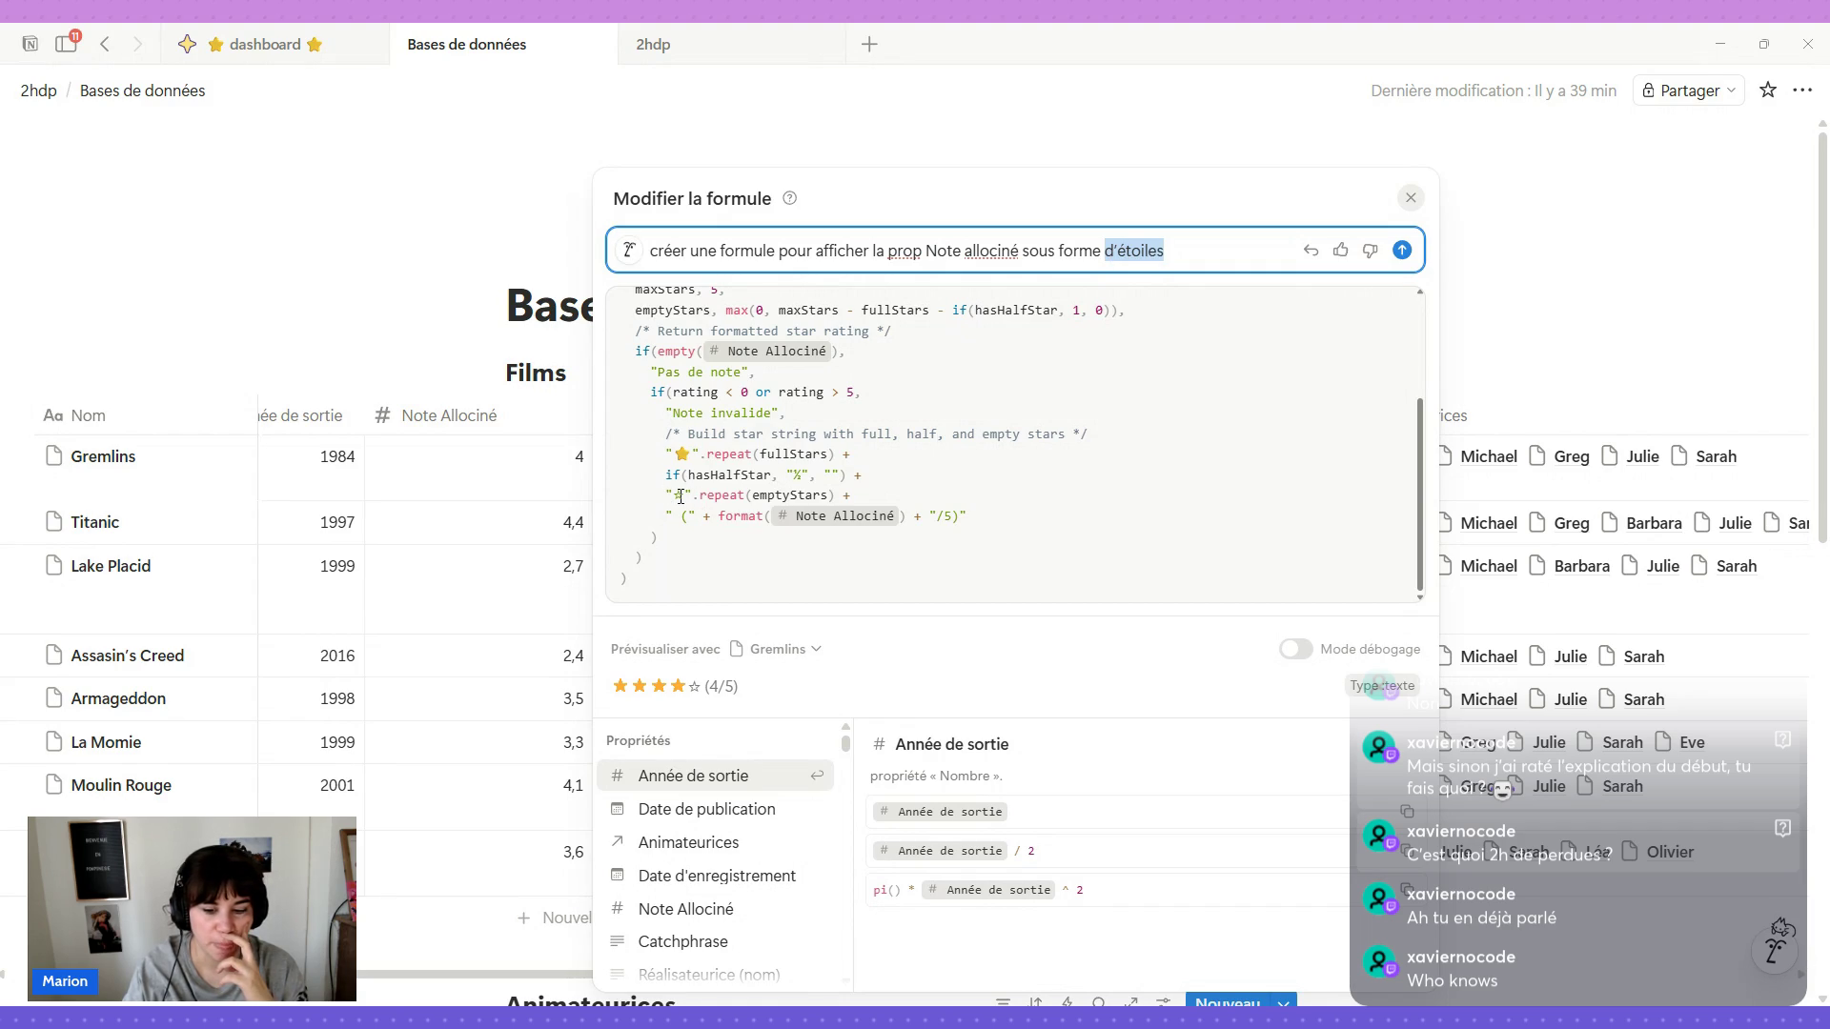
triple_click(1185, 251)
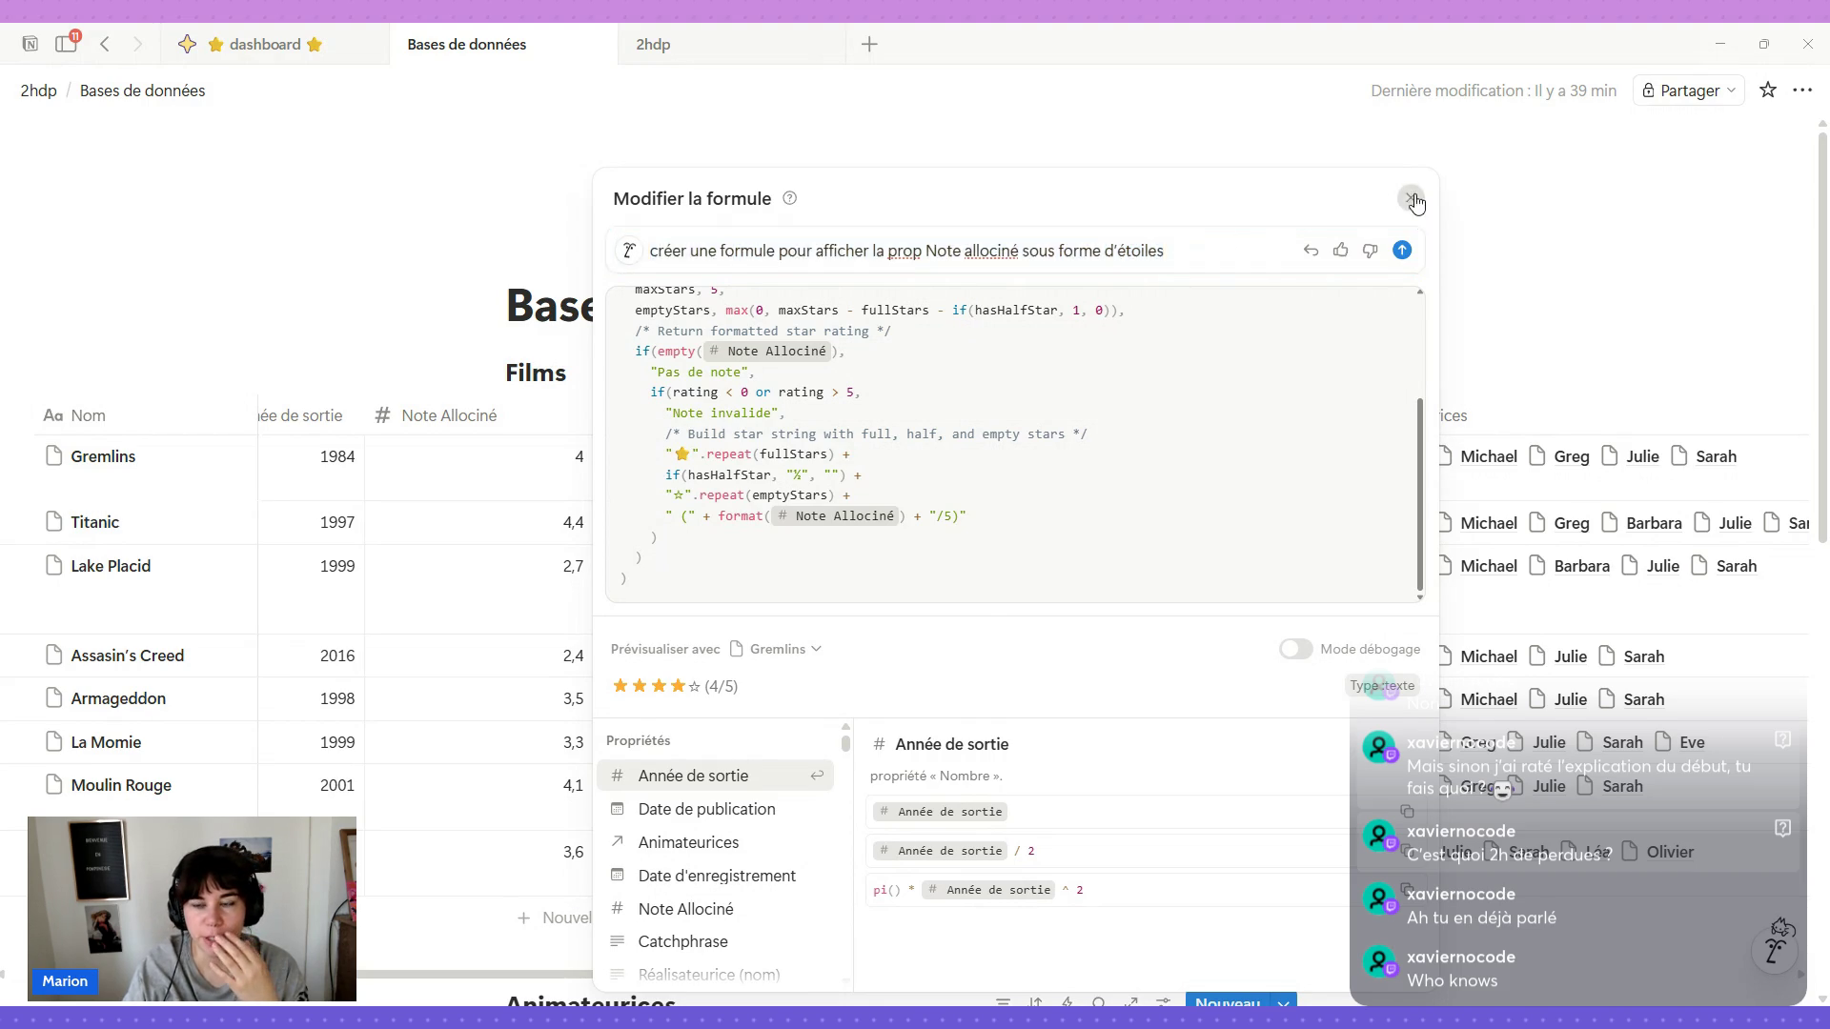
left_click(1409, 198)
left_click(691, 423)
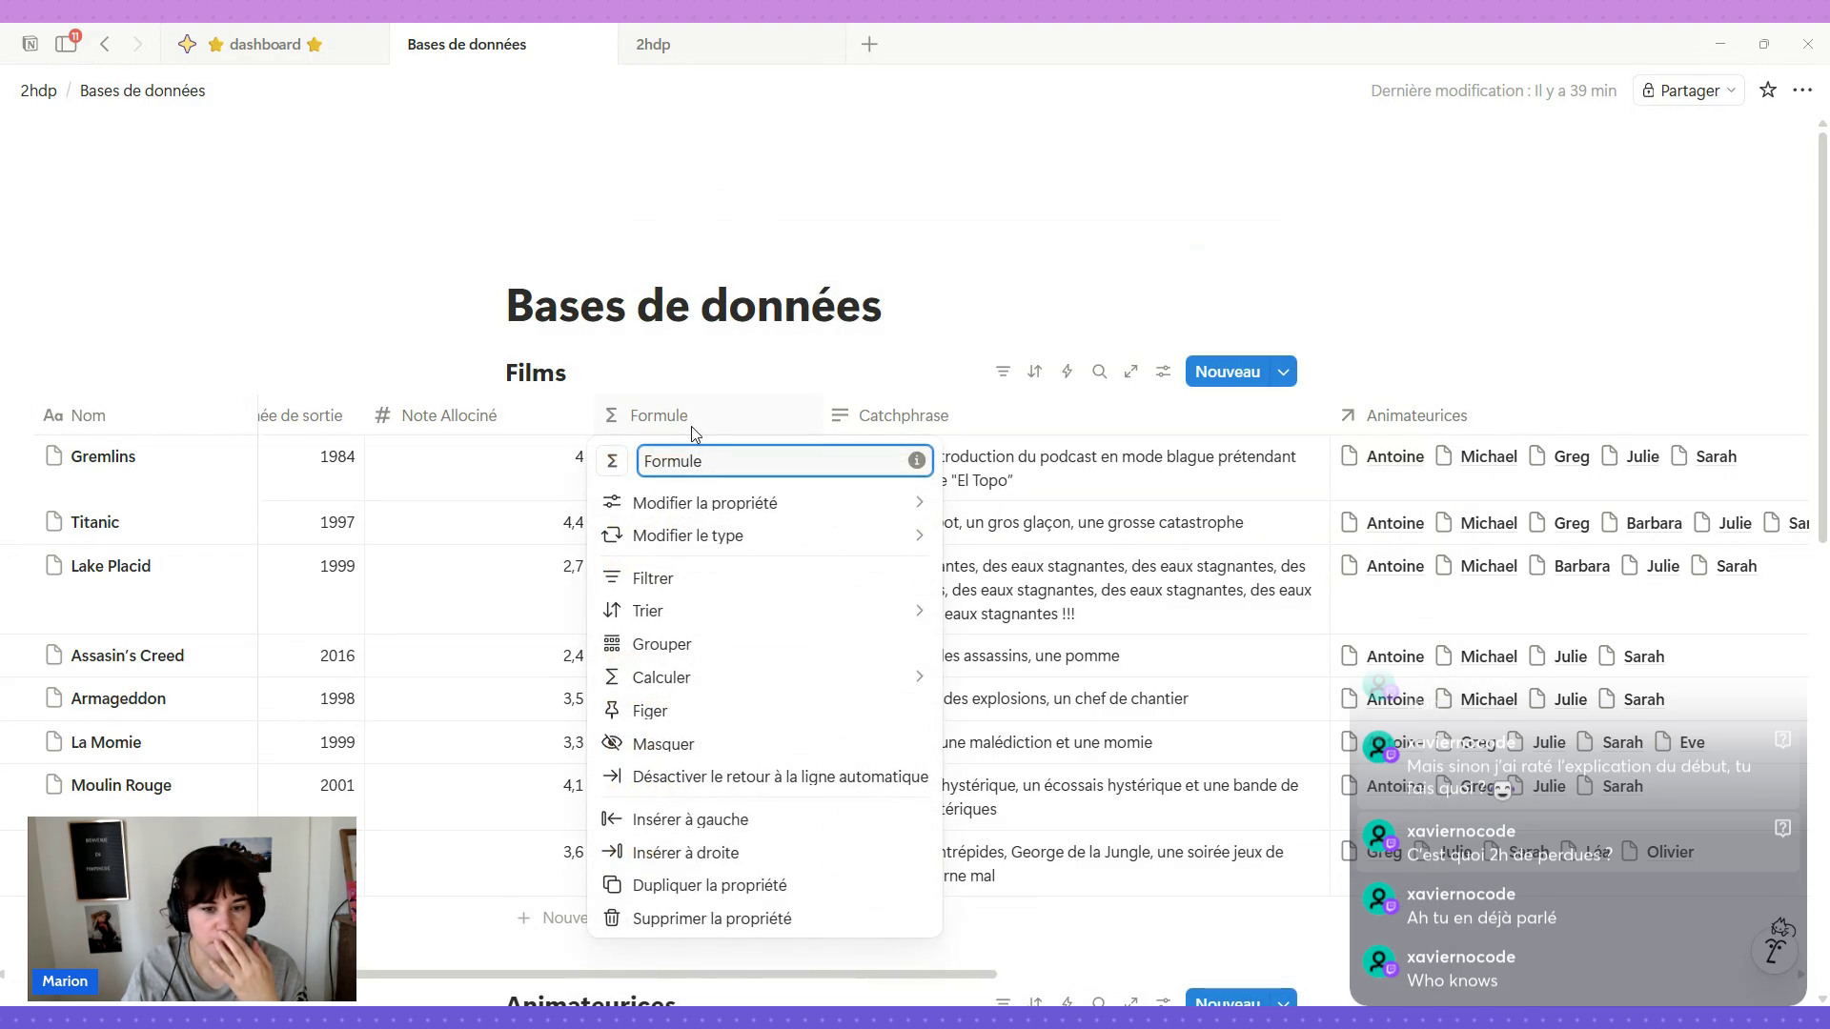
Delete the Formule property via Supprimer la propriété, check the 2hdp gallery, and return to the table.
left_click(691, 425)
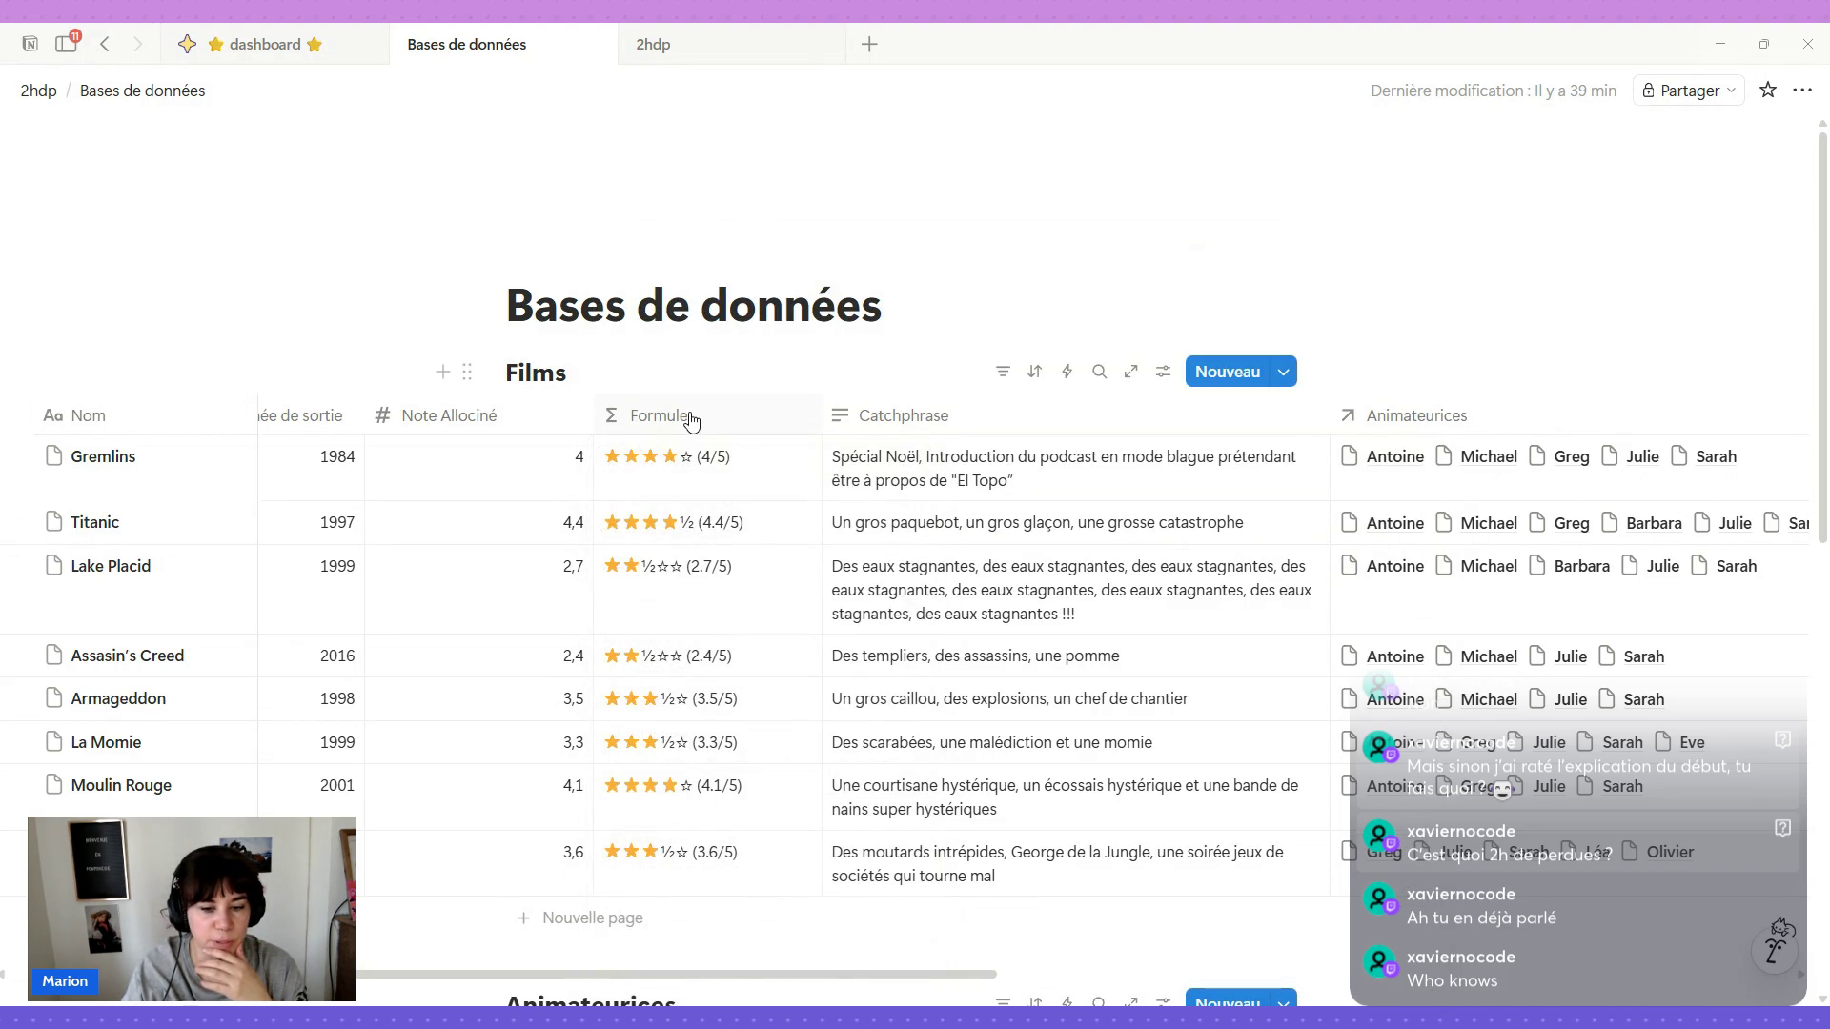
left_click(690, 418)
left_click(690, 924)
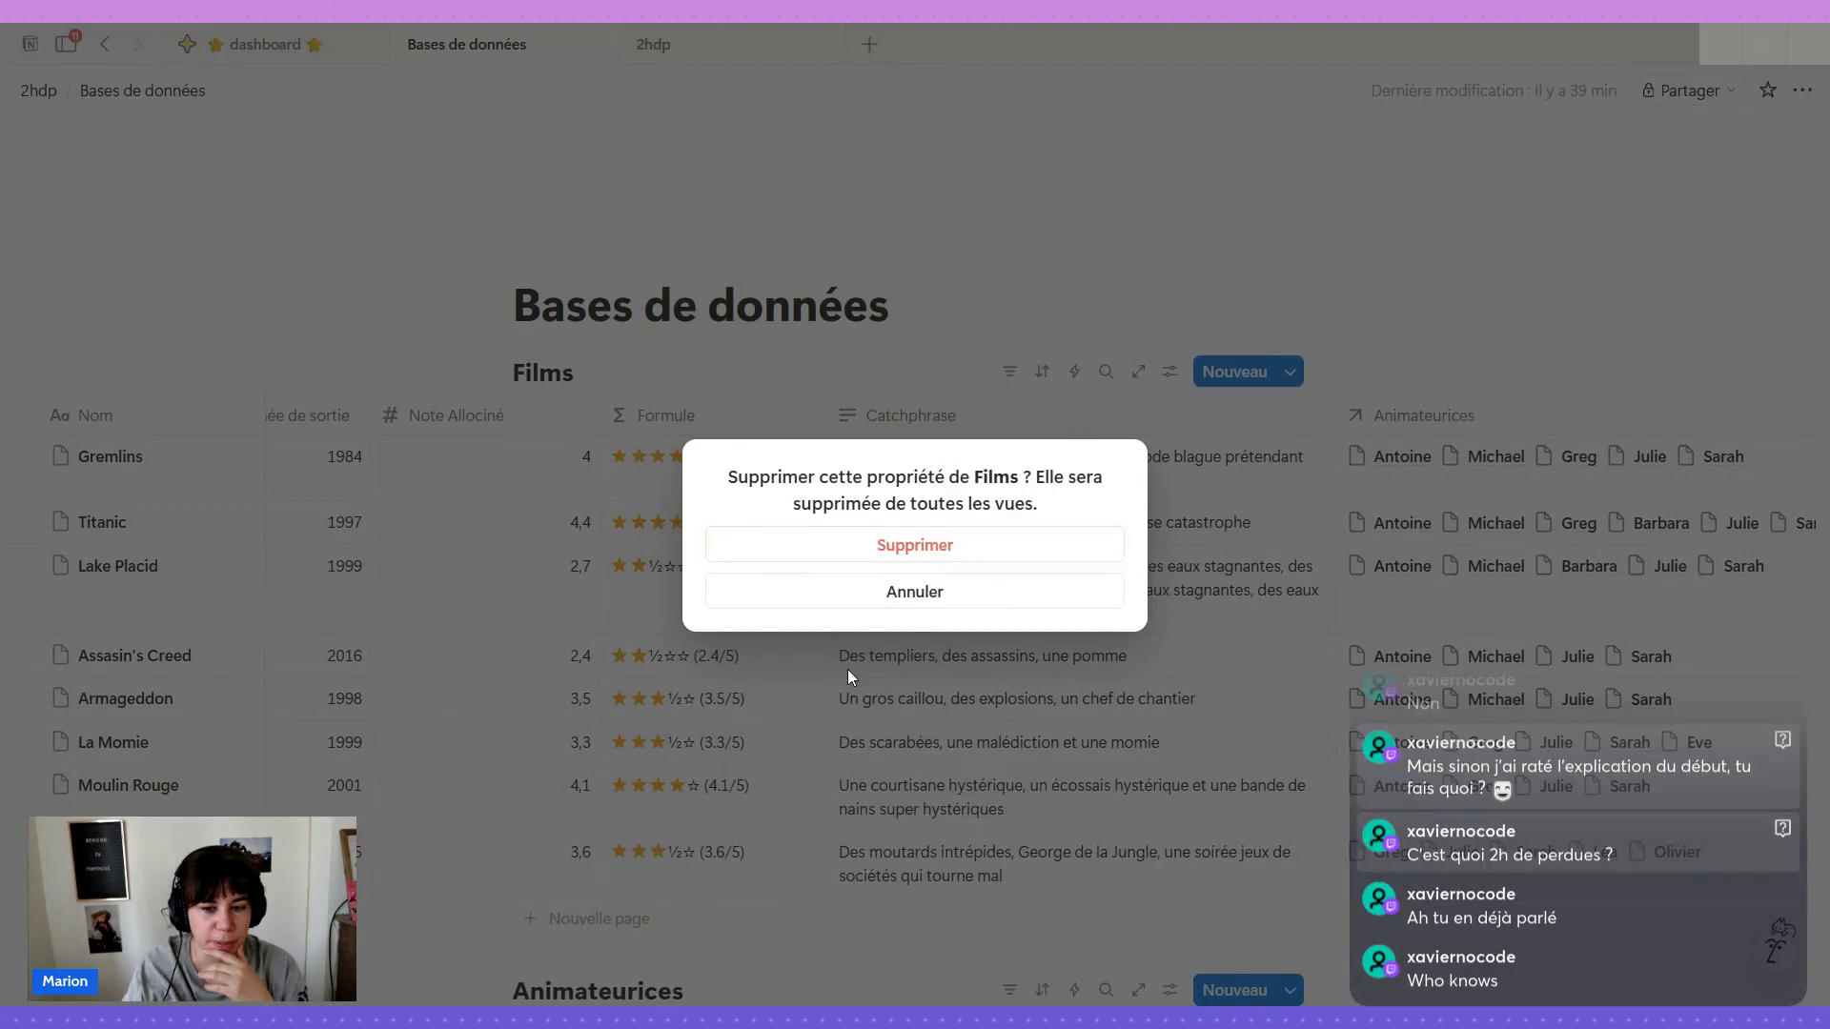
left_click(944, 550)
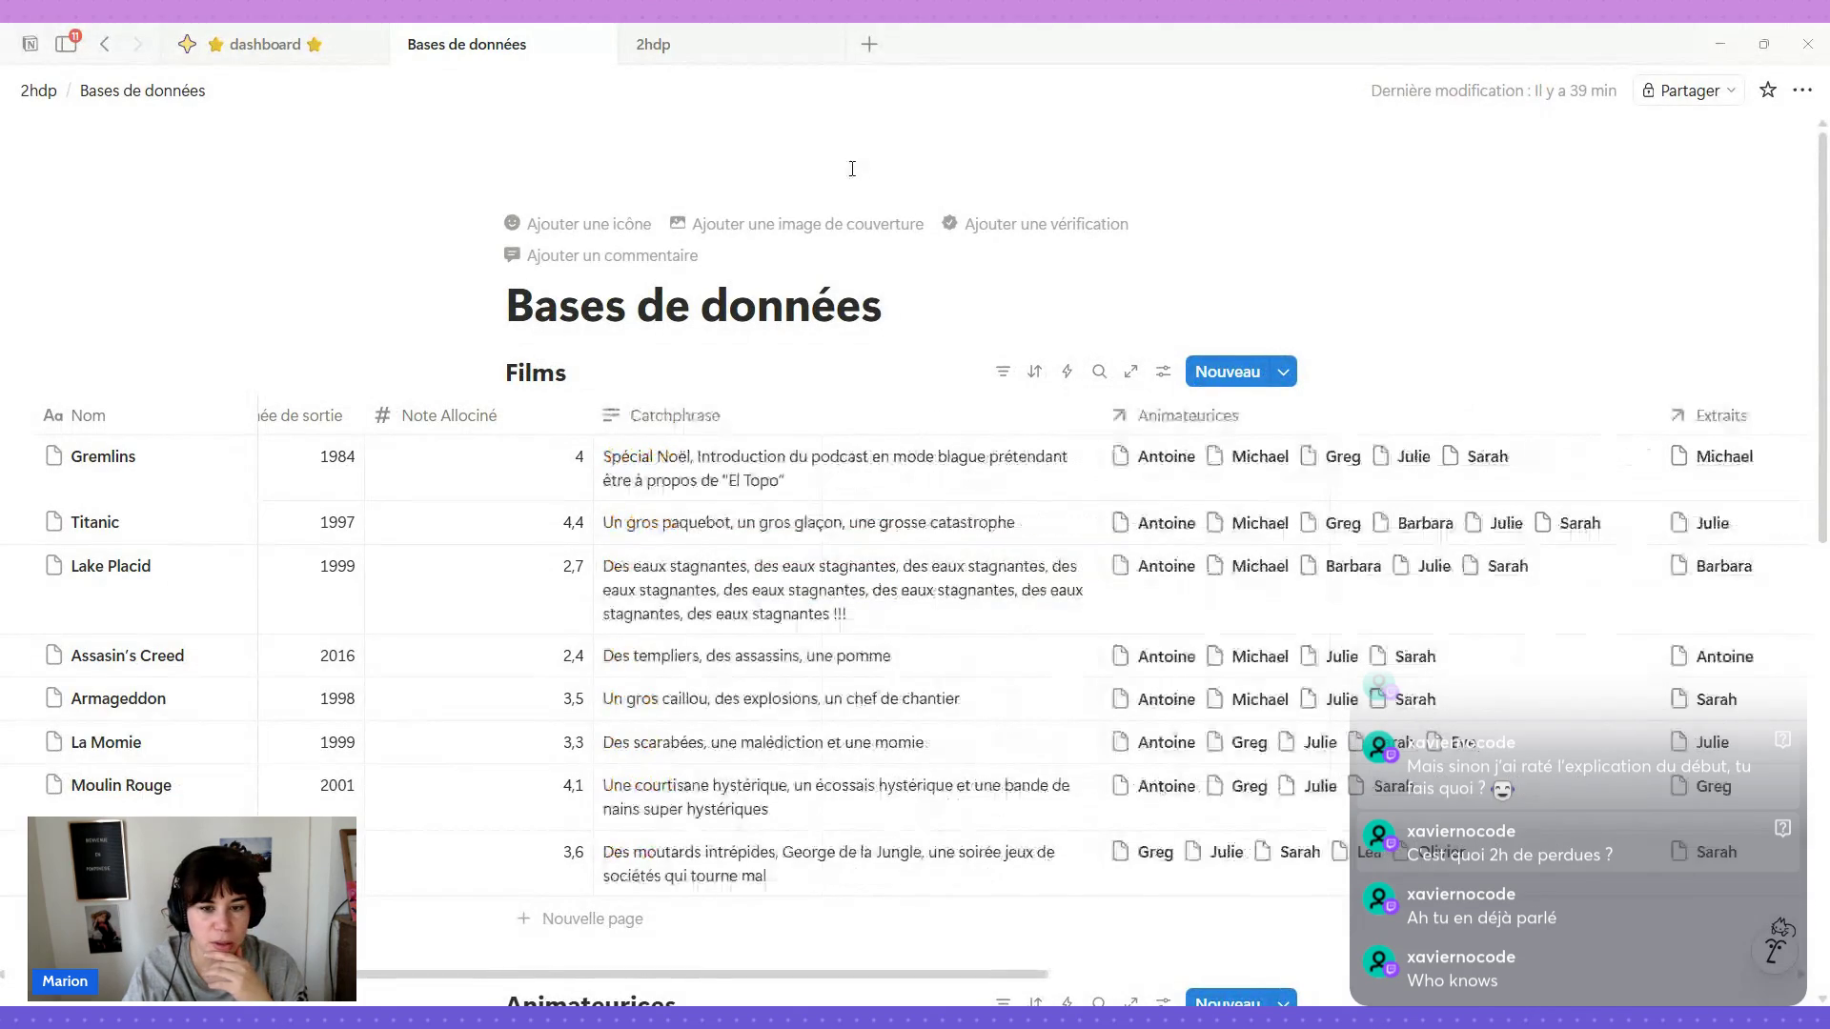
mouse_move(843, 468)
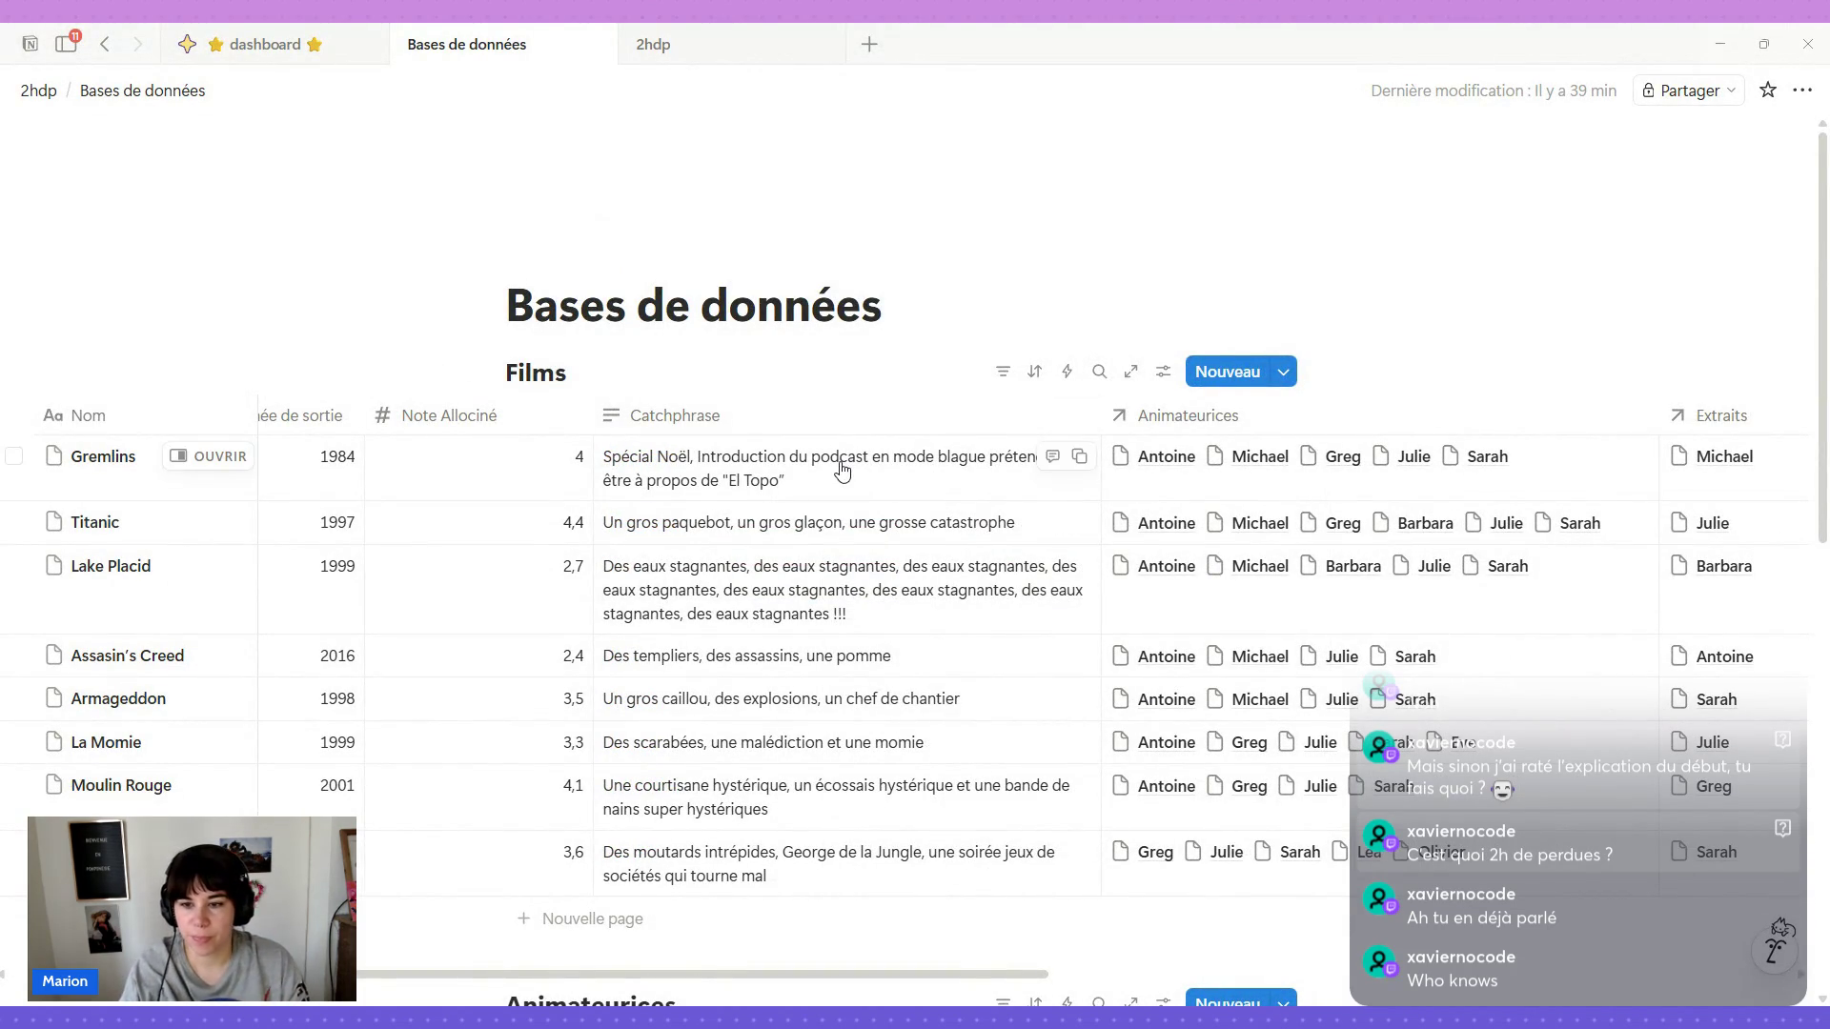
scroll(841, 472, "right", 5)
scroll(838, 466, "right", 3)
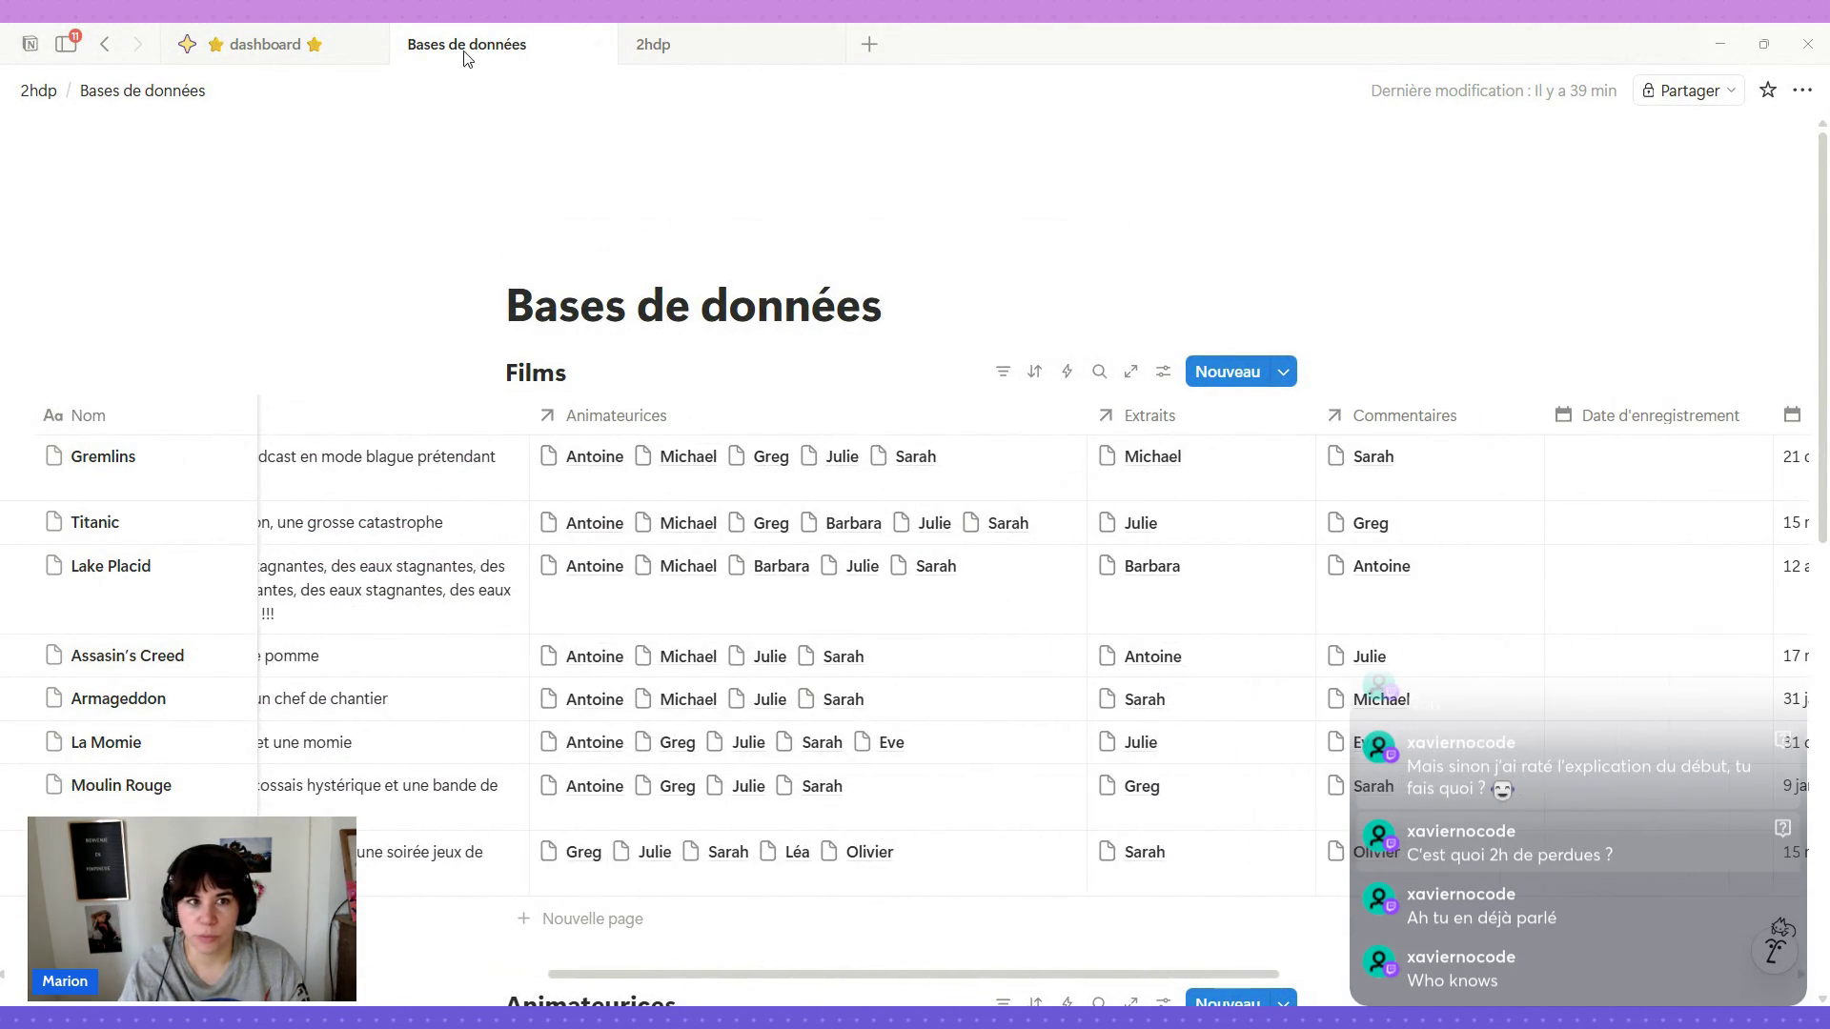
left_click(684, 52)
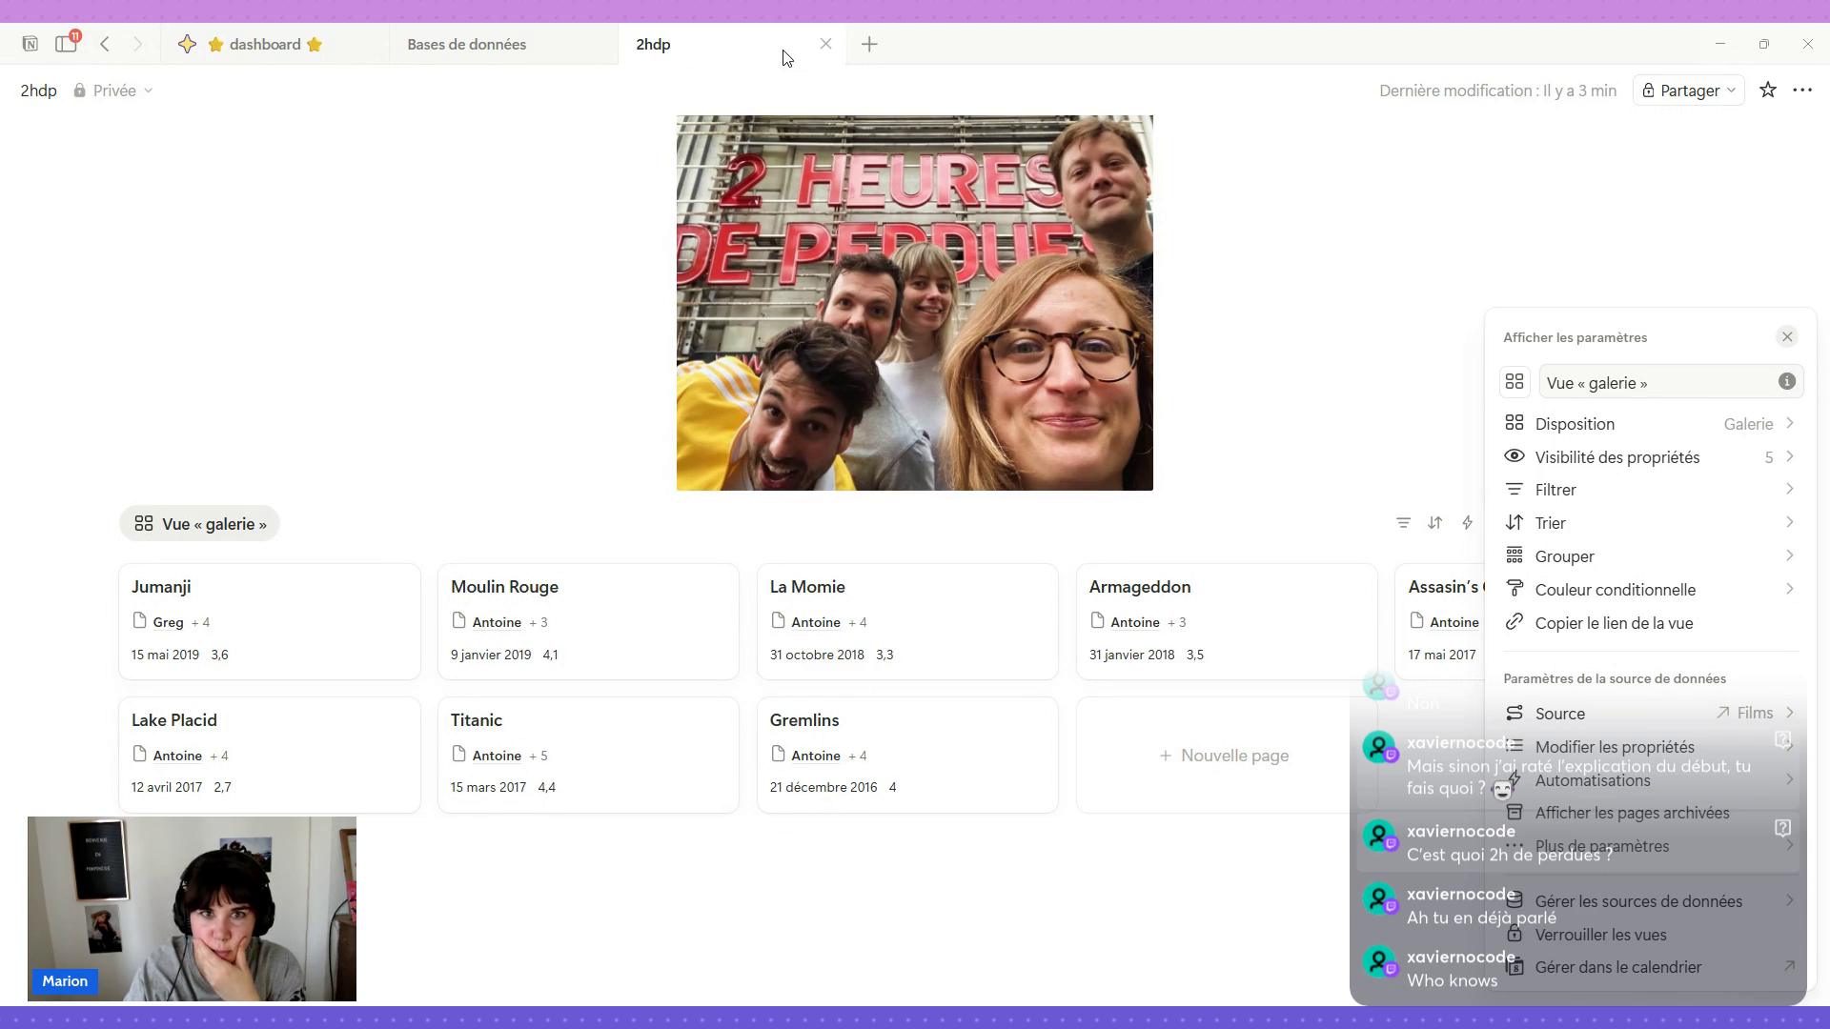
left_click(456, 55)
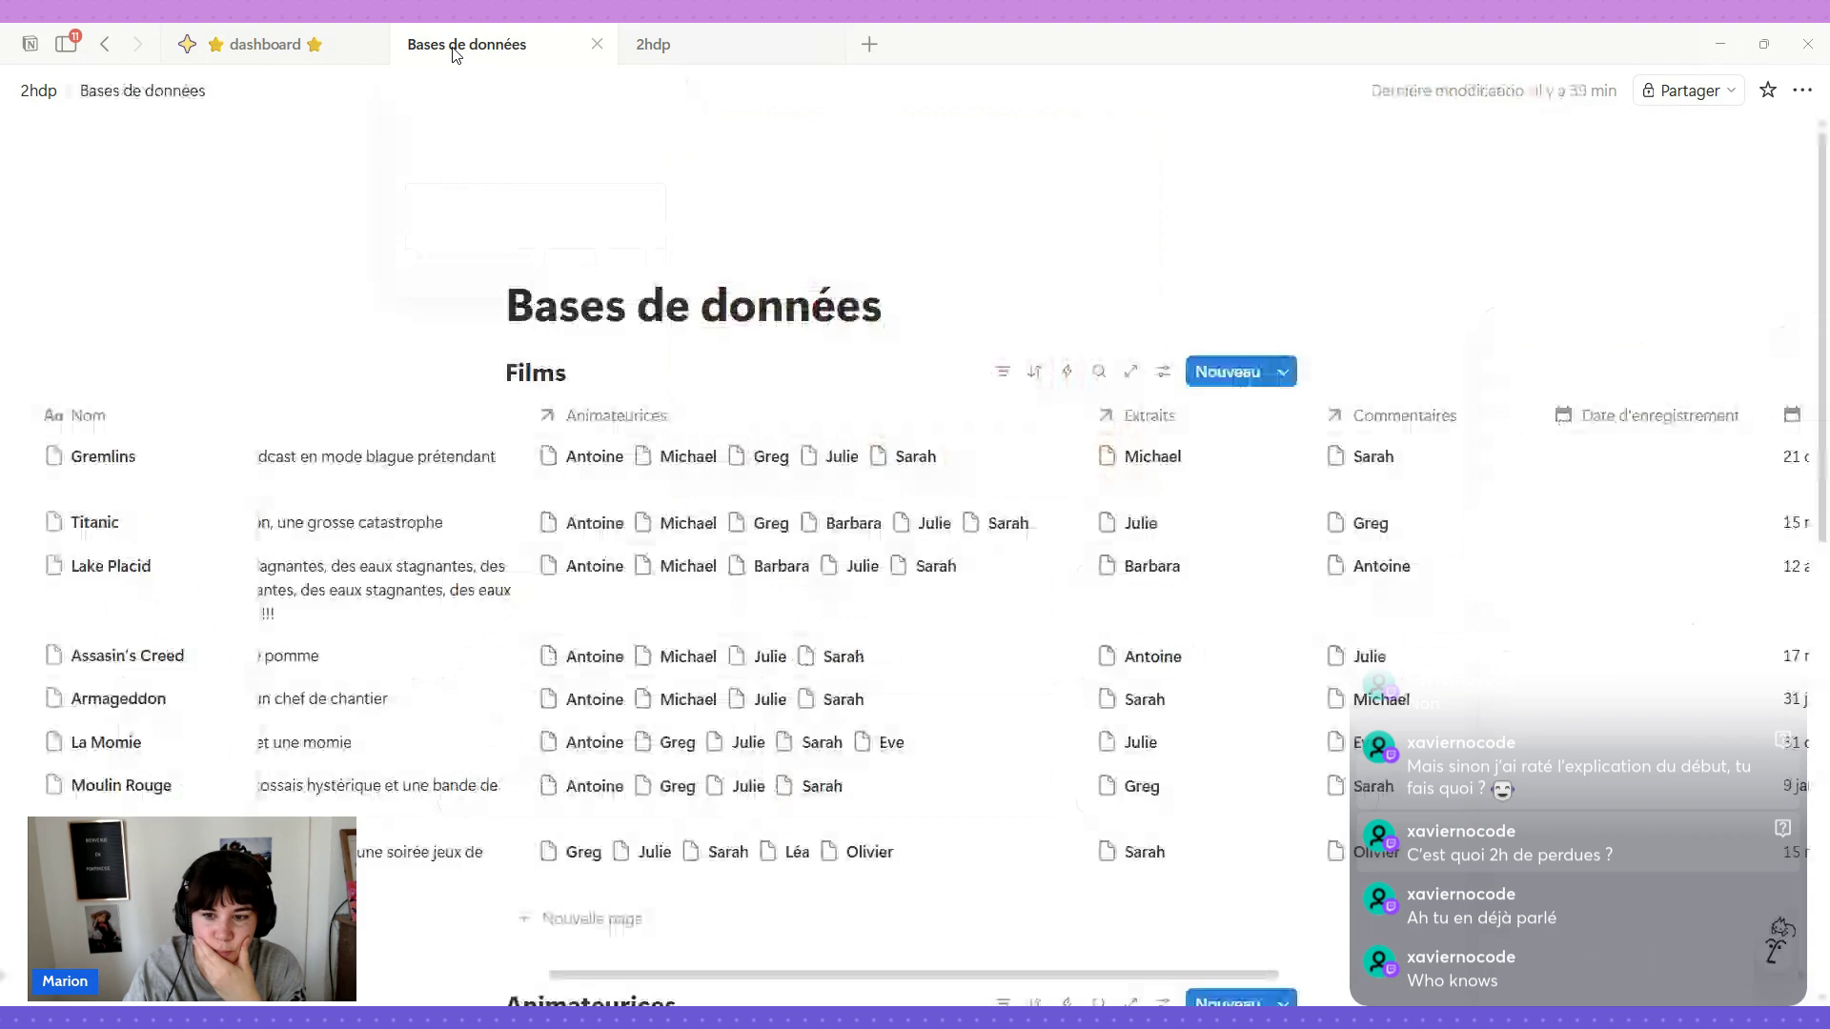
Add a Formule column left of Extraits with an AI-generated formula joining Animateurices names by commas.
left_click(1183, 422)
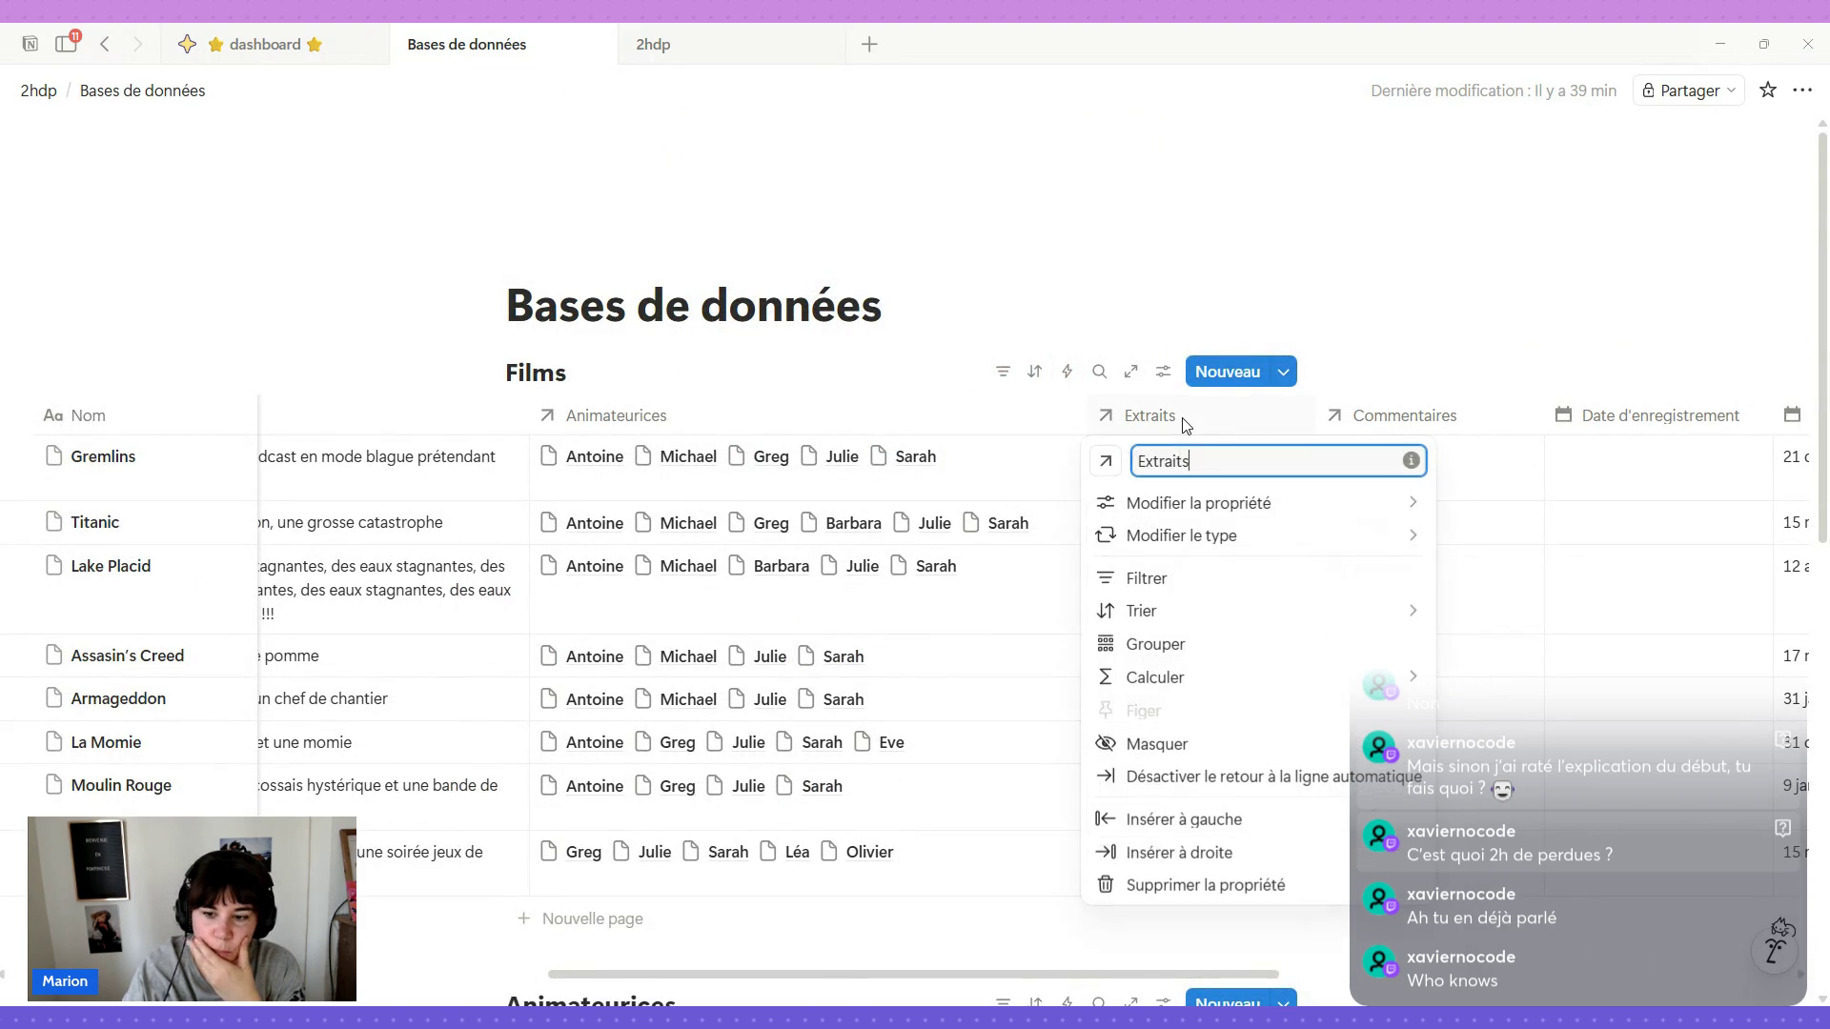
left_click(1214, 821)
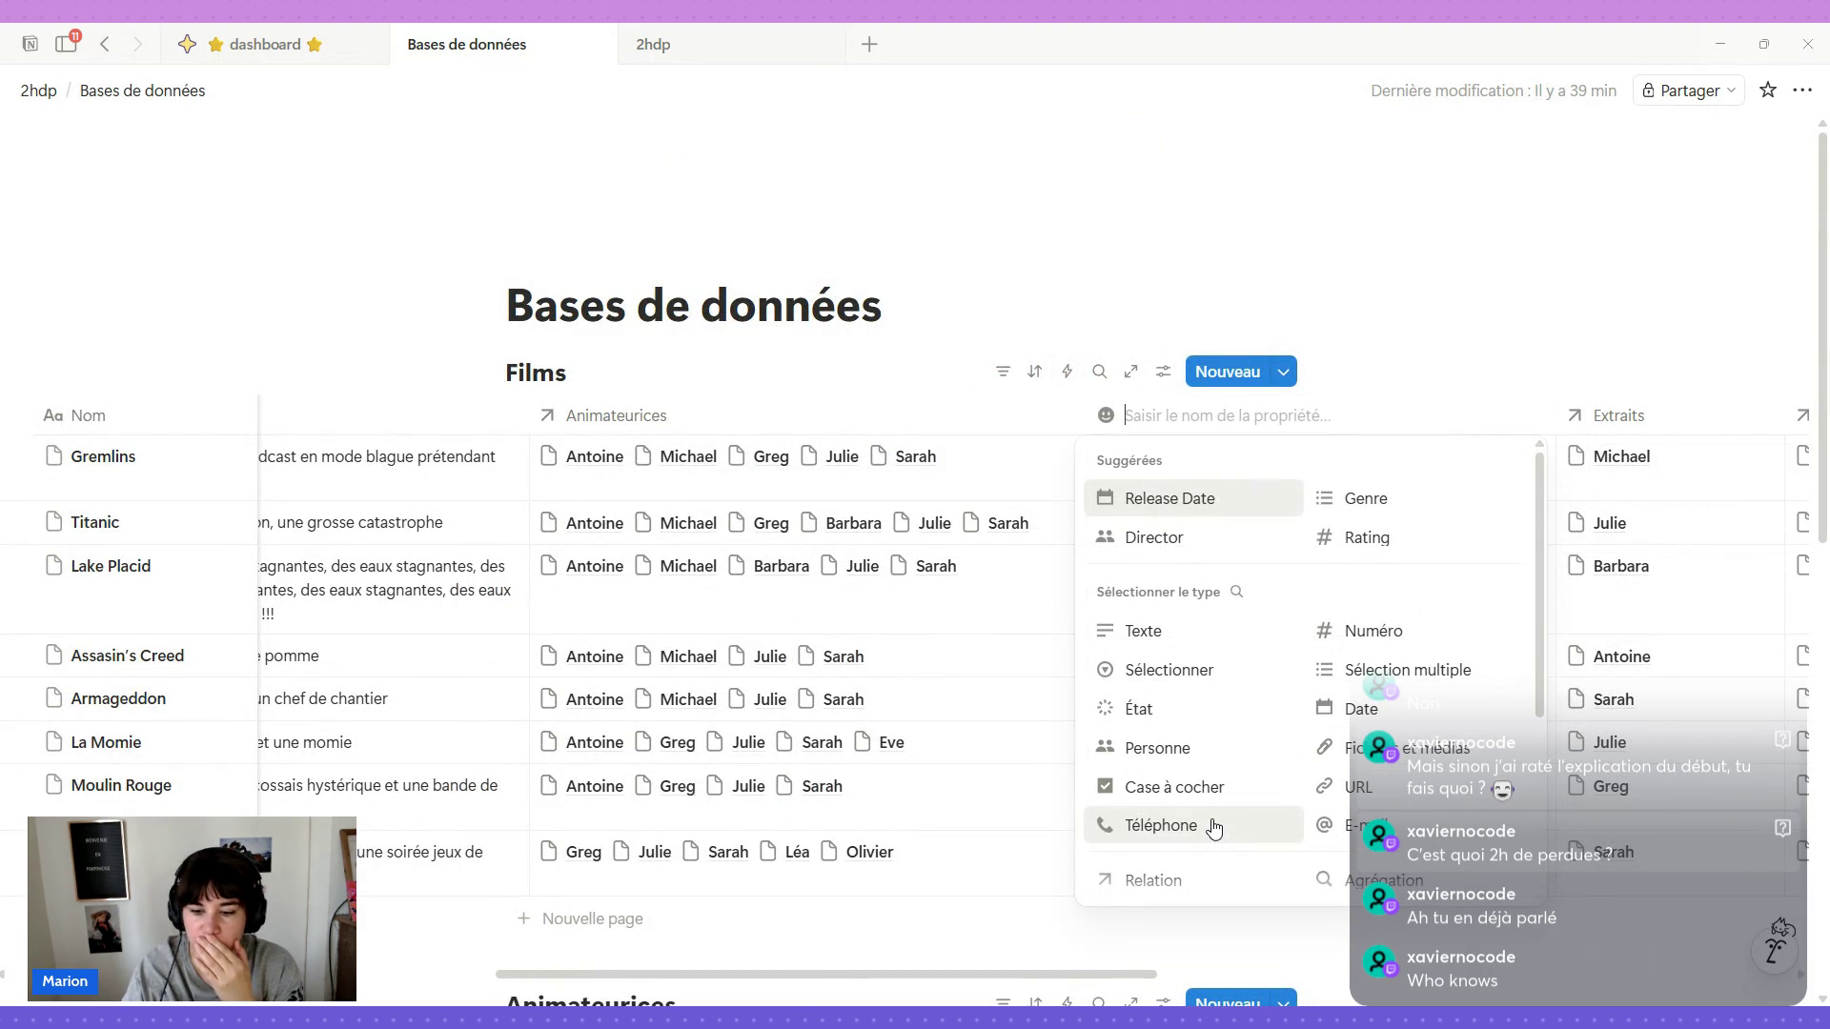
scroll(1209, 830, "down", 3)
left_click(1168, 741)
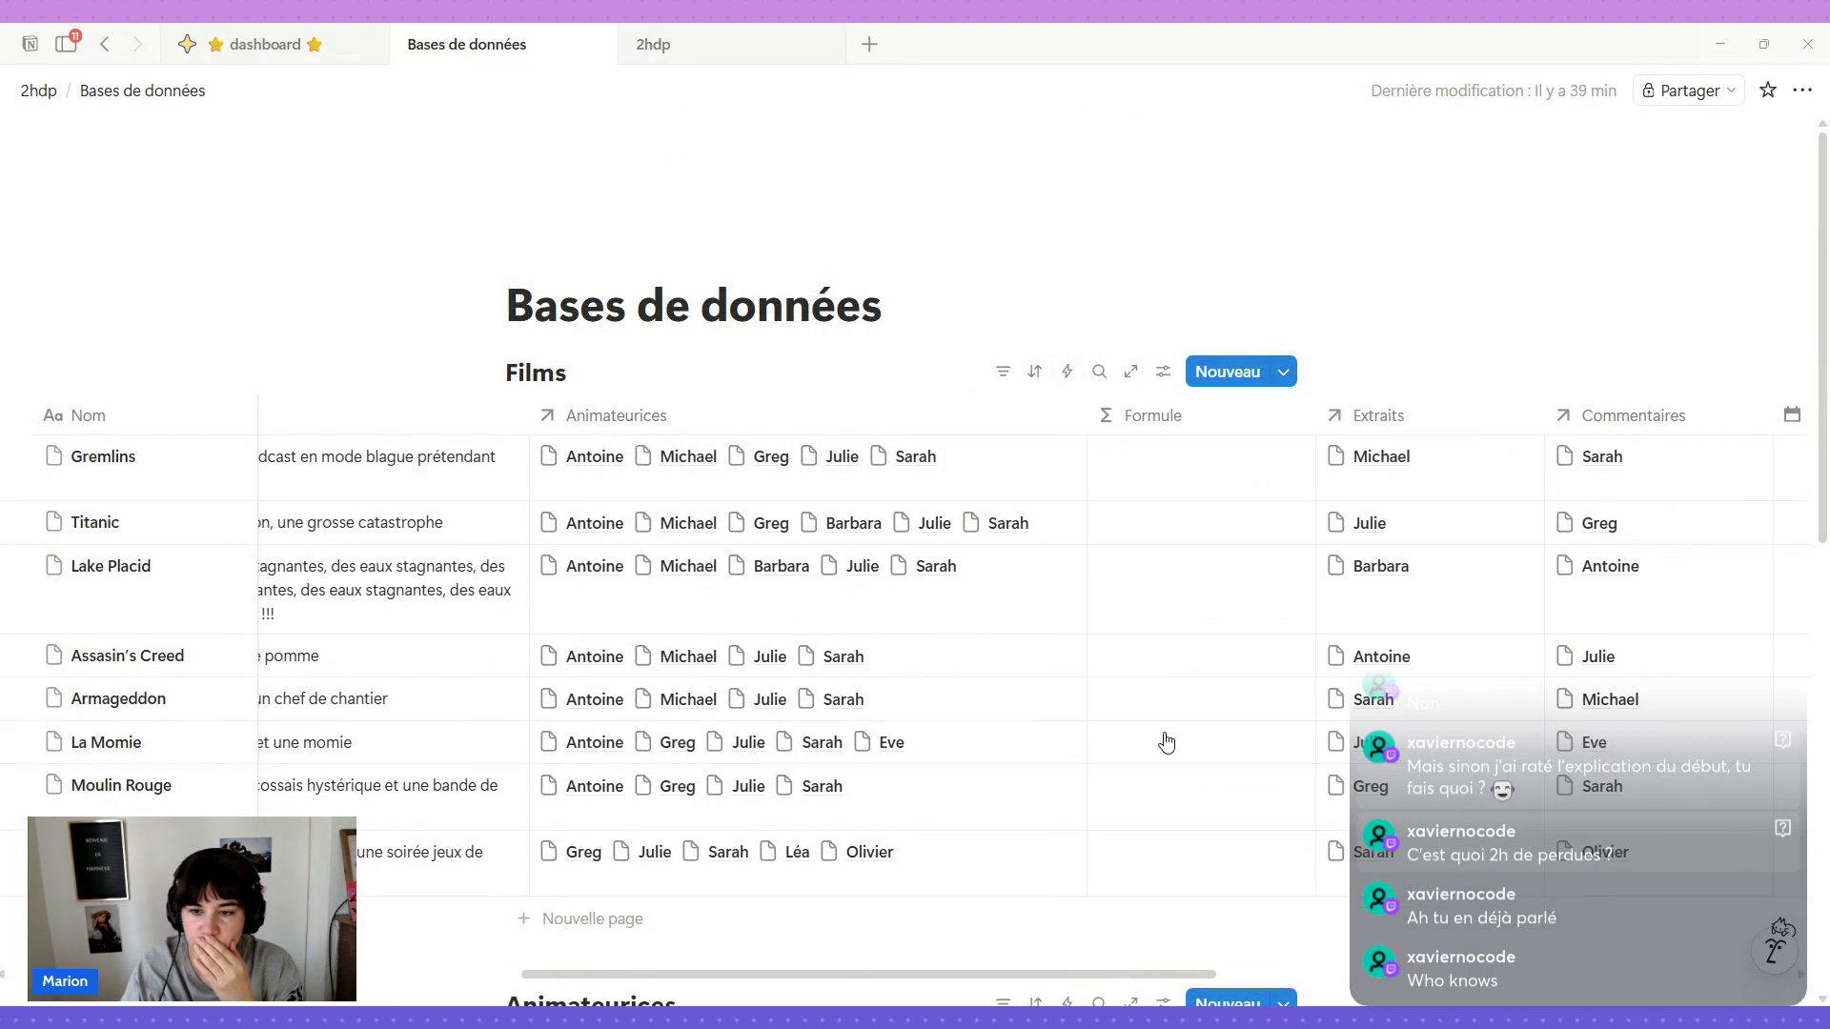
left_click(1183, 460)
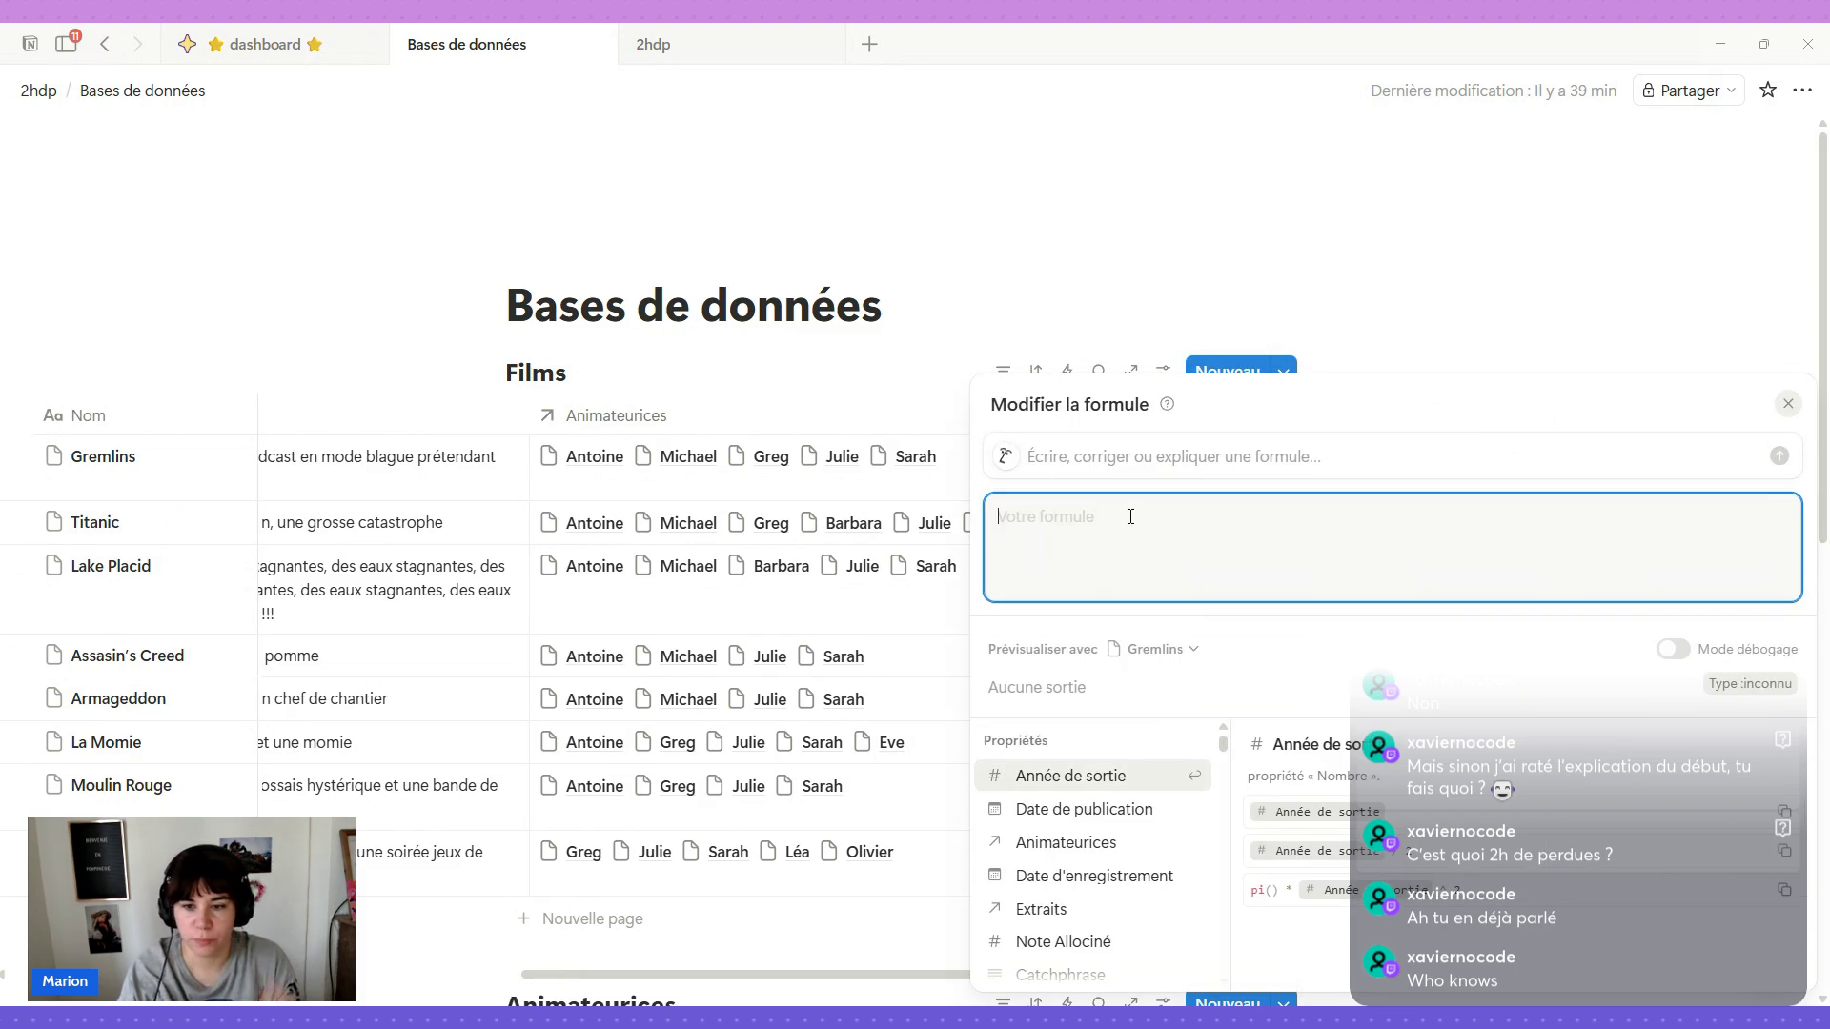
left_click(1090, 455)
type("Affic")
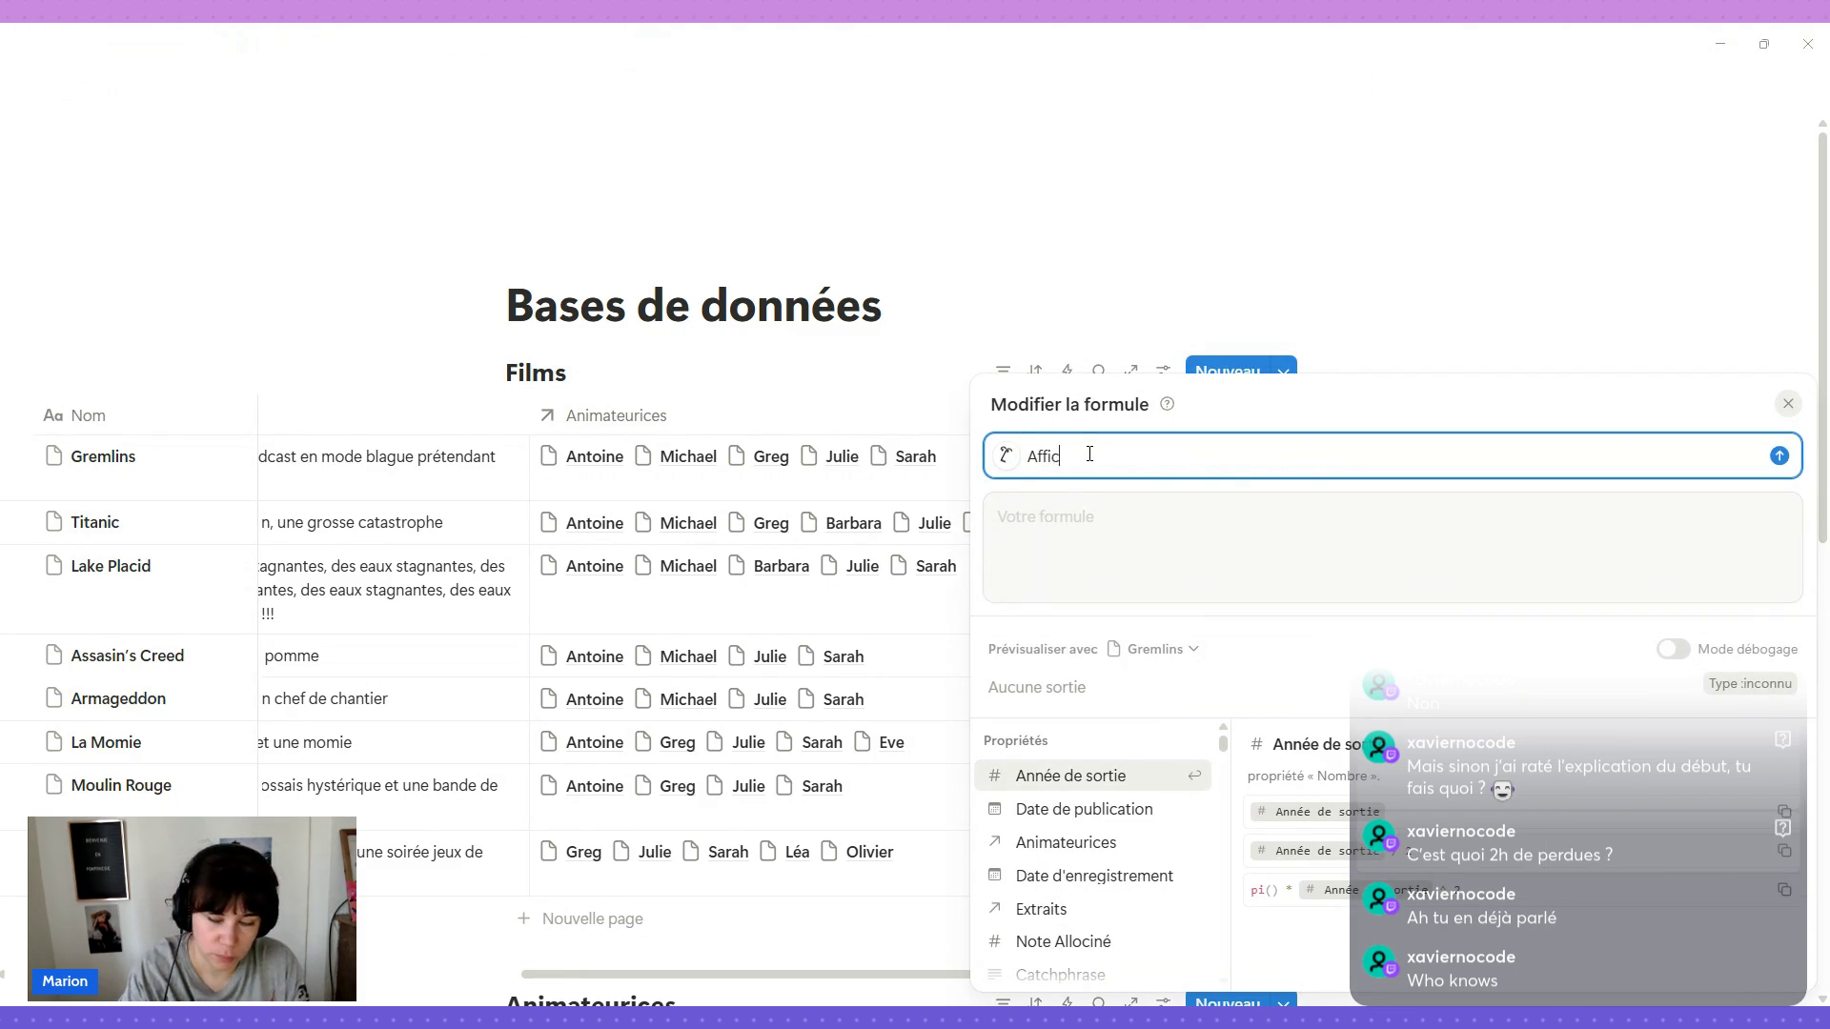
type("he le nom des animateurice")
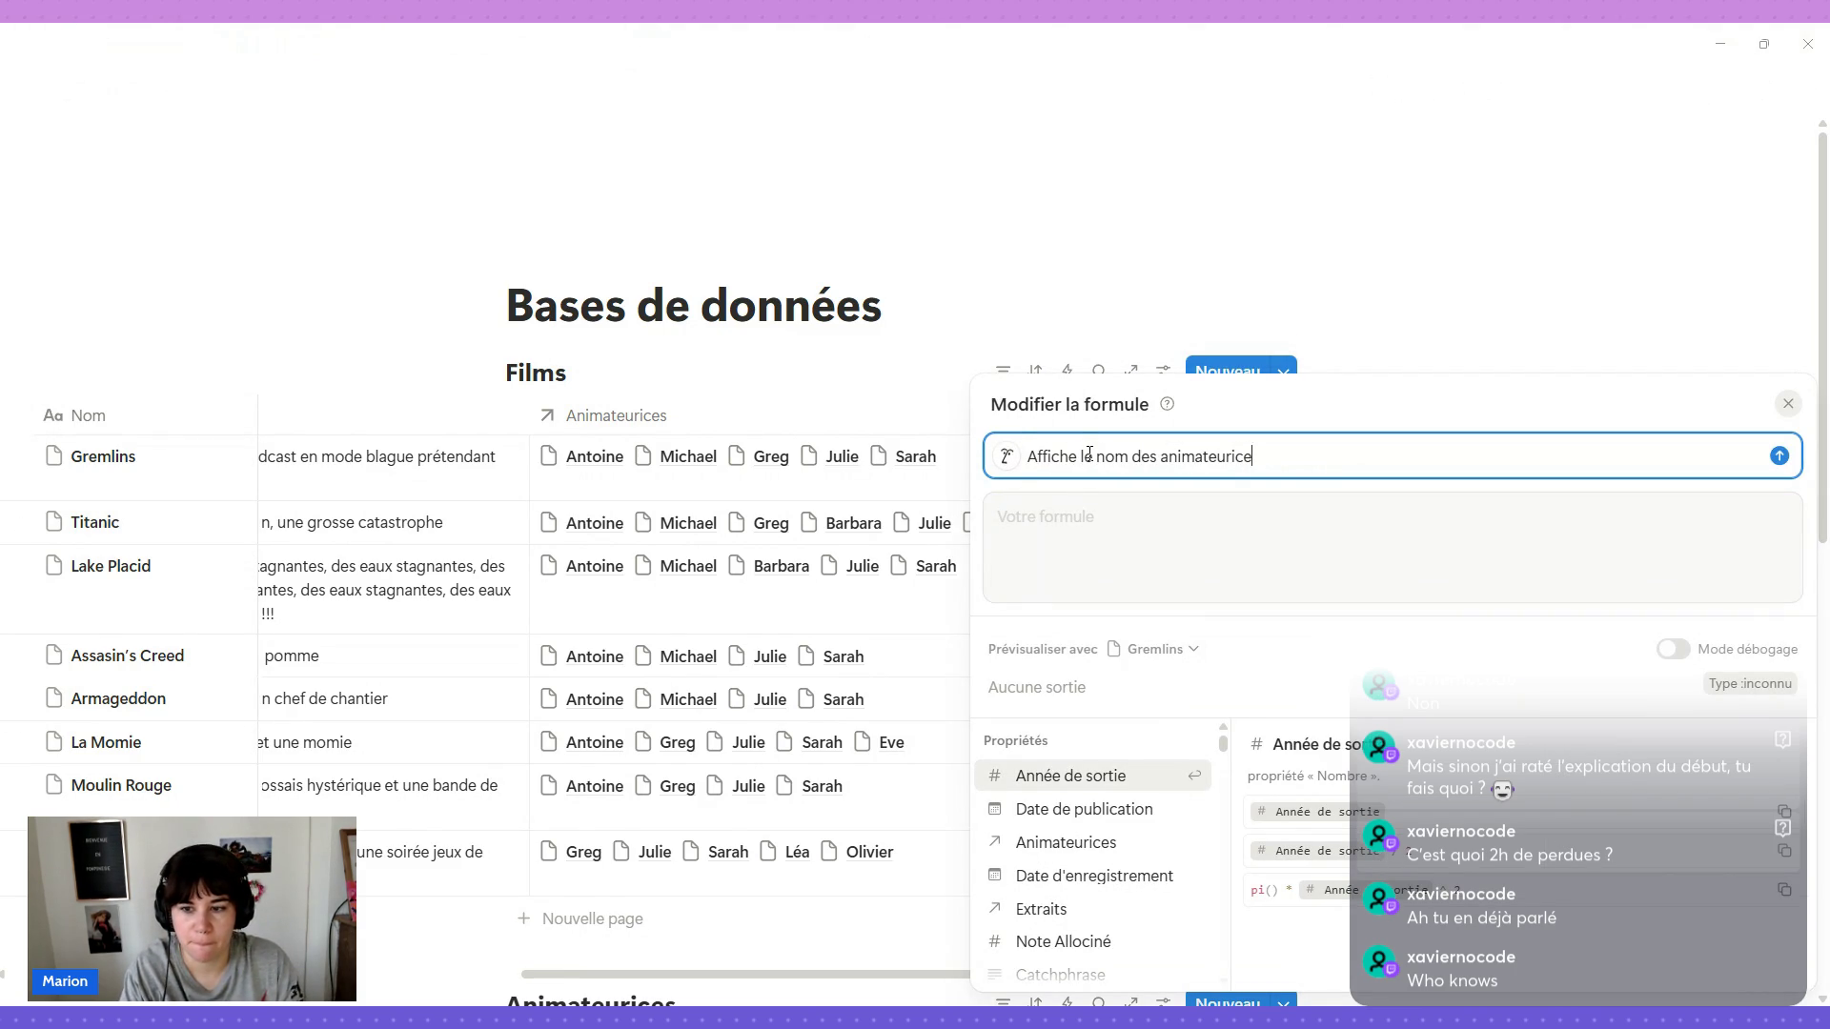
type("s sous form")
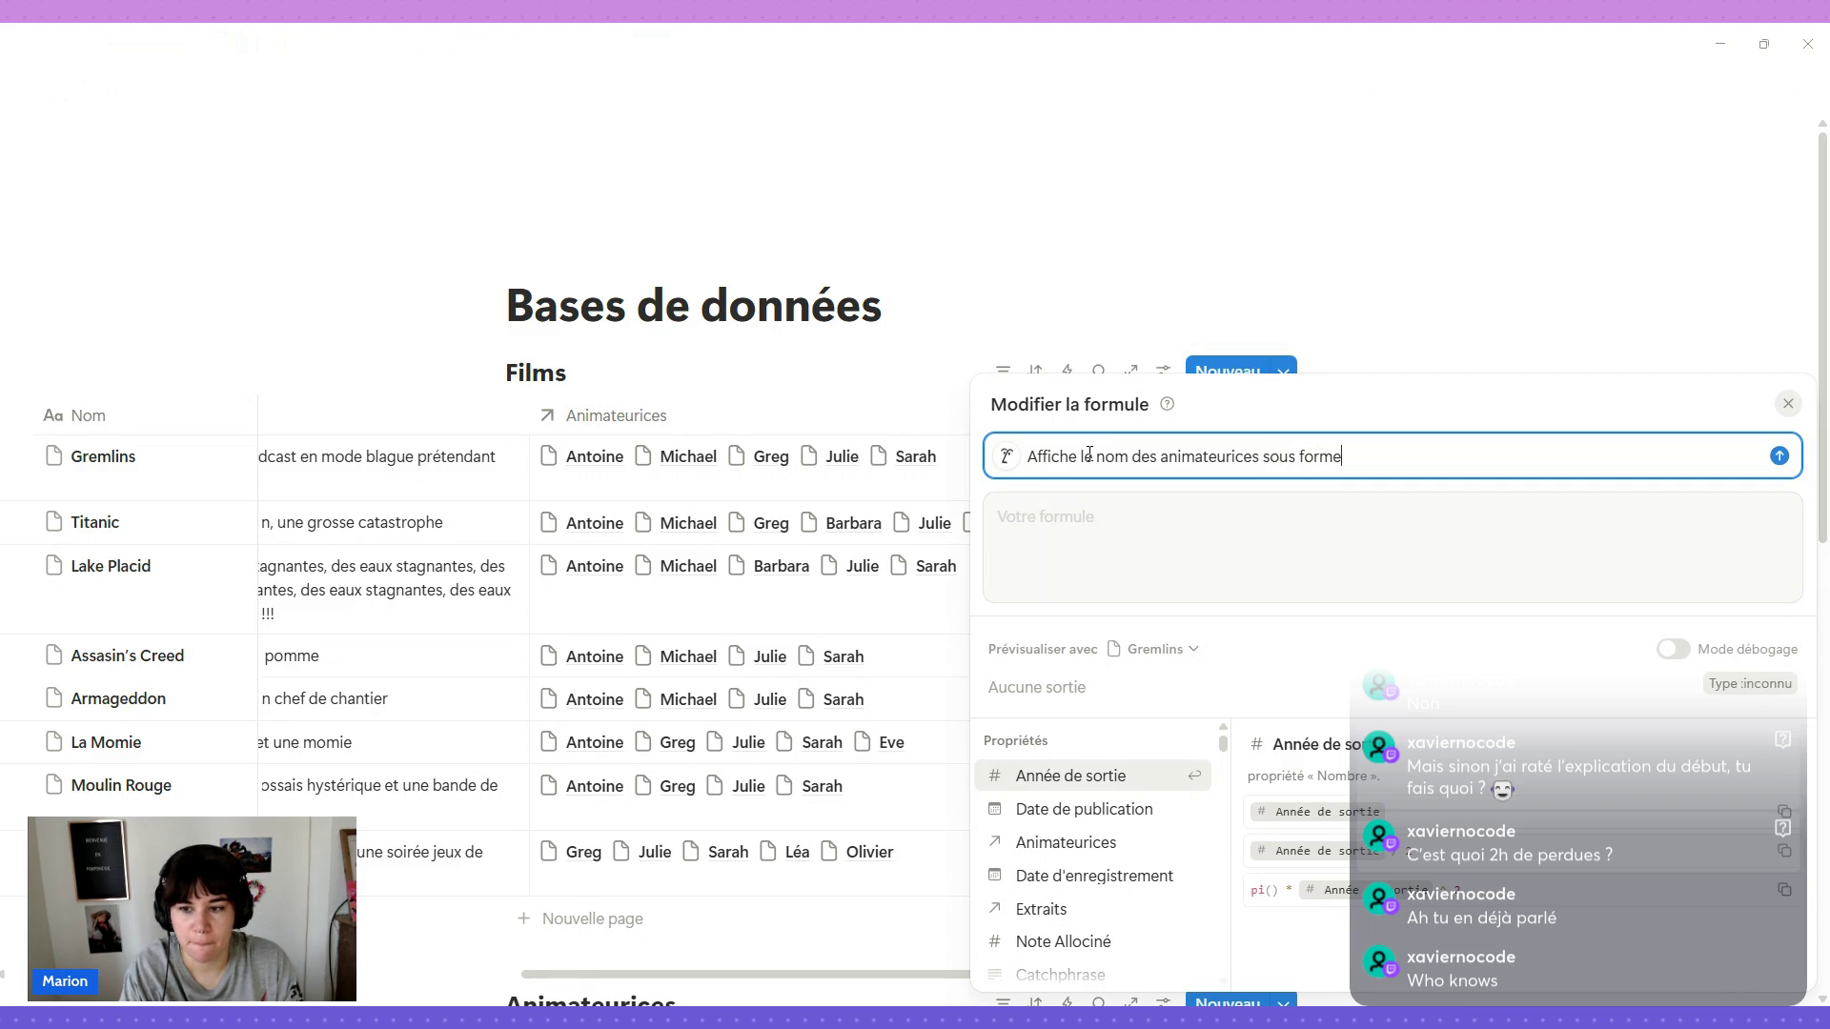
type("e phrase, avec un tit")
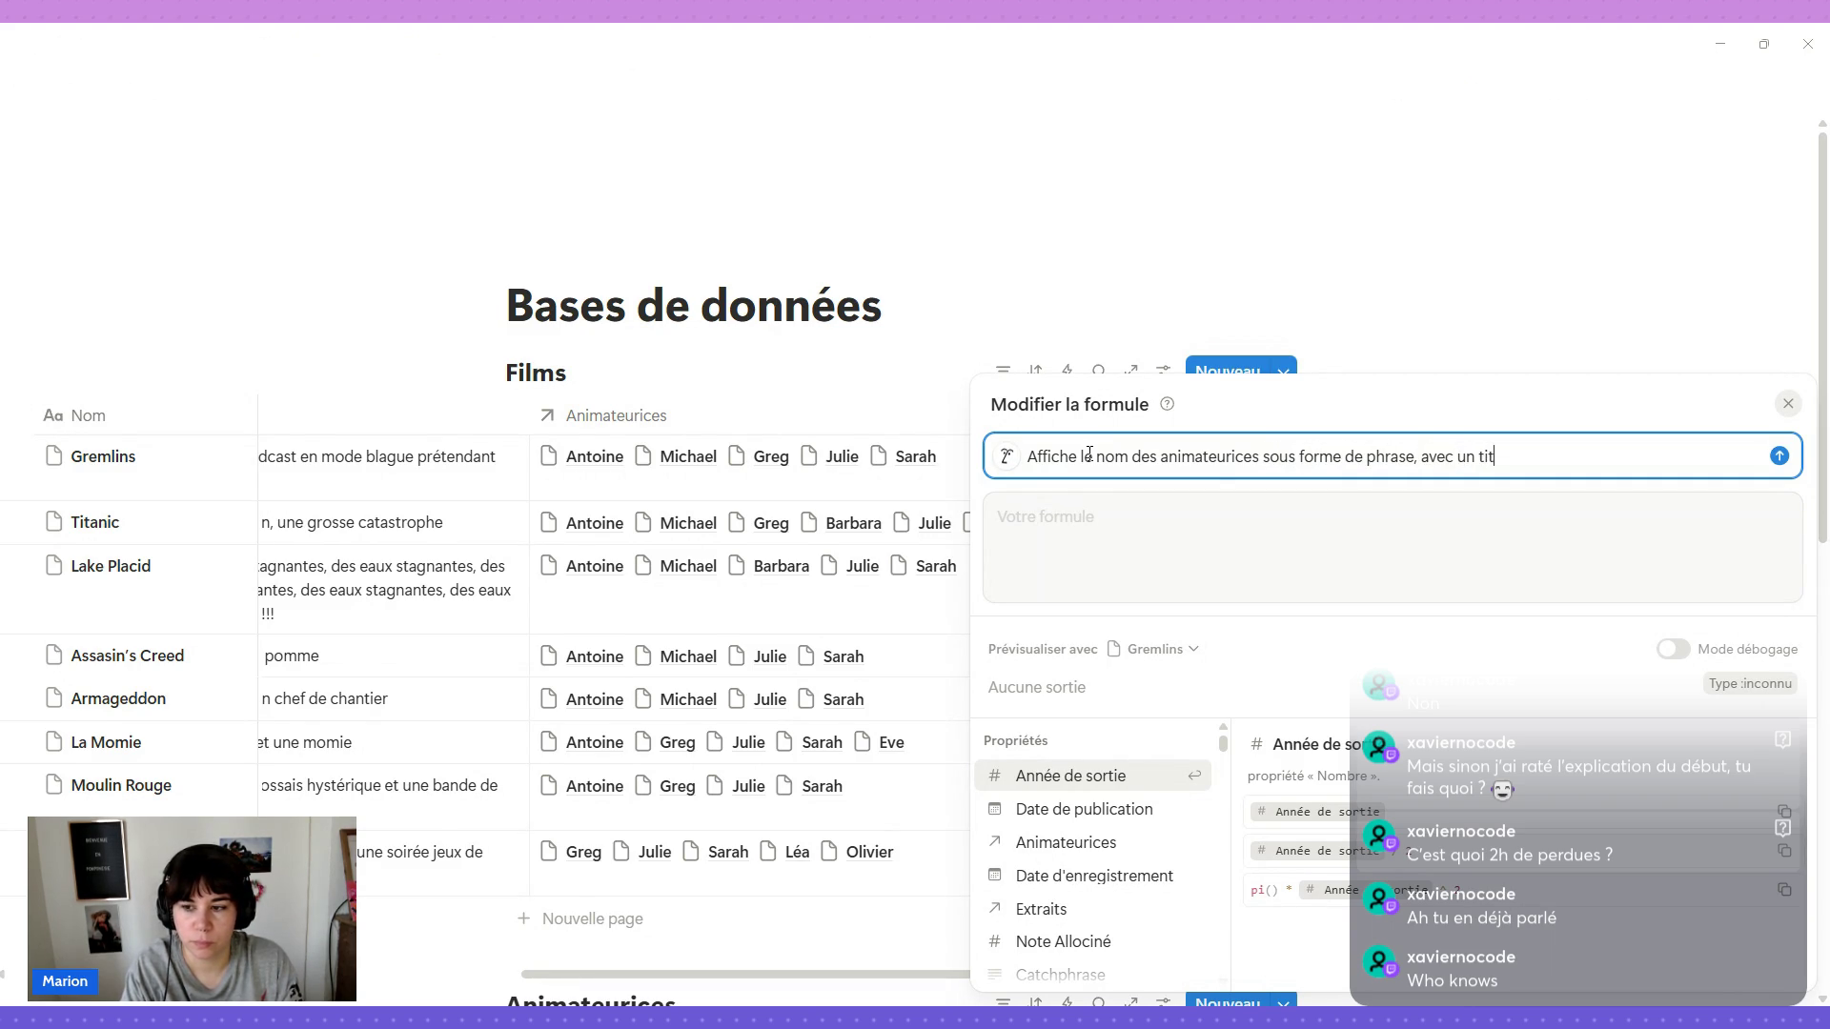
type("-")
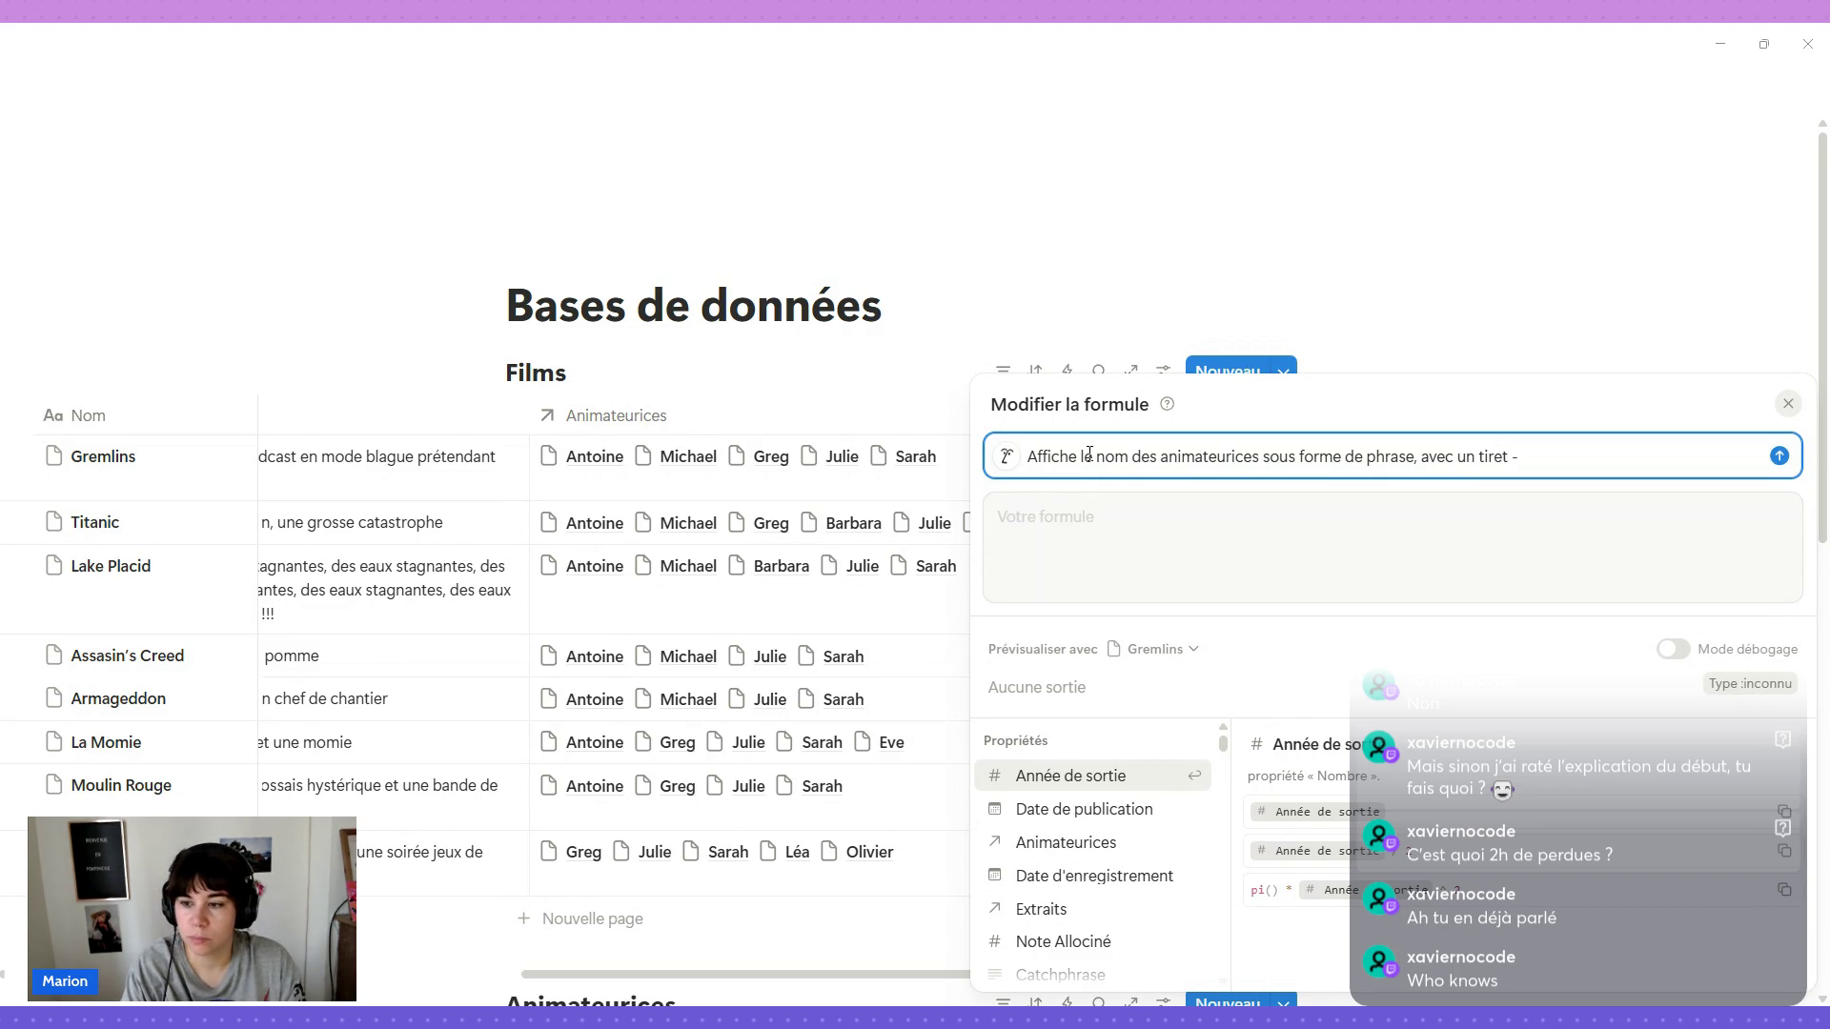
key("BackSpace")
key("BackSpace")
key("BackSpace")
key("BackSpace")
key("BackSpace")
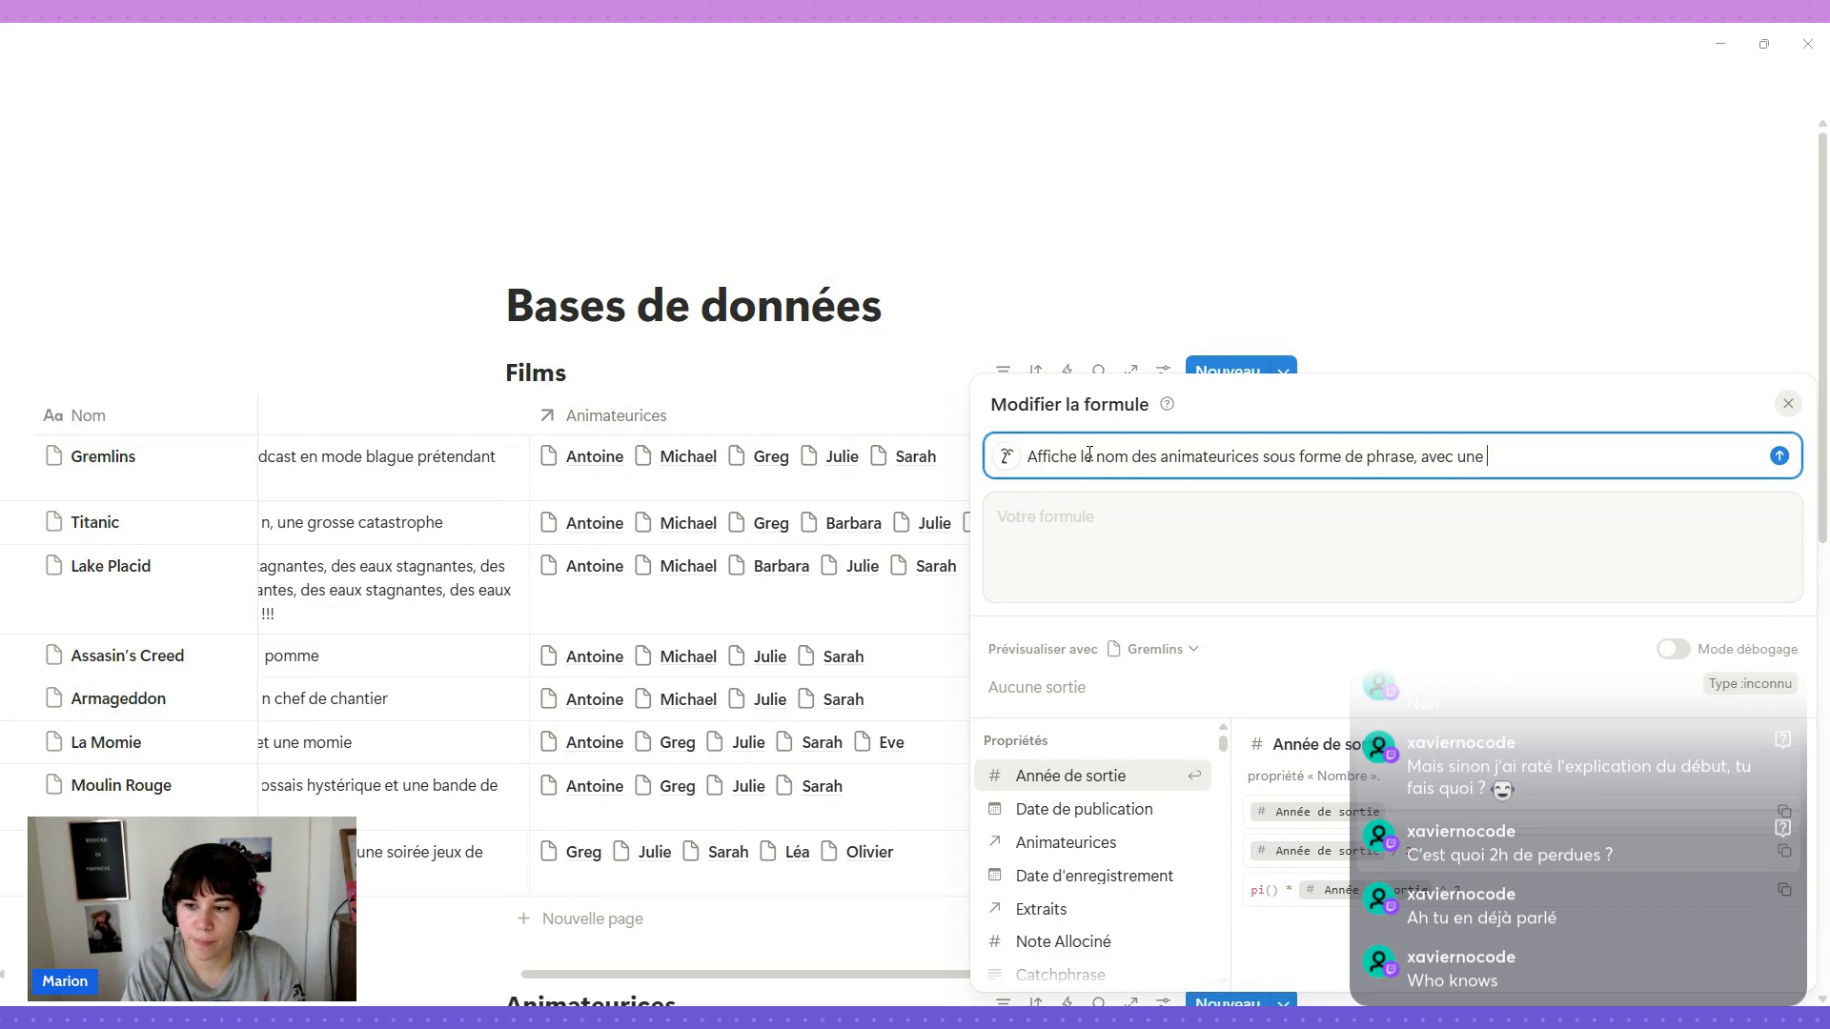
type("virgule e")
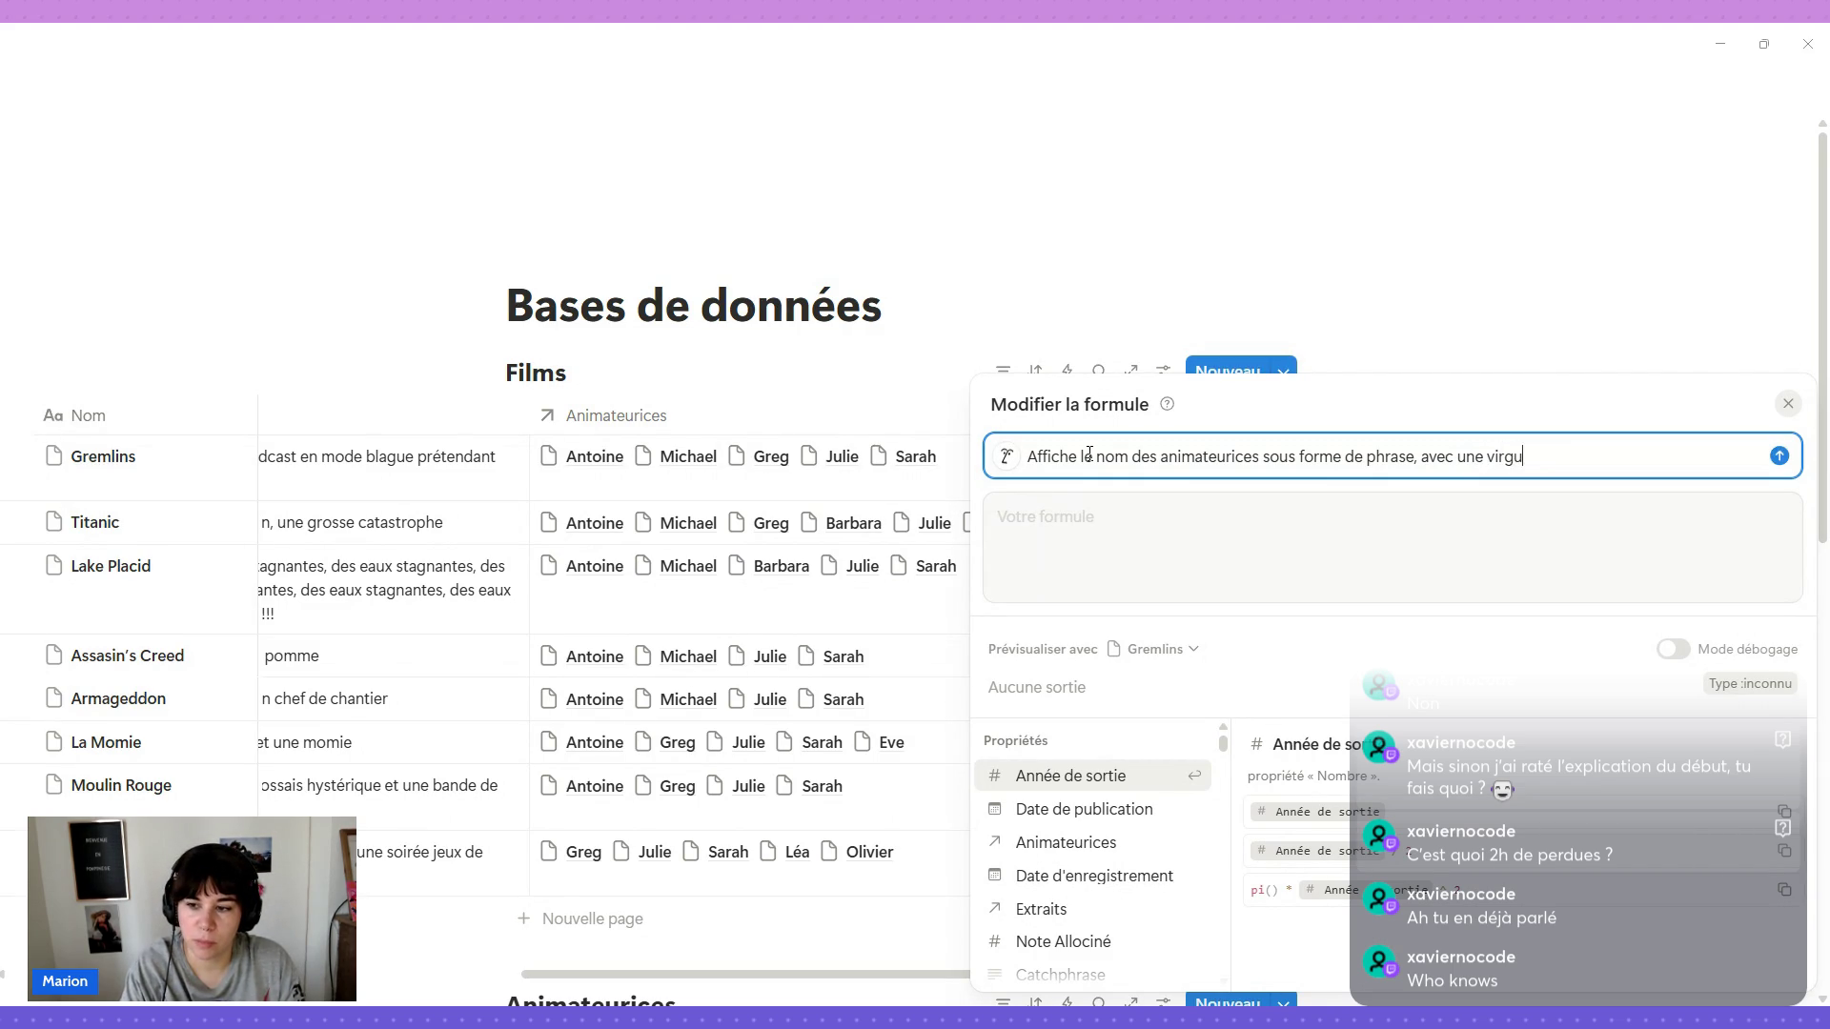
type("ntre chaque nom")
key("Return")
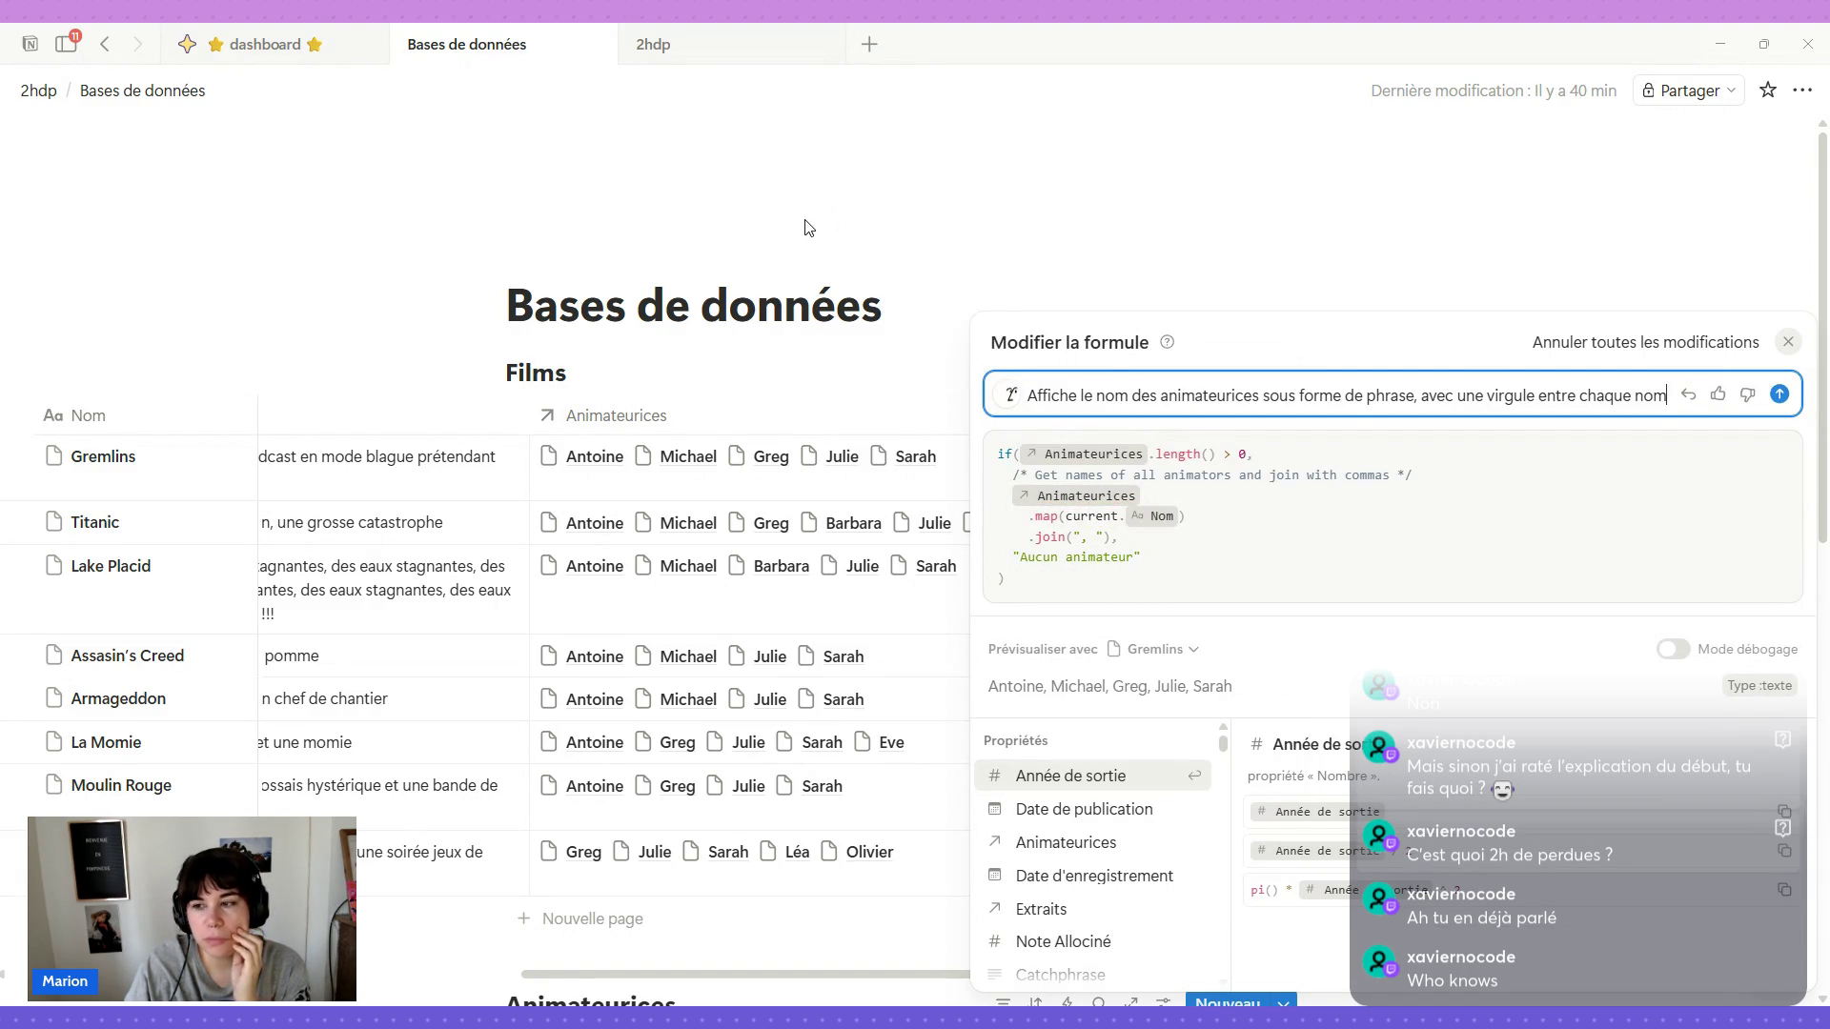
left_click(1312, 206)
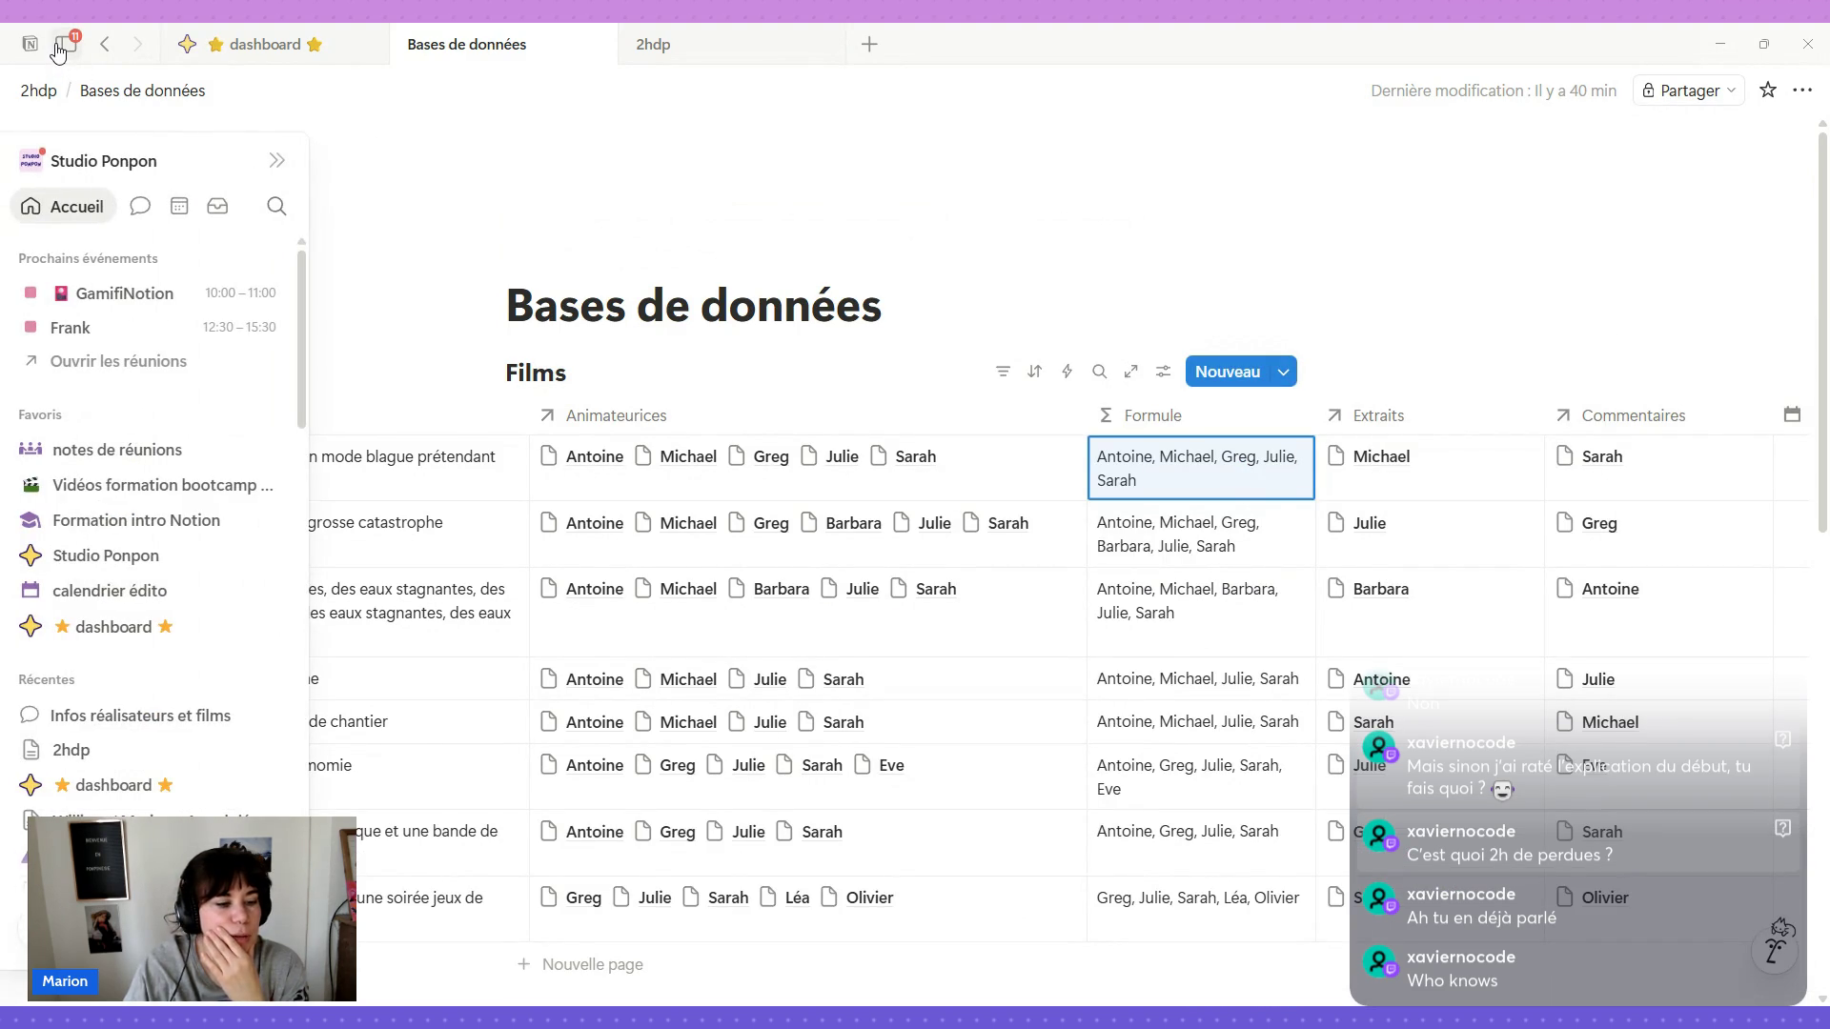
scroll(171, 715, "down", 5)
scroll(172, 715, "down", 5)
scroll(175, 722, "down", 5)
scroll(174, 720, "down", 2)
Delete the ping-pong page icon with Supprimer in the emoji picker.
left_click(531, 226)
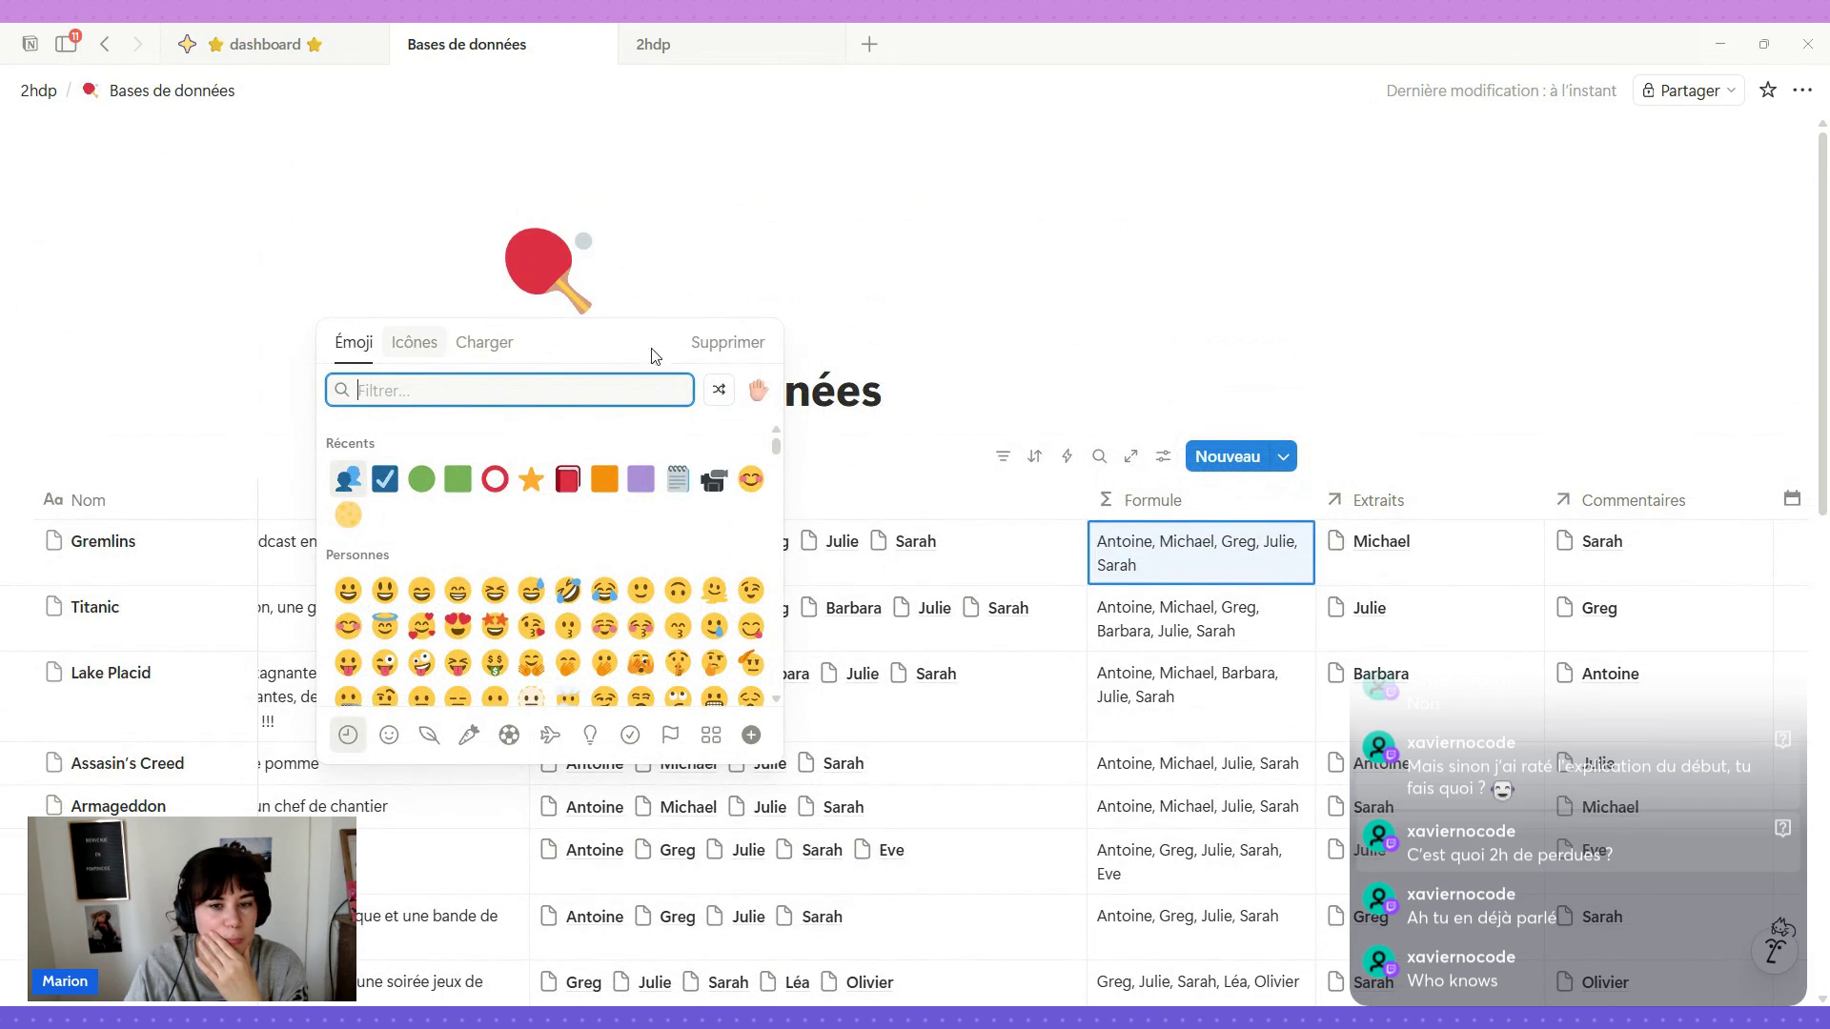
left_click(727, 342)
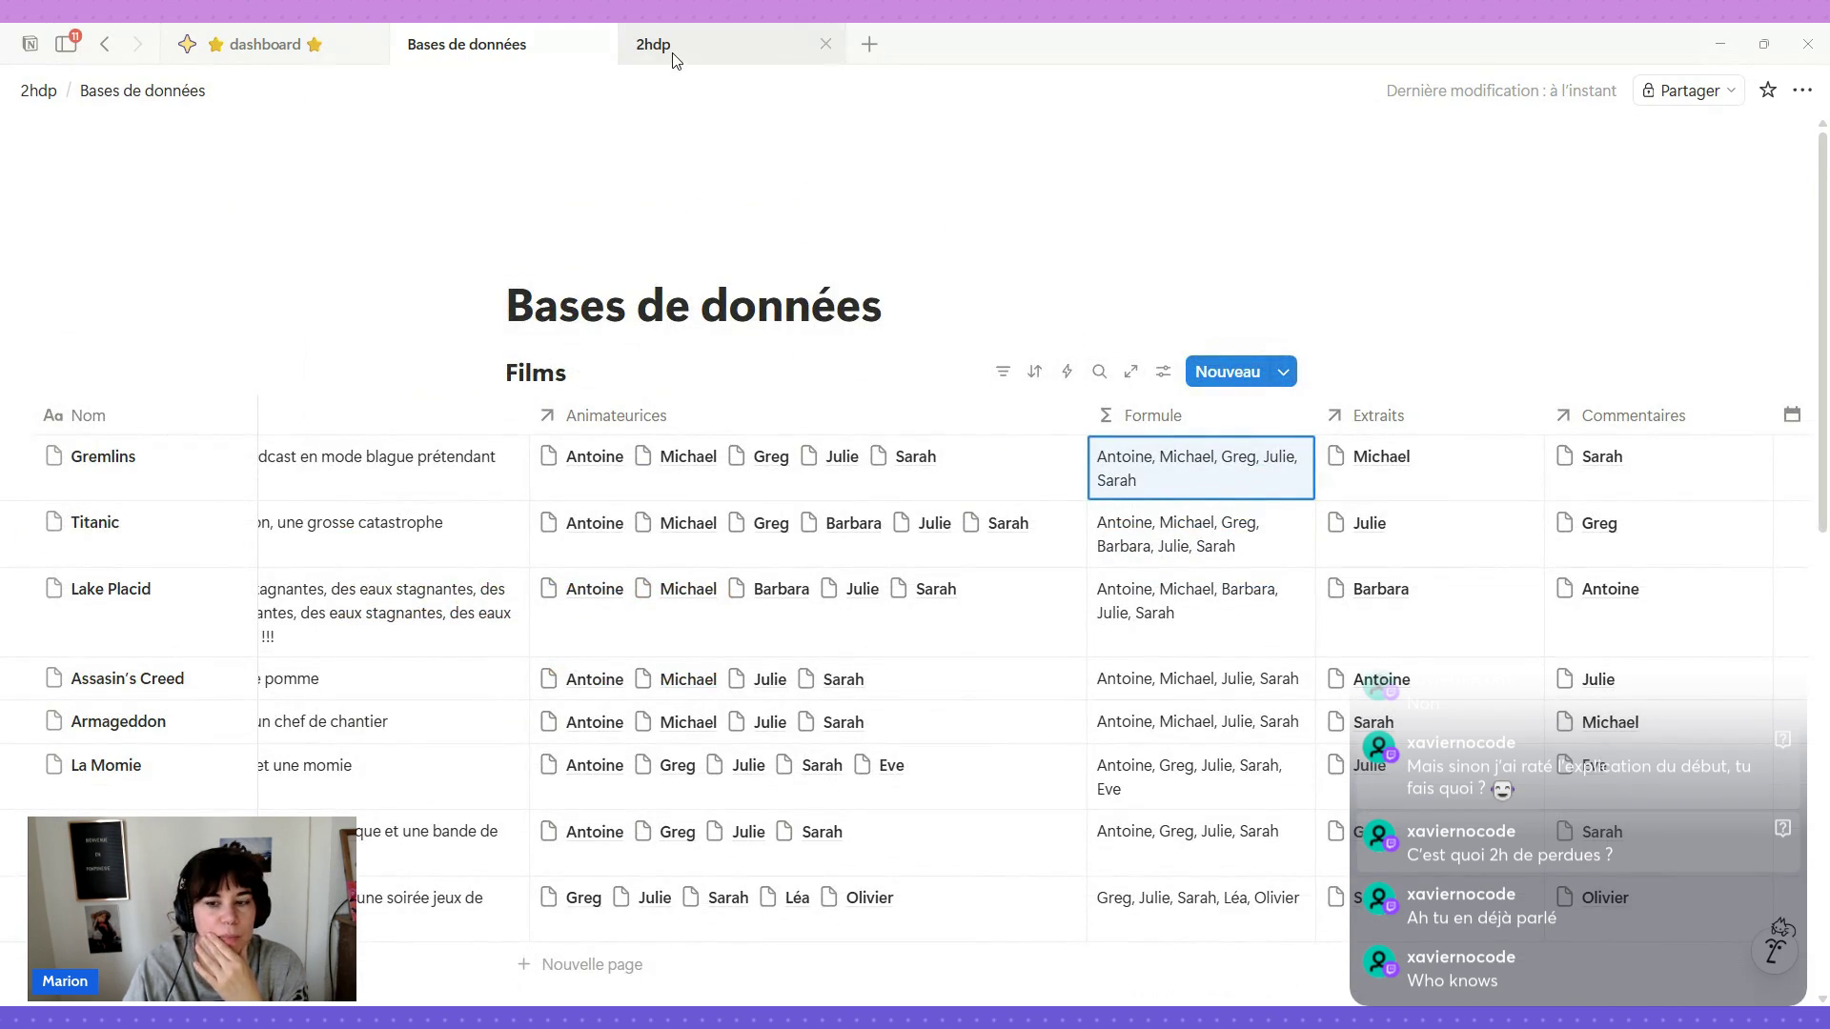
On the 2hdp gallery cards, hide Animateurices and show the Formule names instead.
left_click(672, 59)
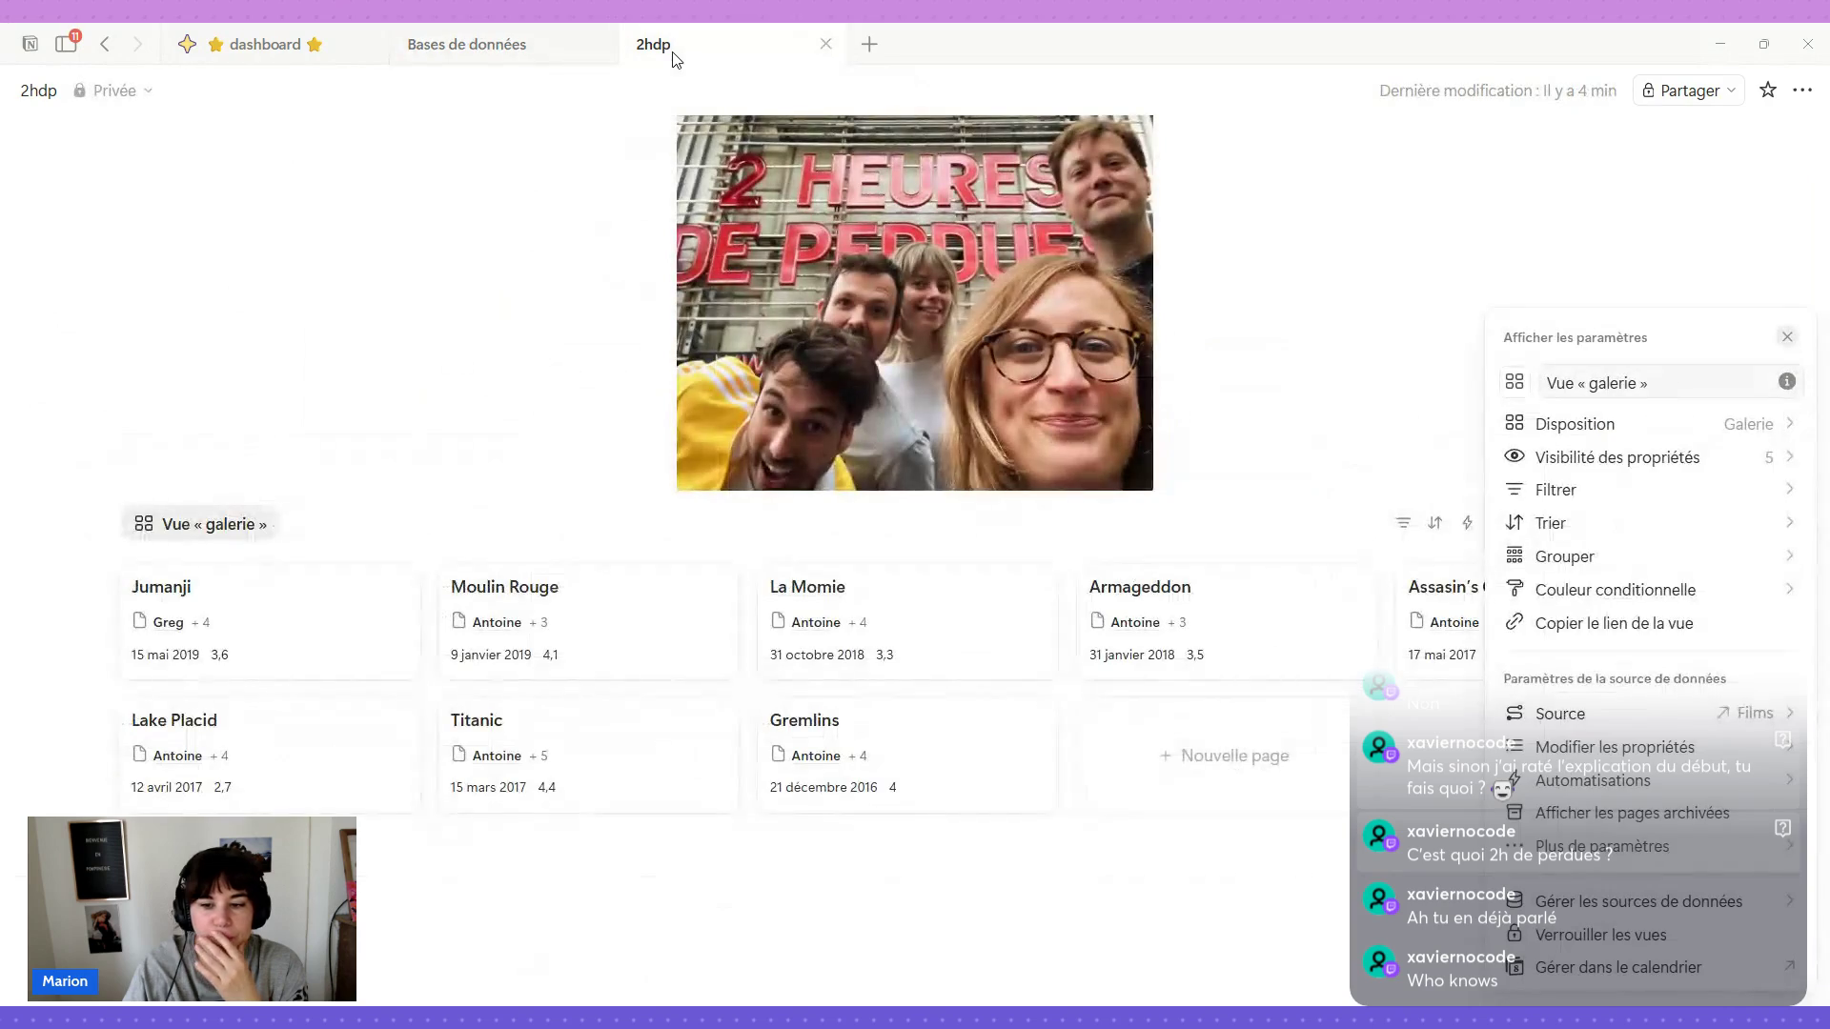
left_click(1659, 457)
left_click(1784, 588)
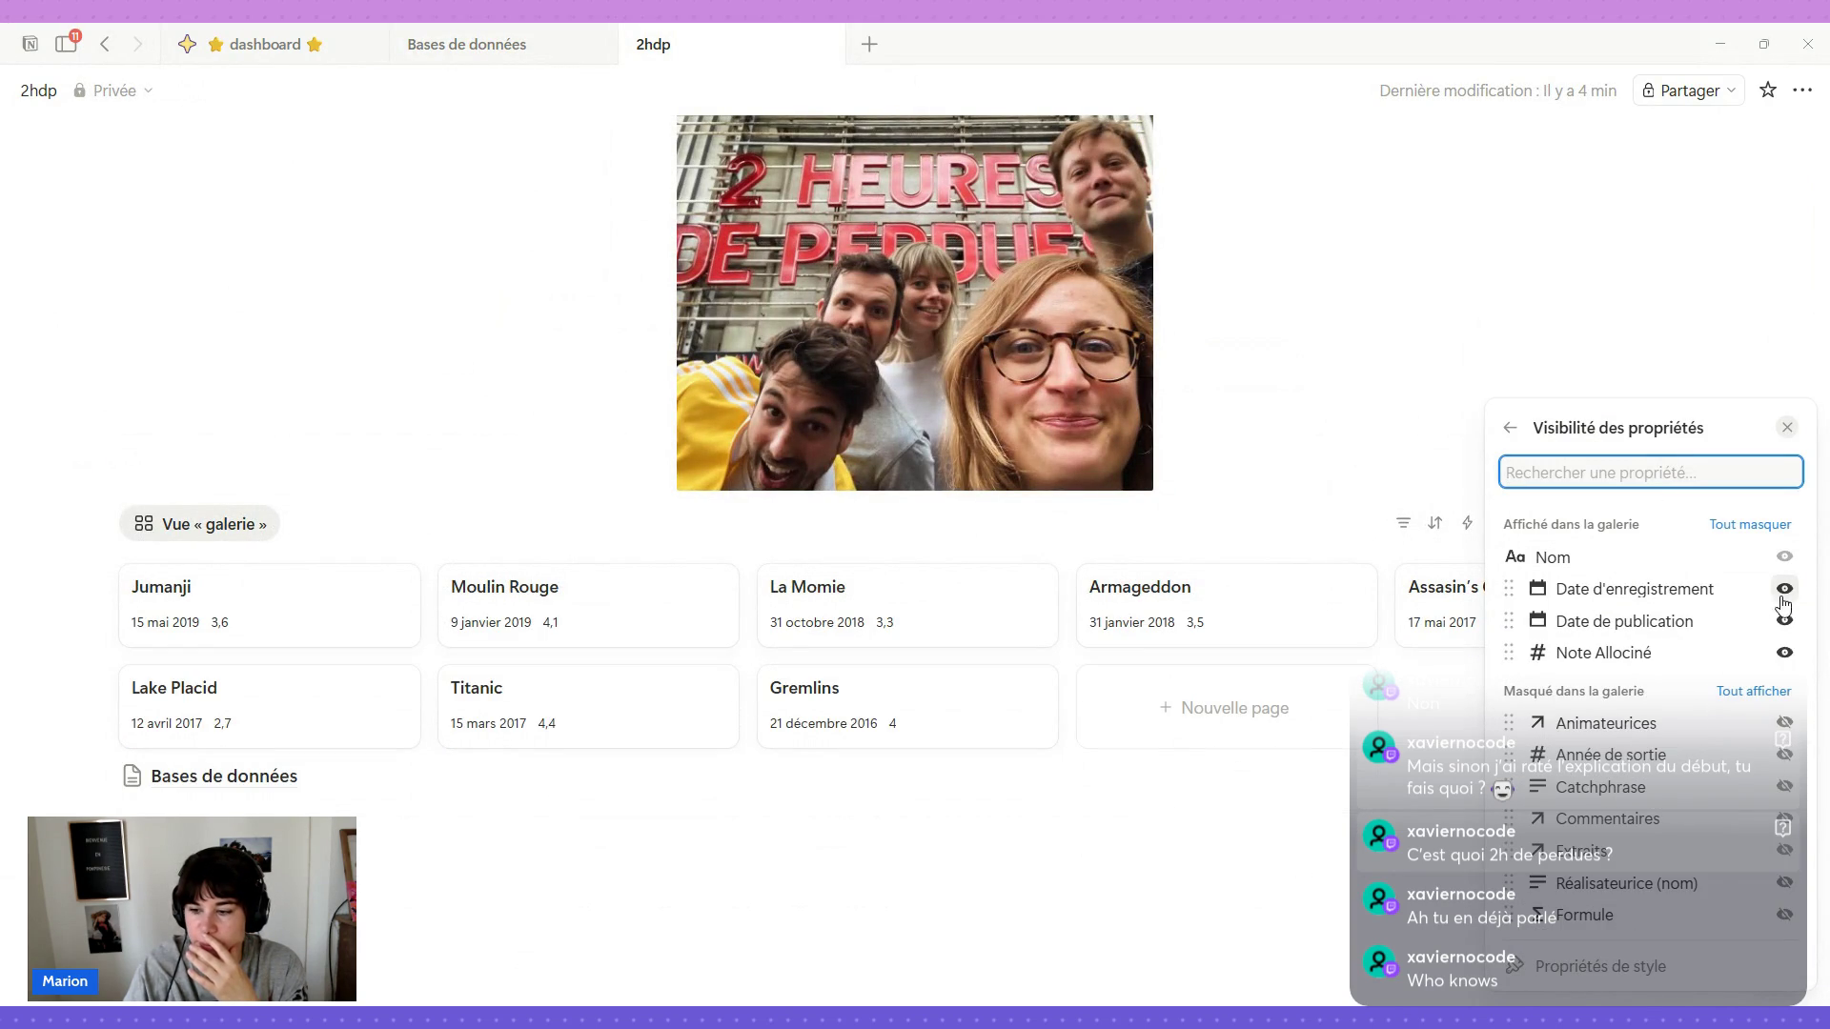
left_click(1785, 914)
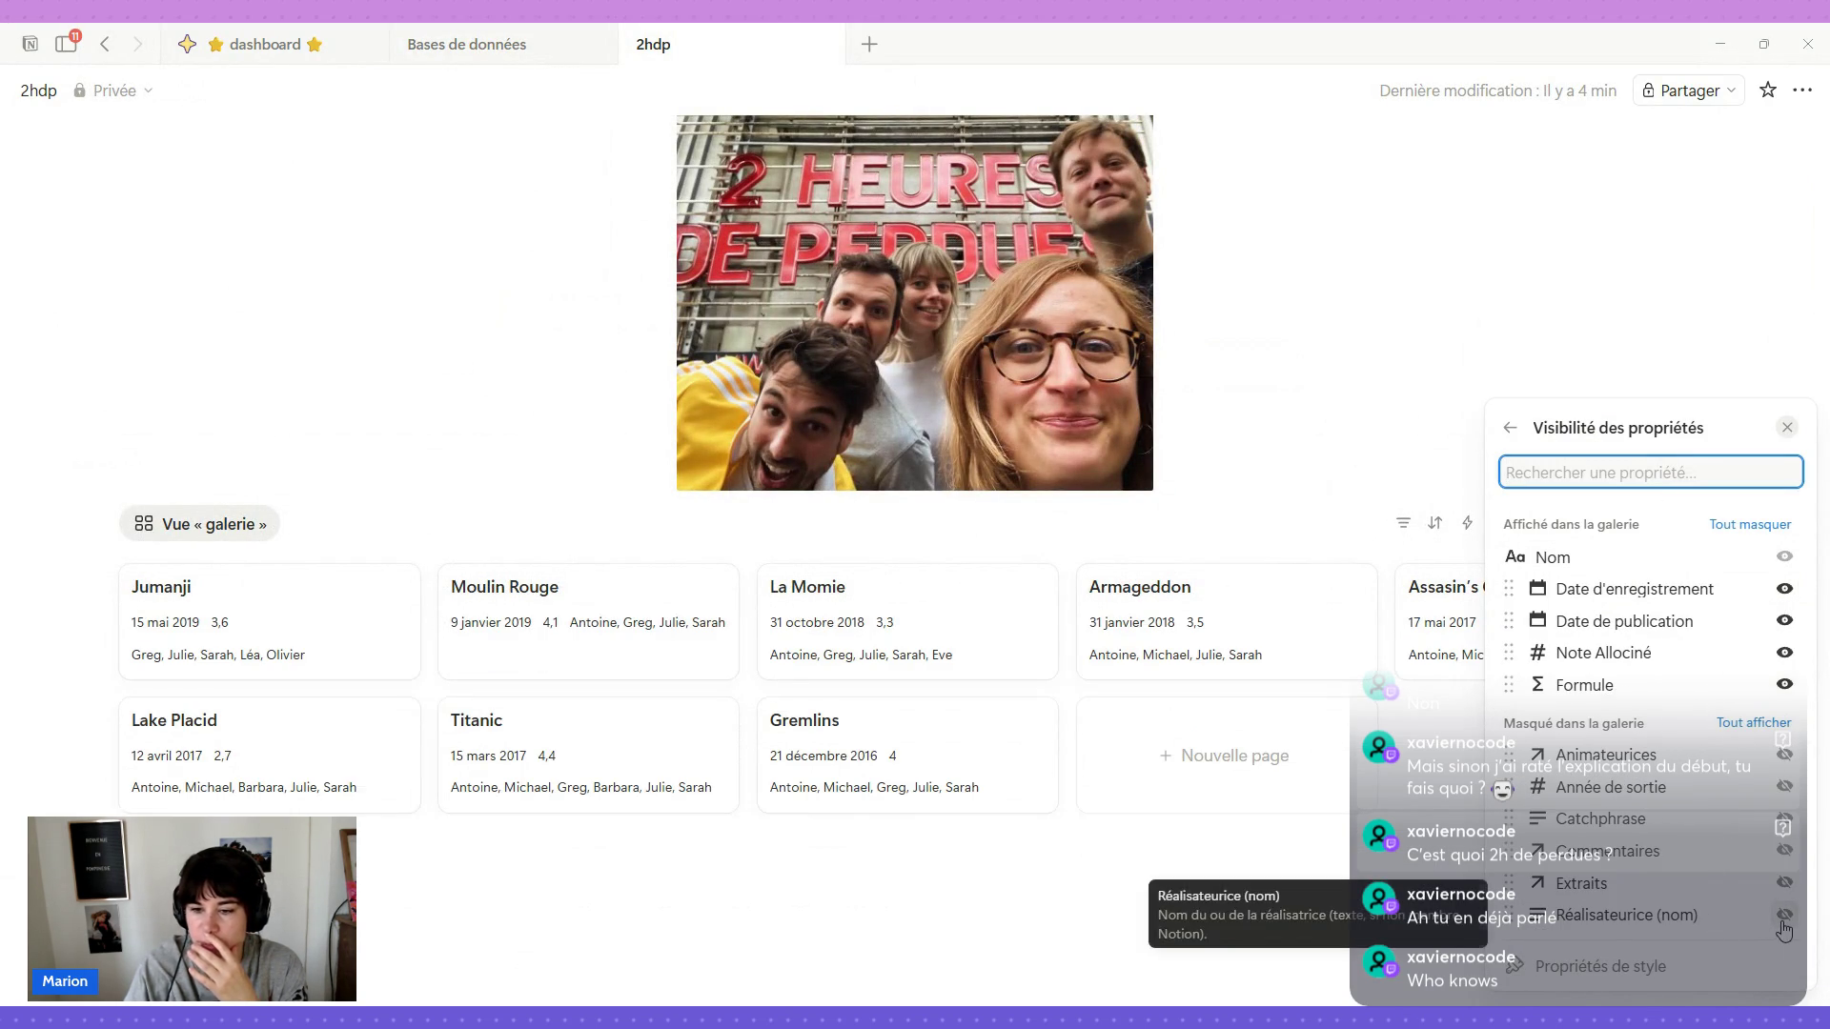
In the Films table, rename the Formule property to Team and return to 2hdp.
left_click(486, 56)
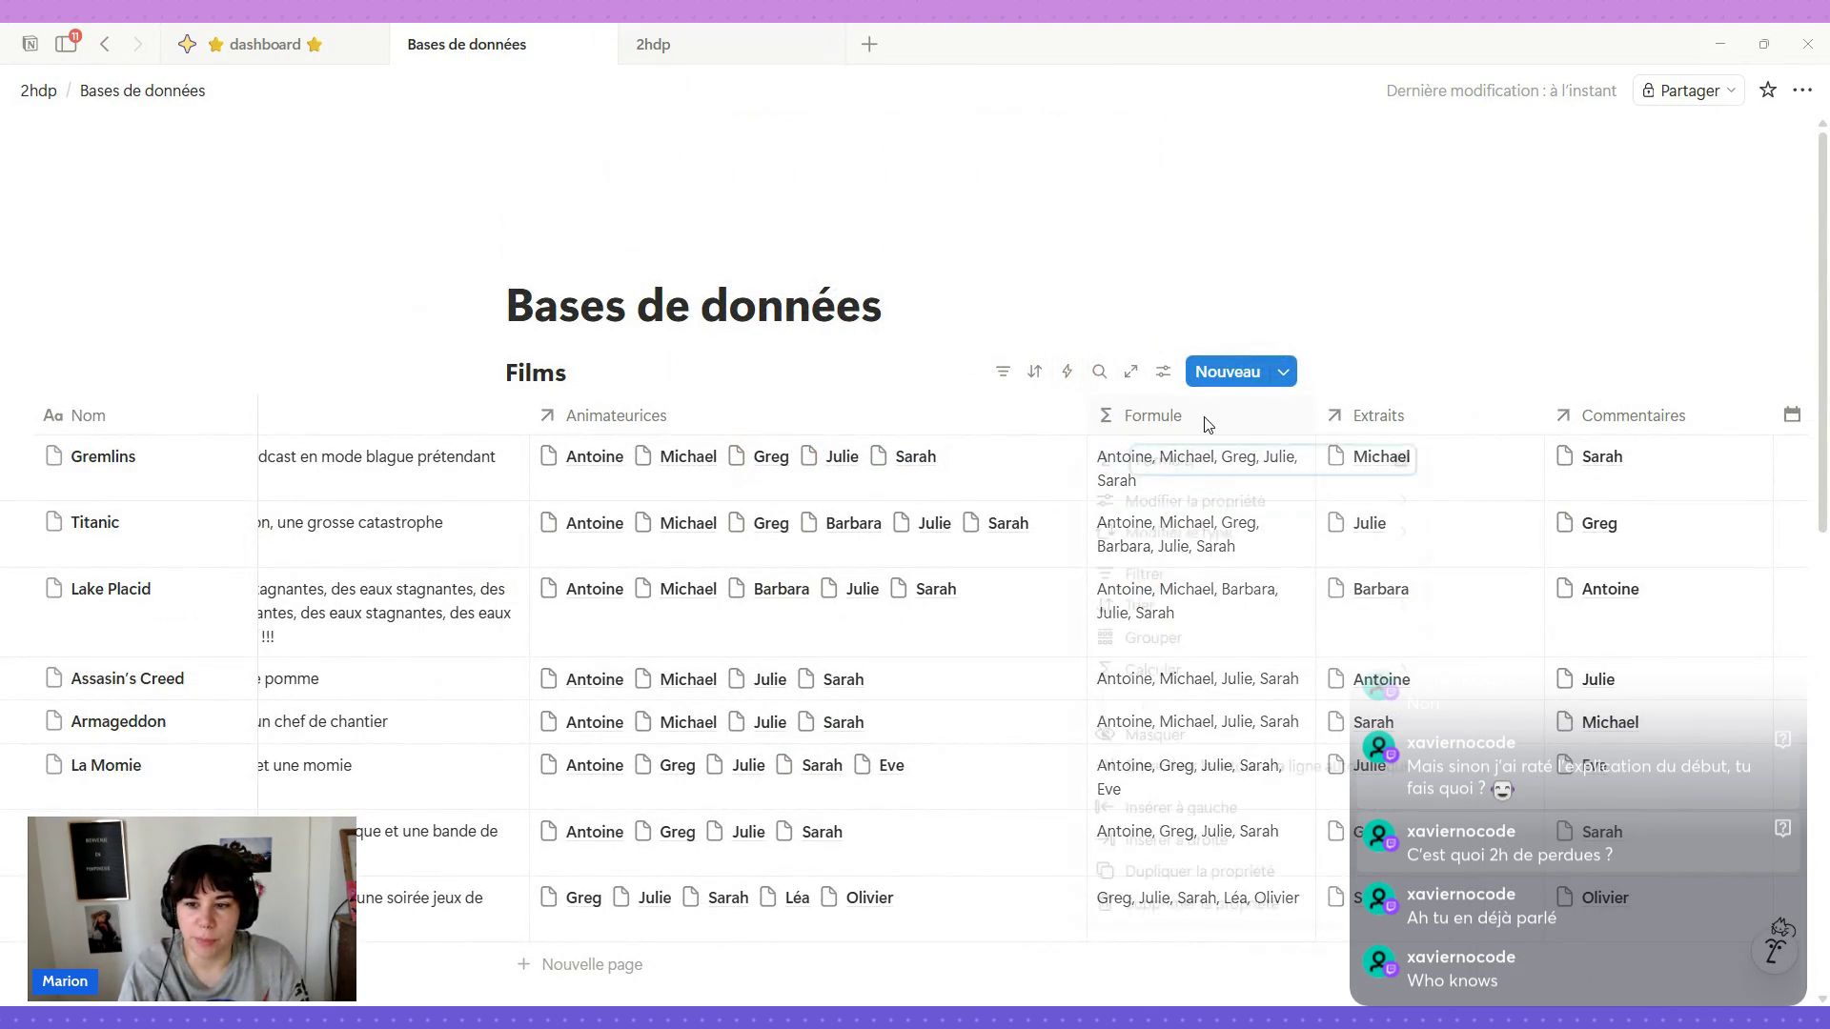
left_click(1209, 418)
type("Team")
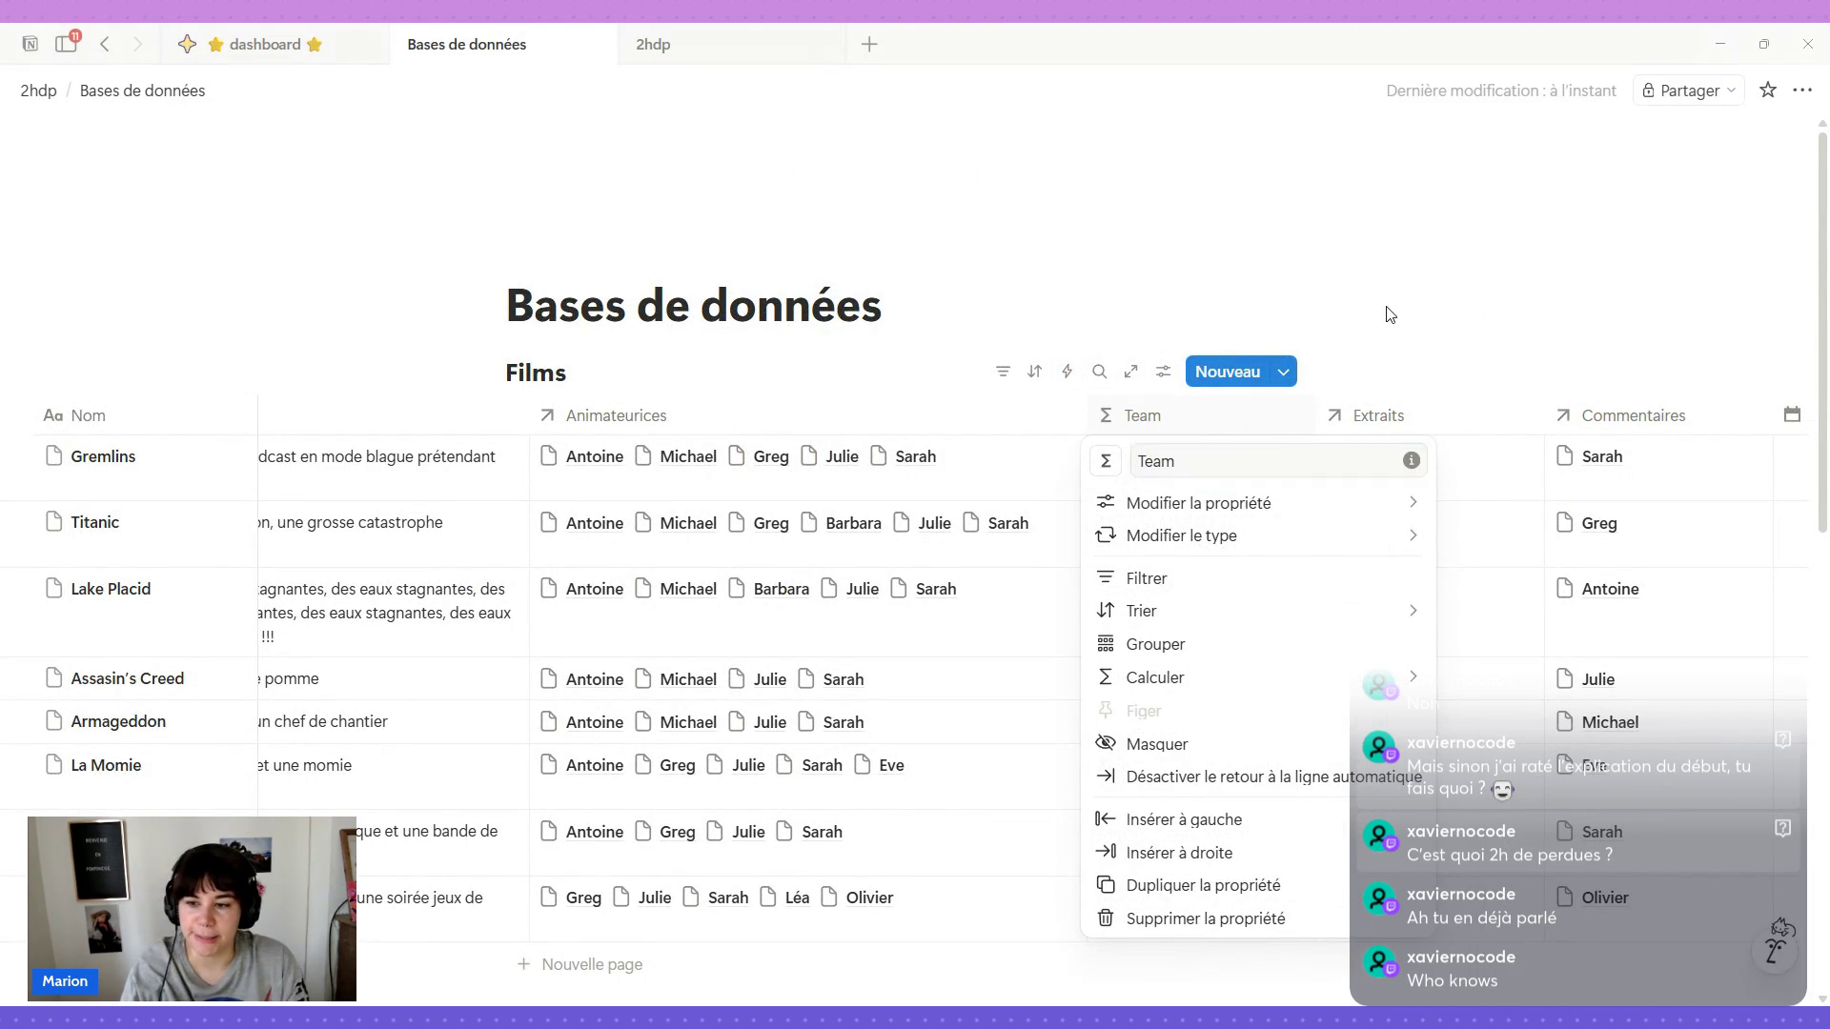
left_click(1365, 314)
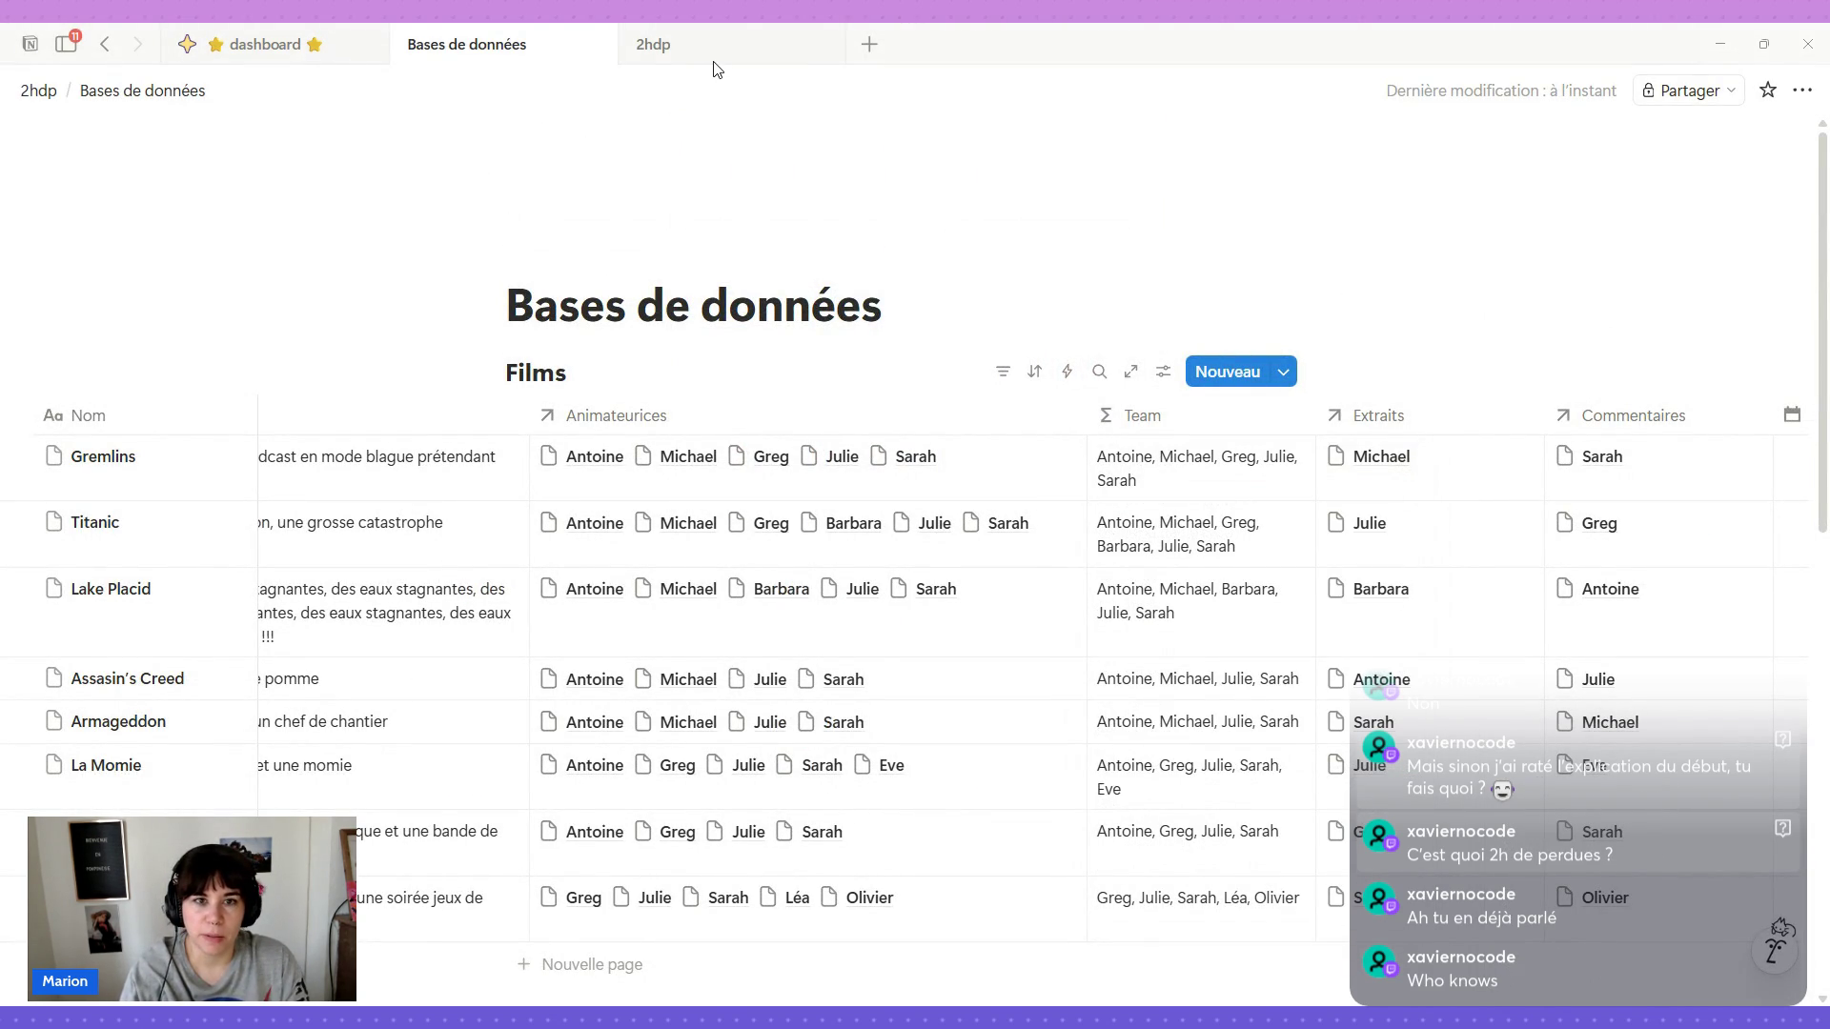
left_click(714, 63)
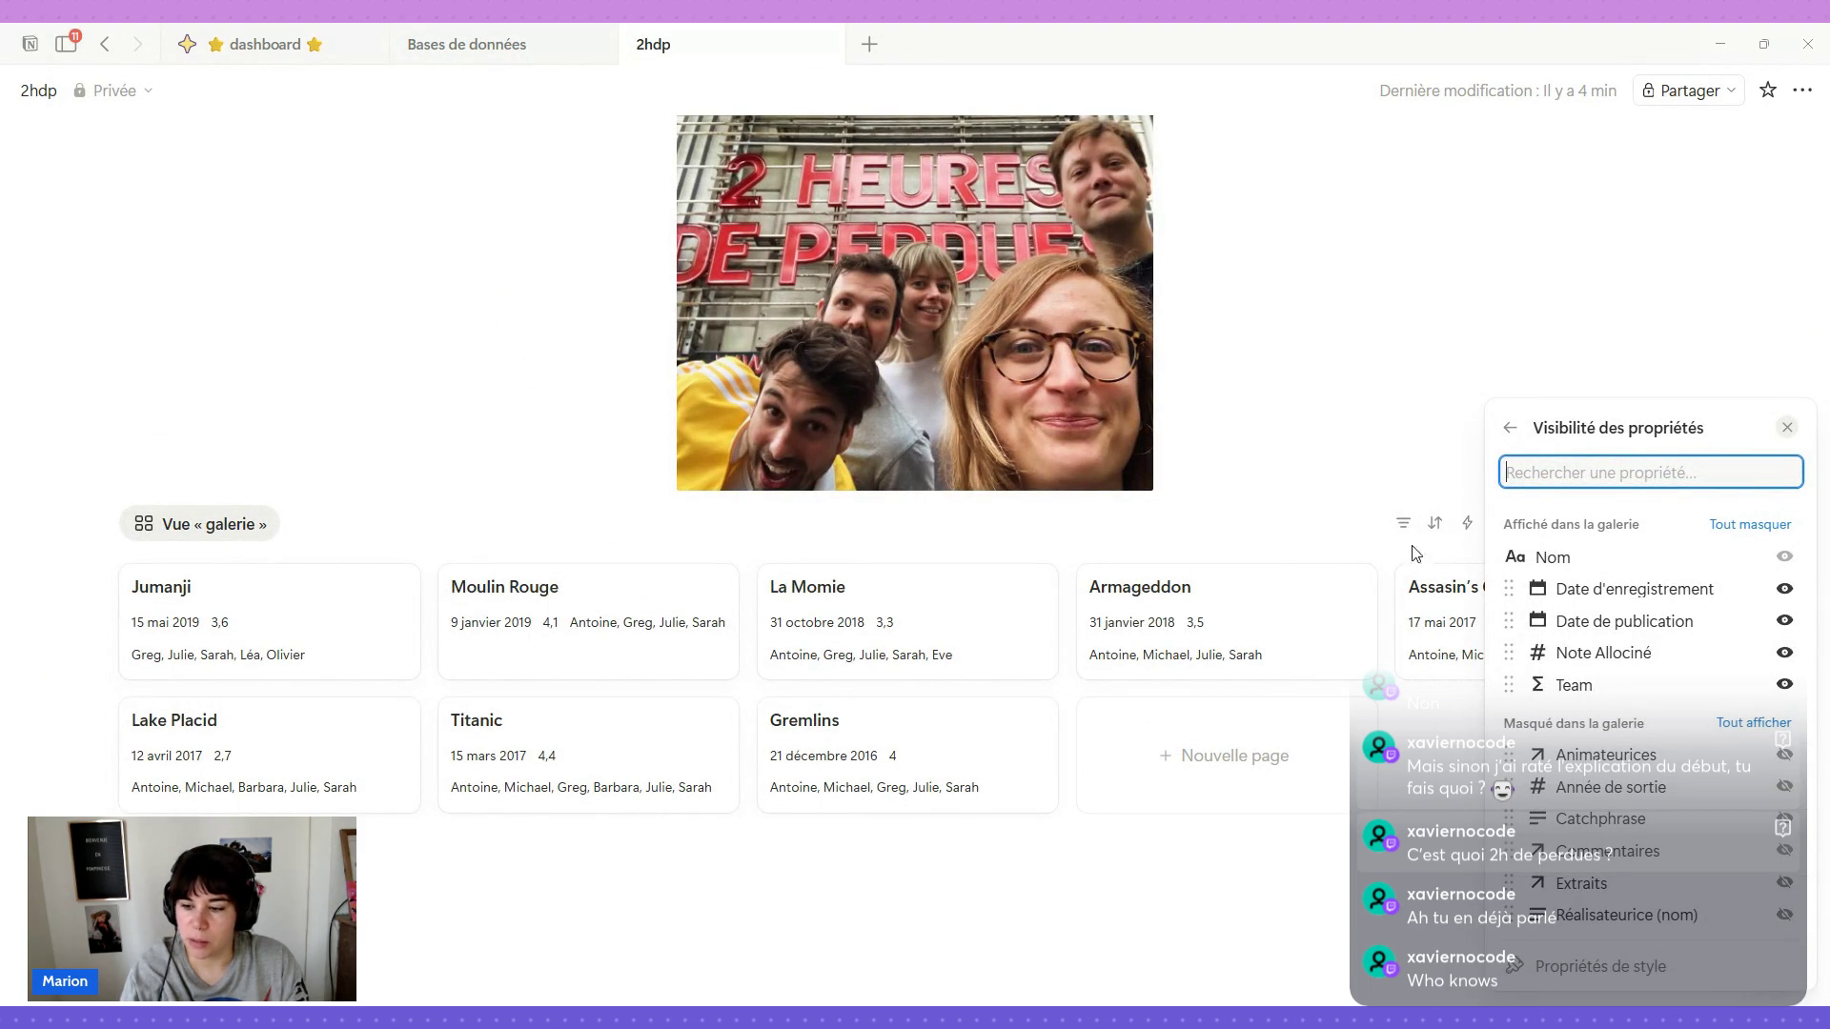
In compact card settings, give Team its own full line on the gallery cards.
left_click(1605, 972)
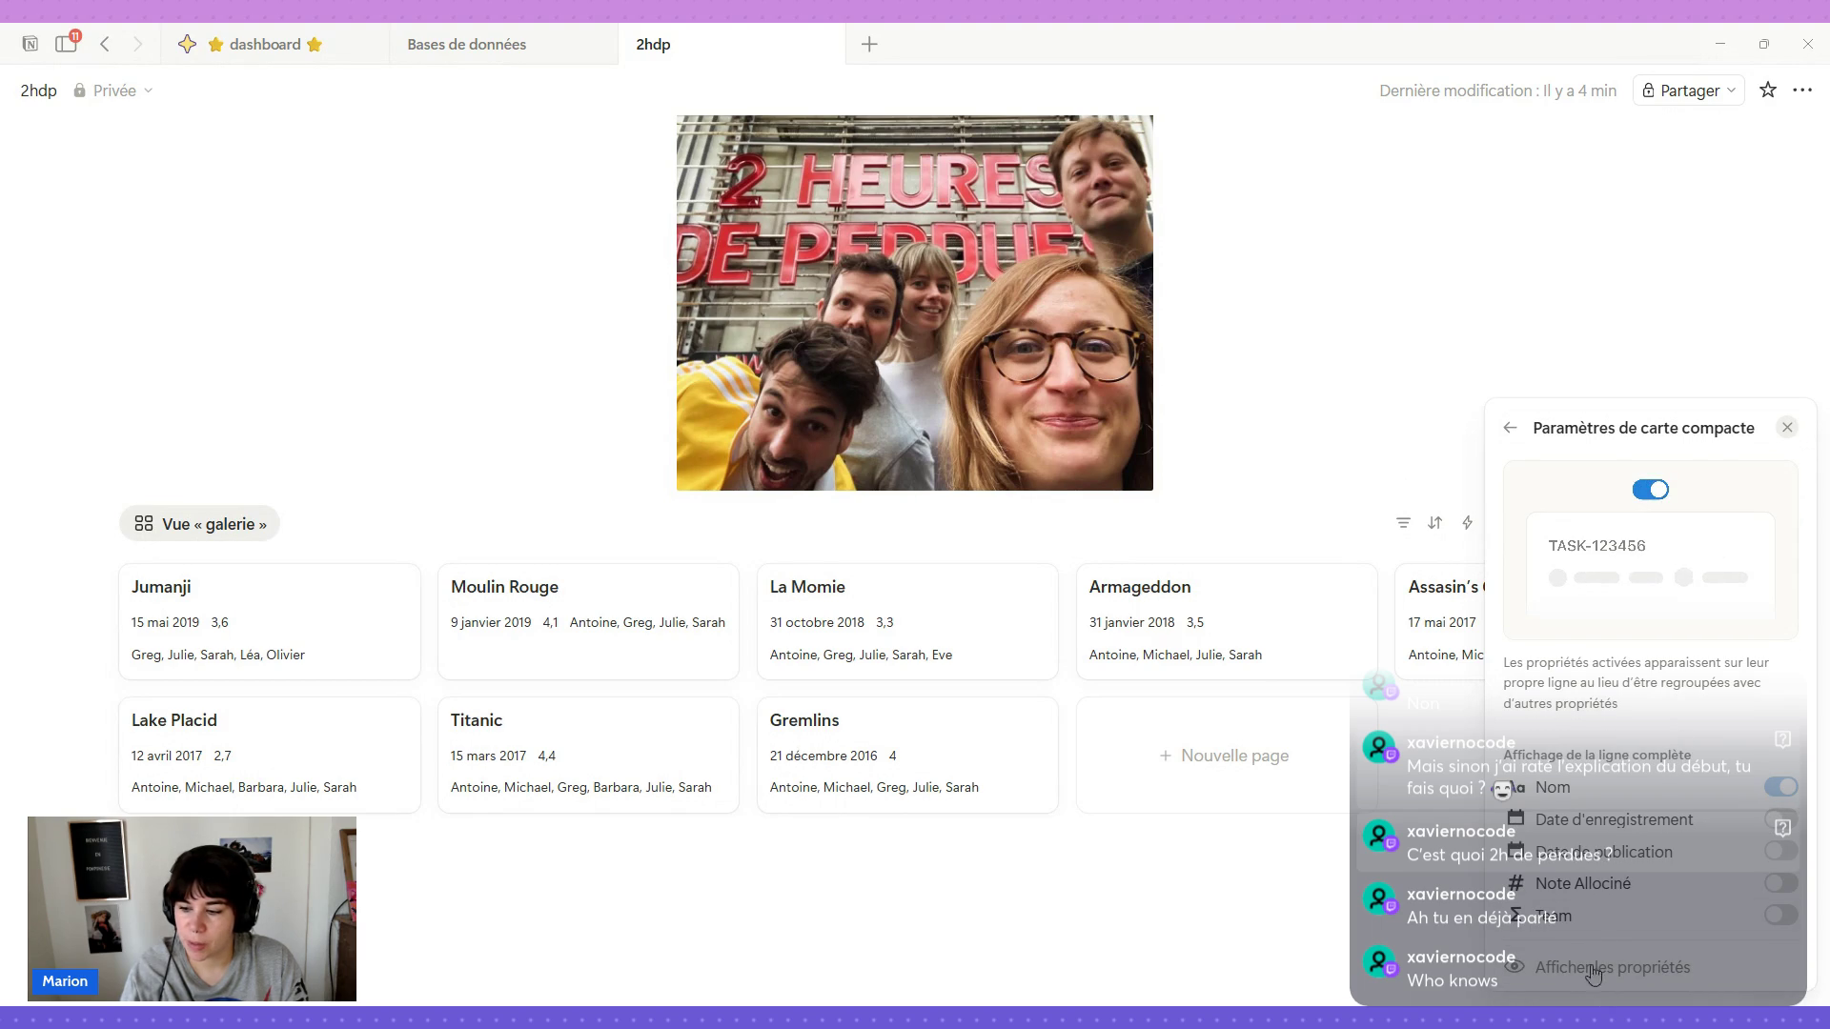
left_click(1779, 916)
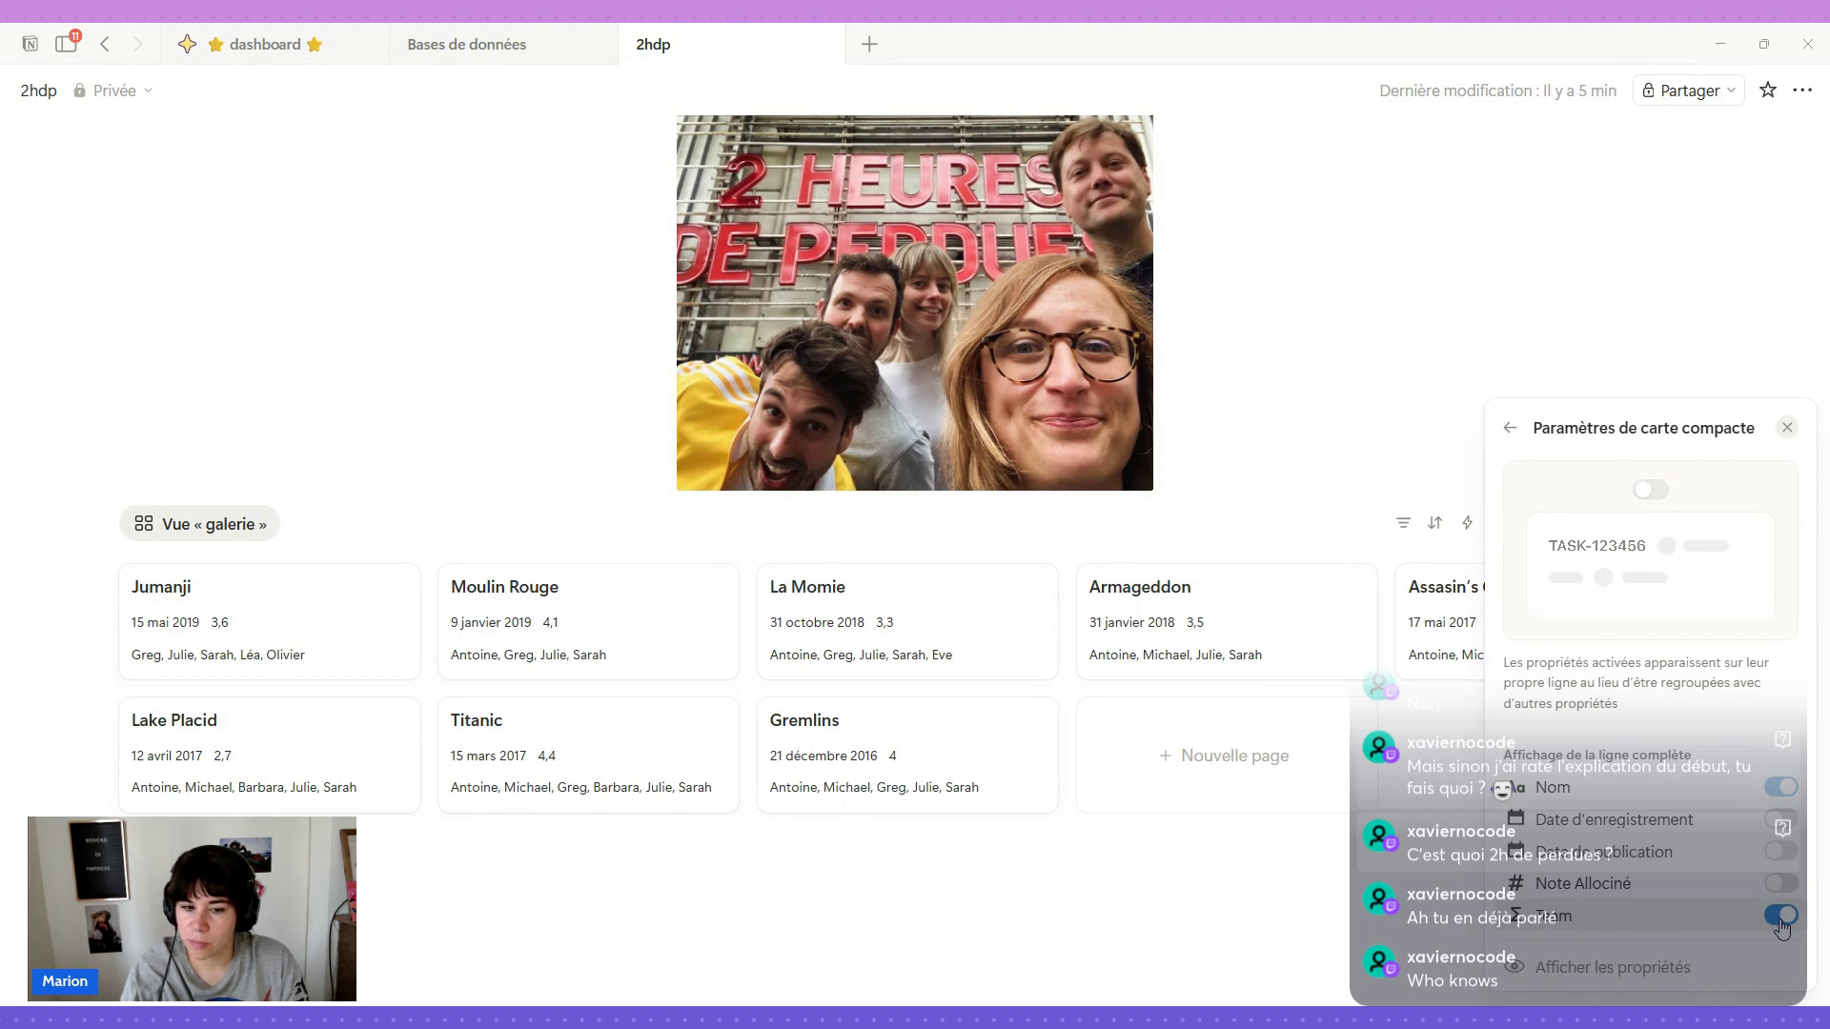
left_click(1780, 918)
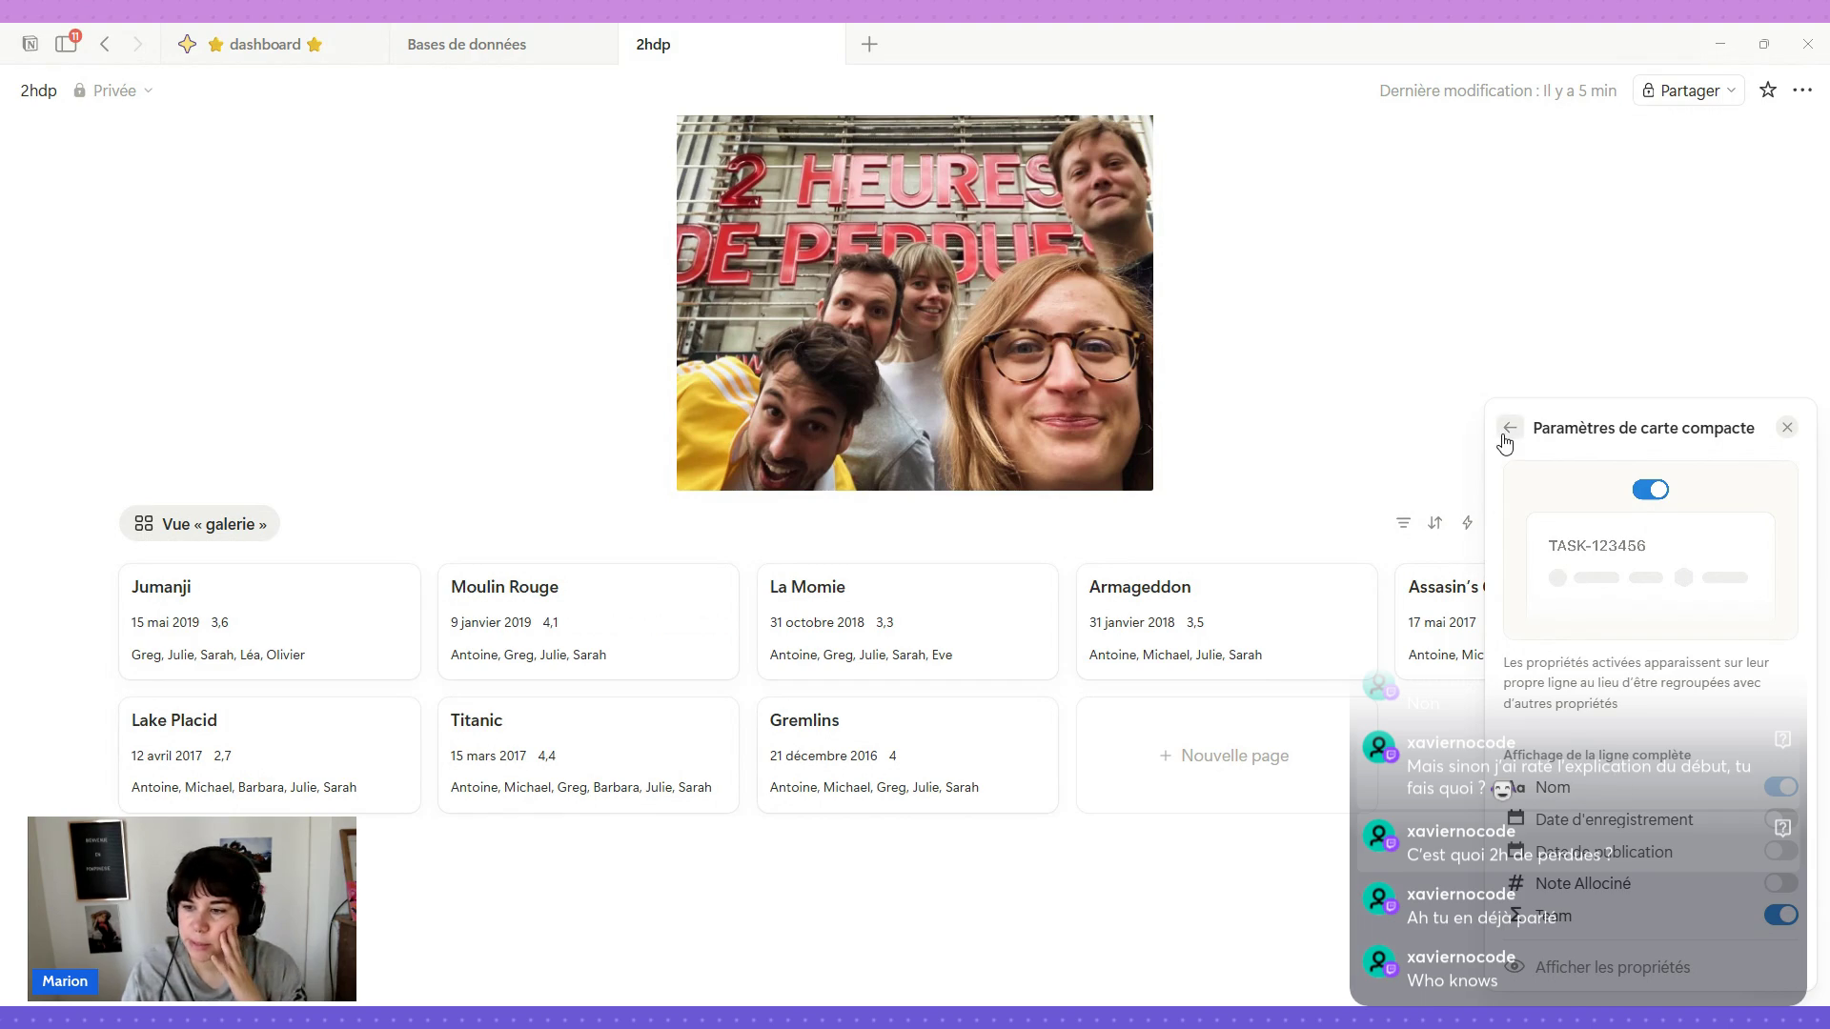
left_click(1508, 427)
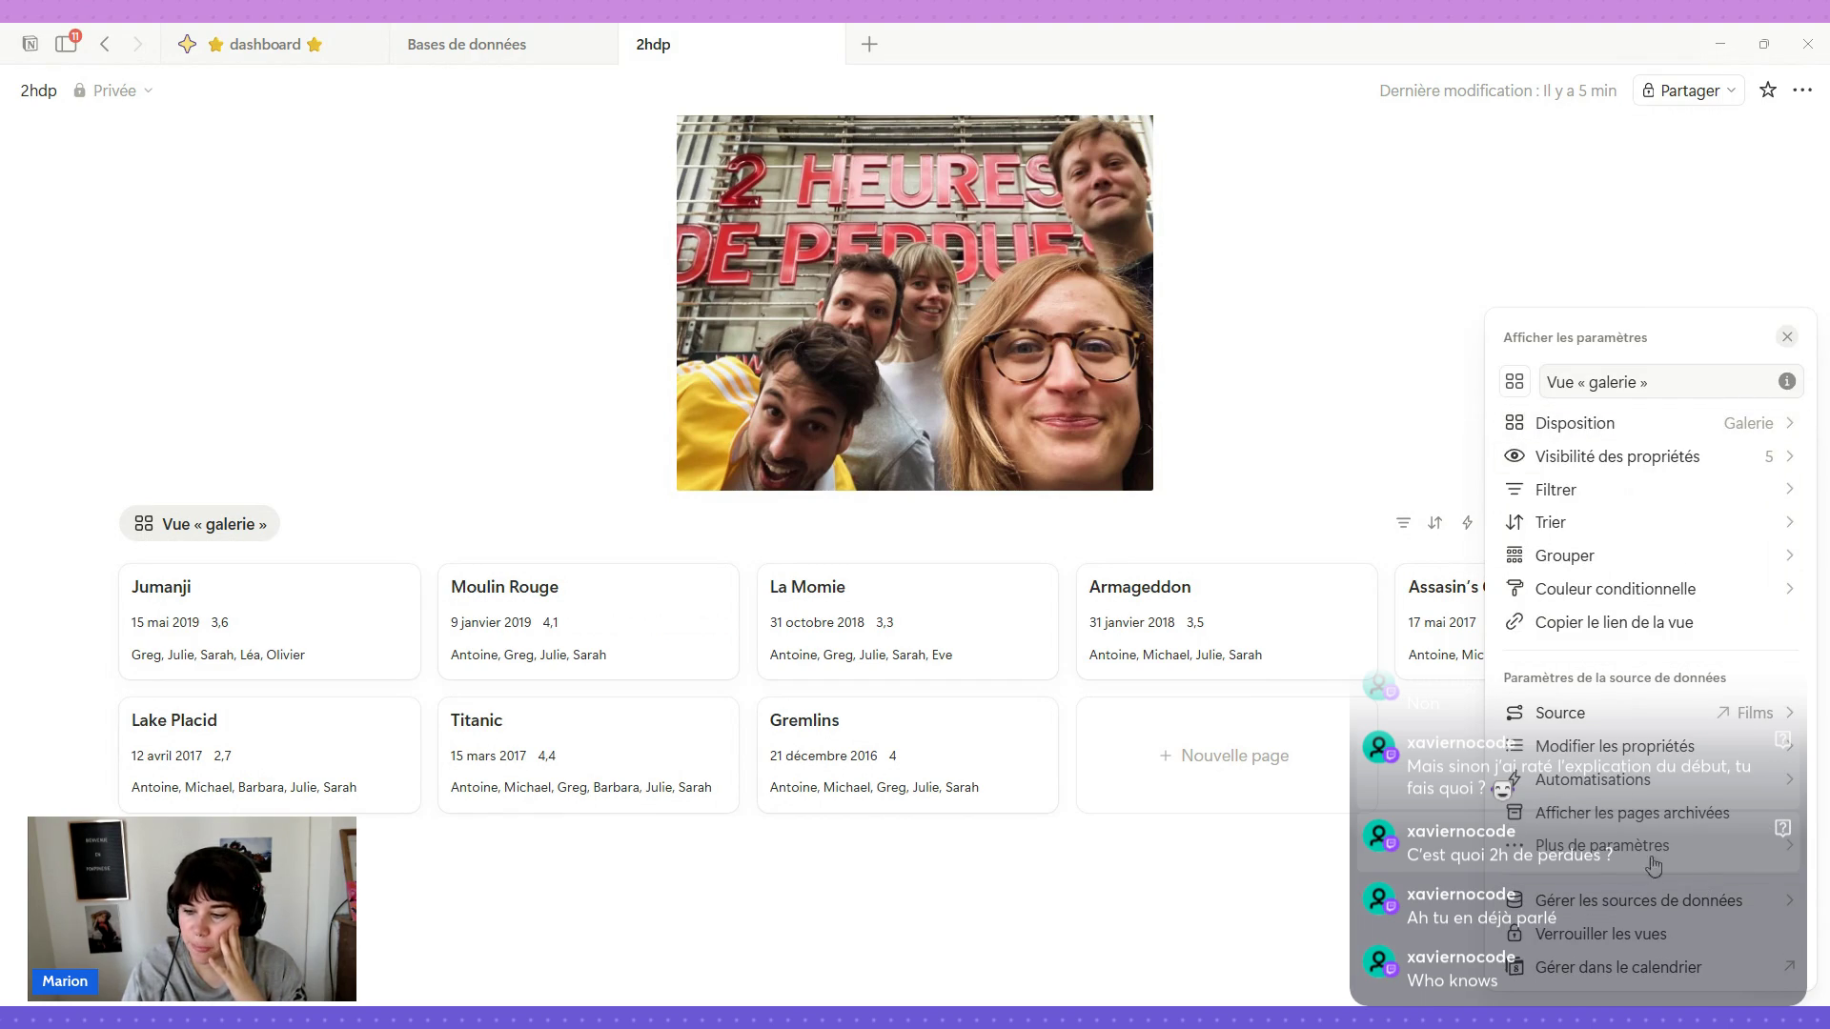
left_click(1257, 412)
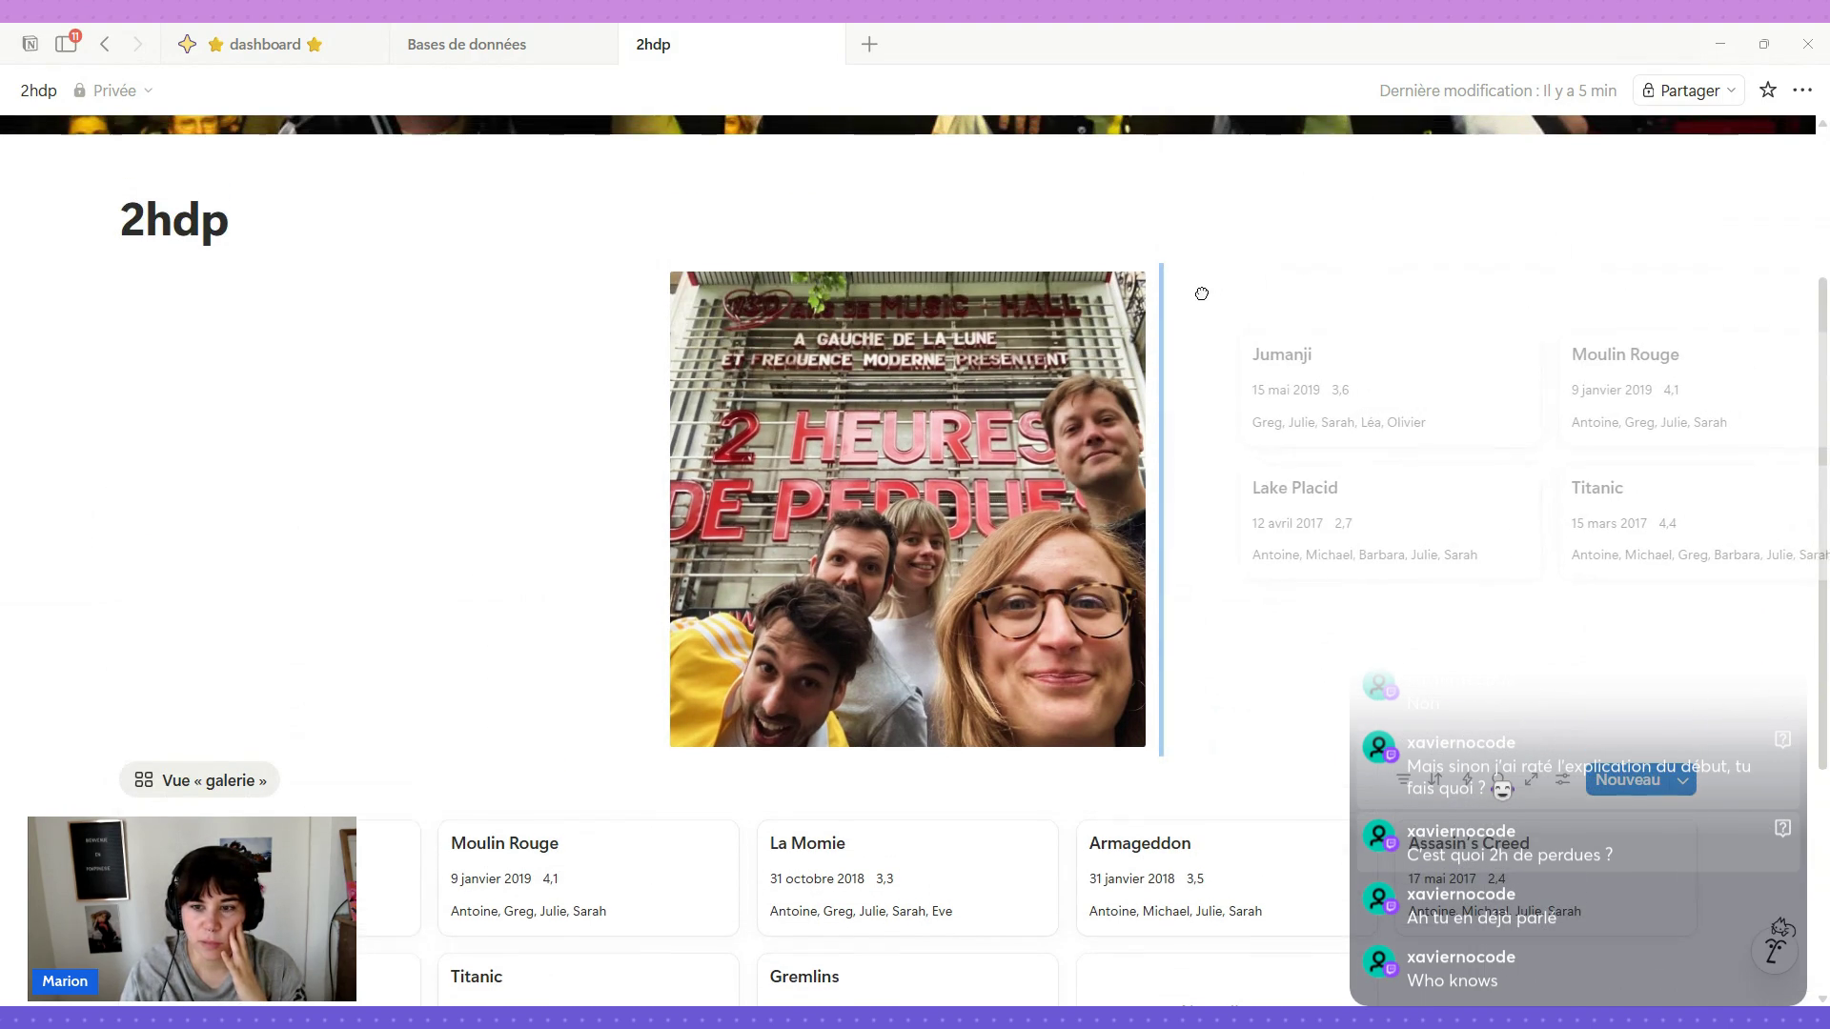
Move the gallery into a column right of the photo and widen it.
left_click_drag(86, 524, 1192, 294)
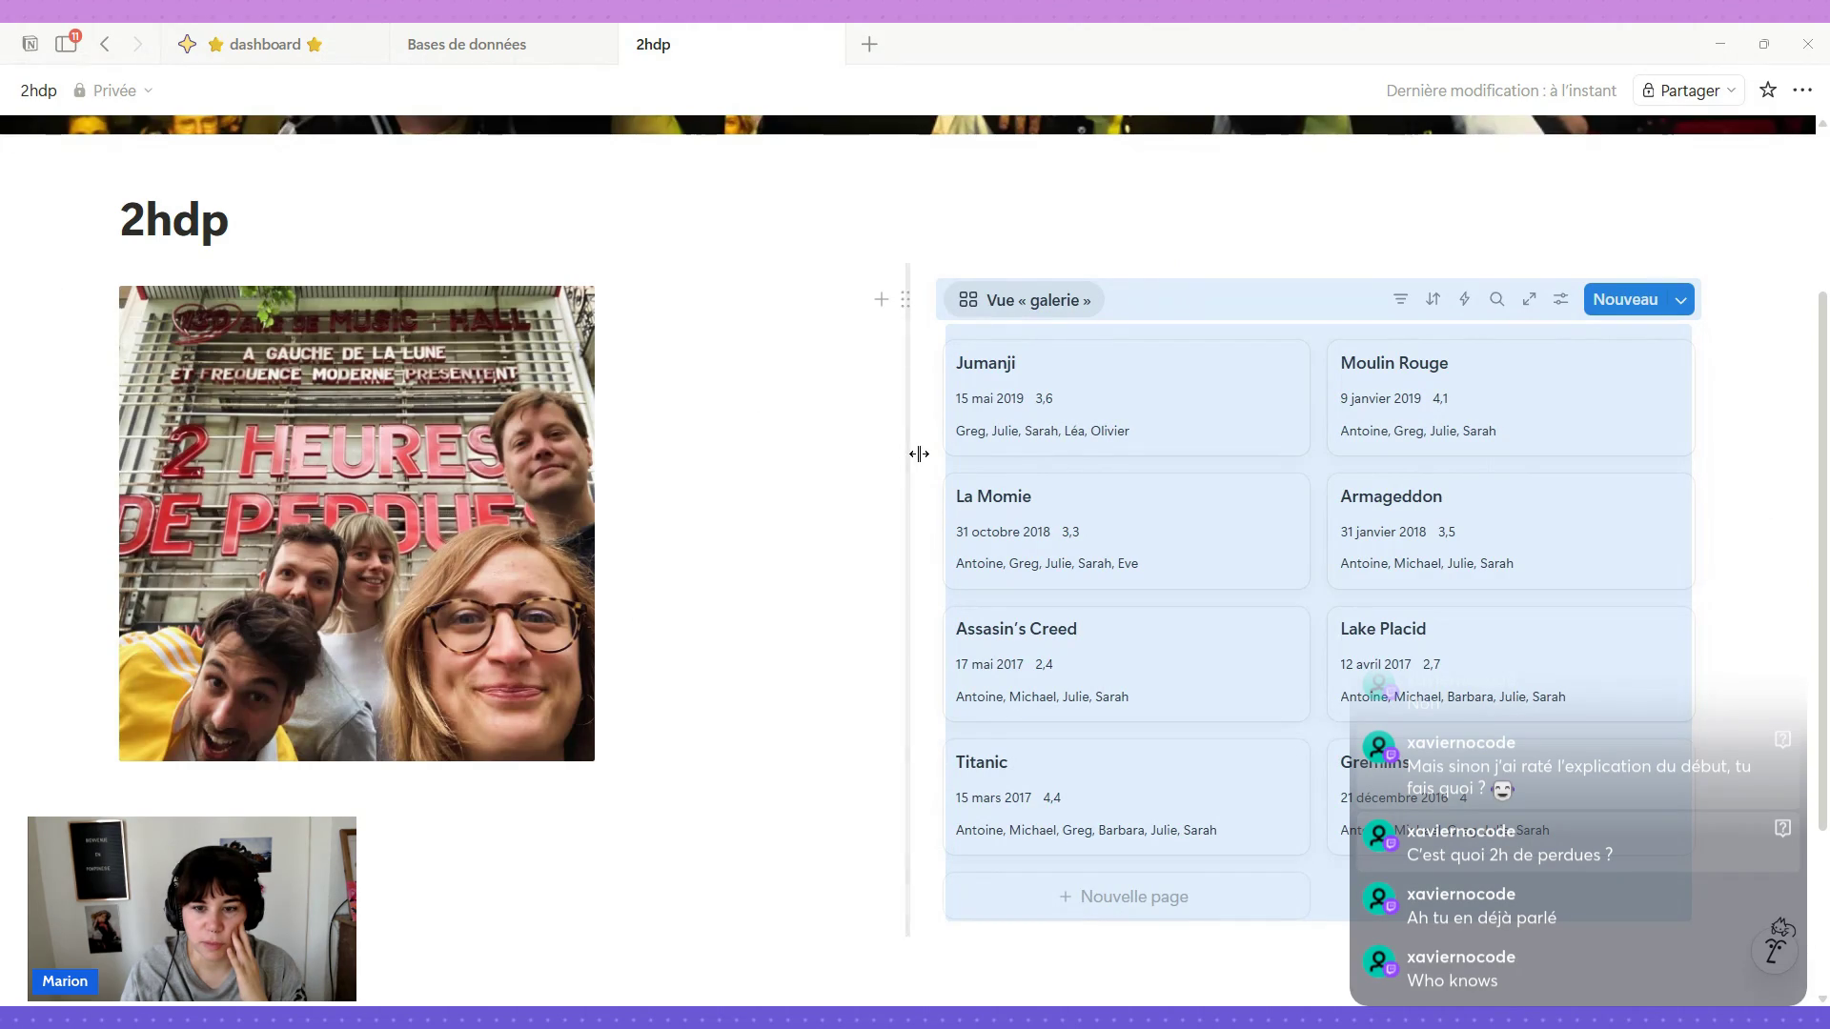
left_click_drag(910, 463, 634, 470)
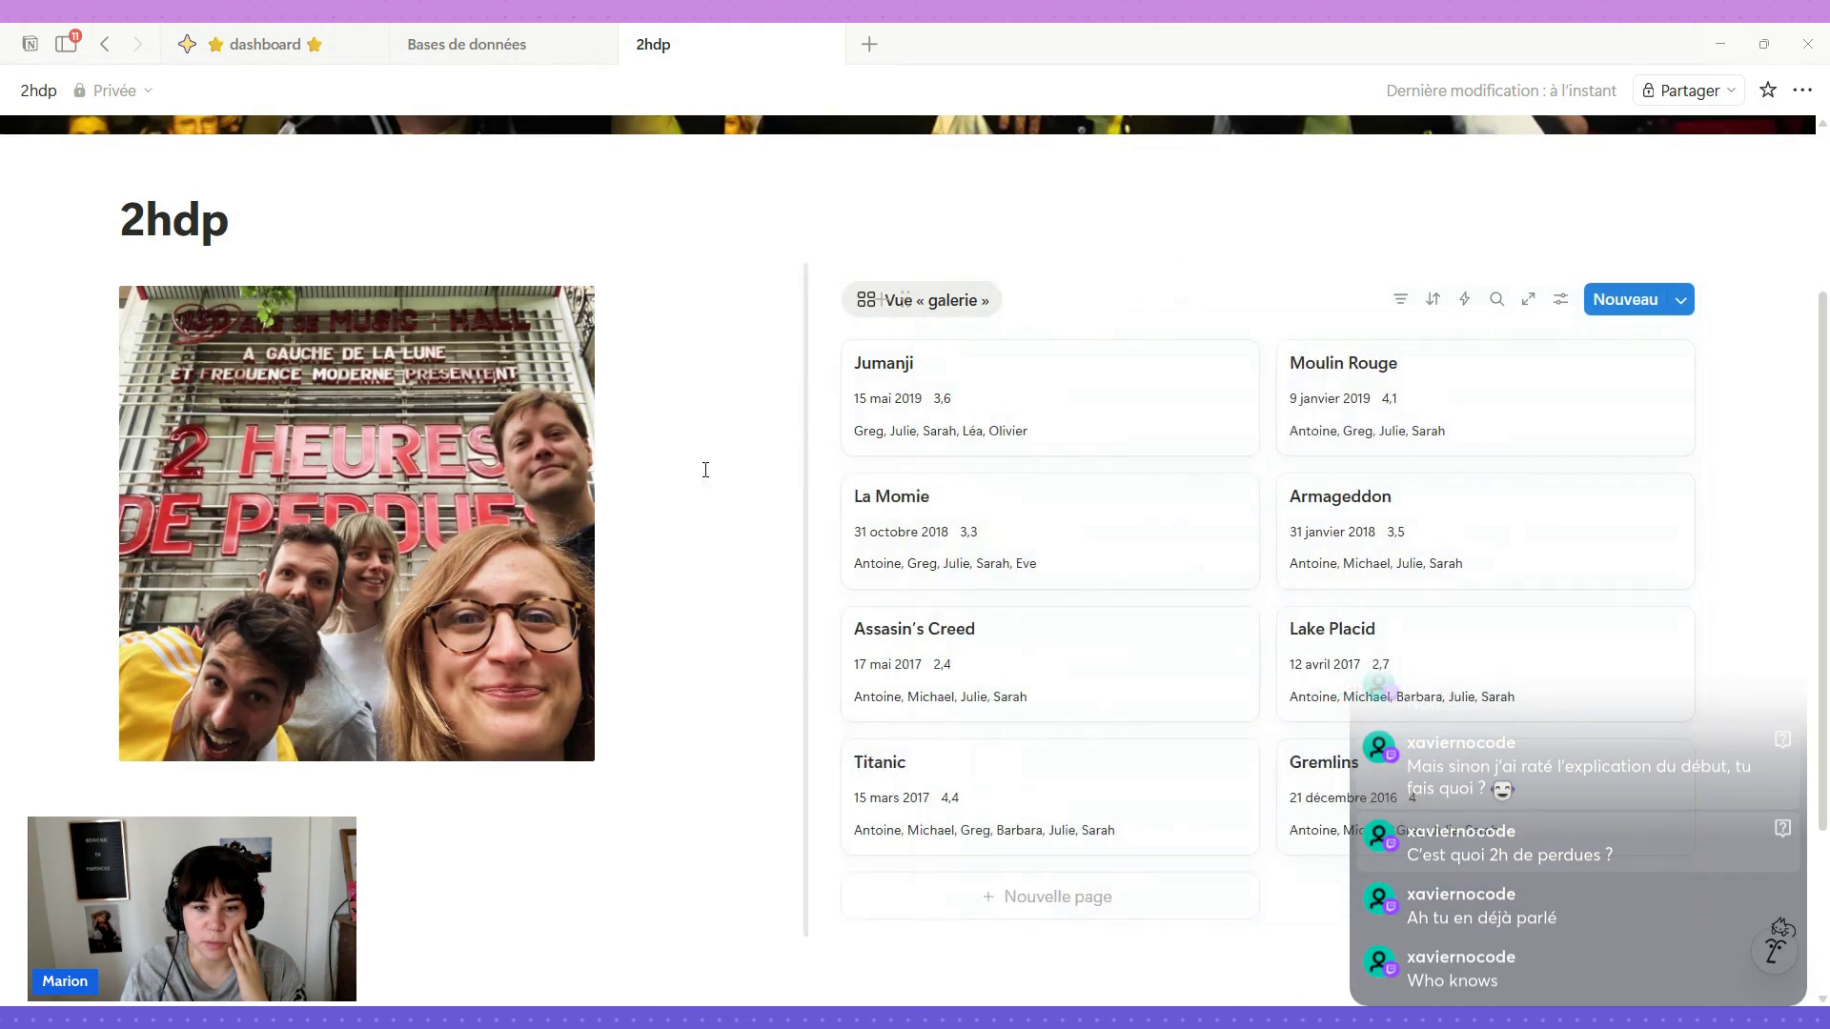
Show the gallery view as icon only and give it the film-camera icon.
left_click(750, 306)
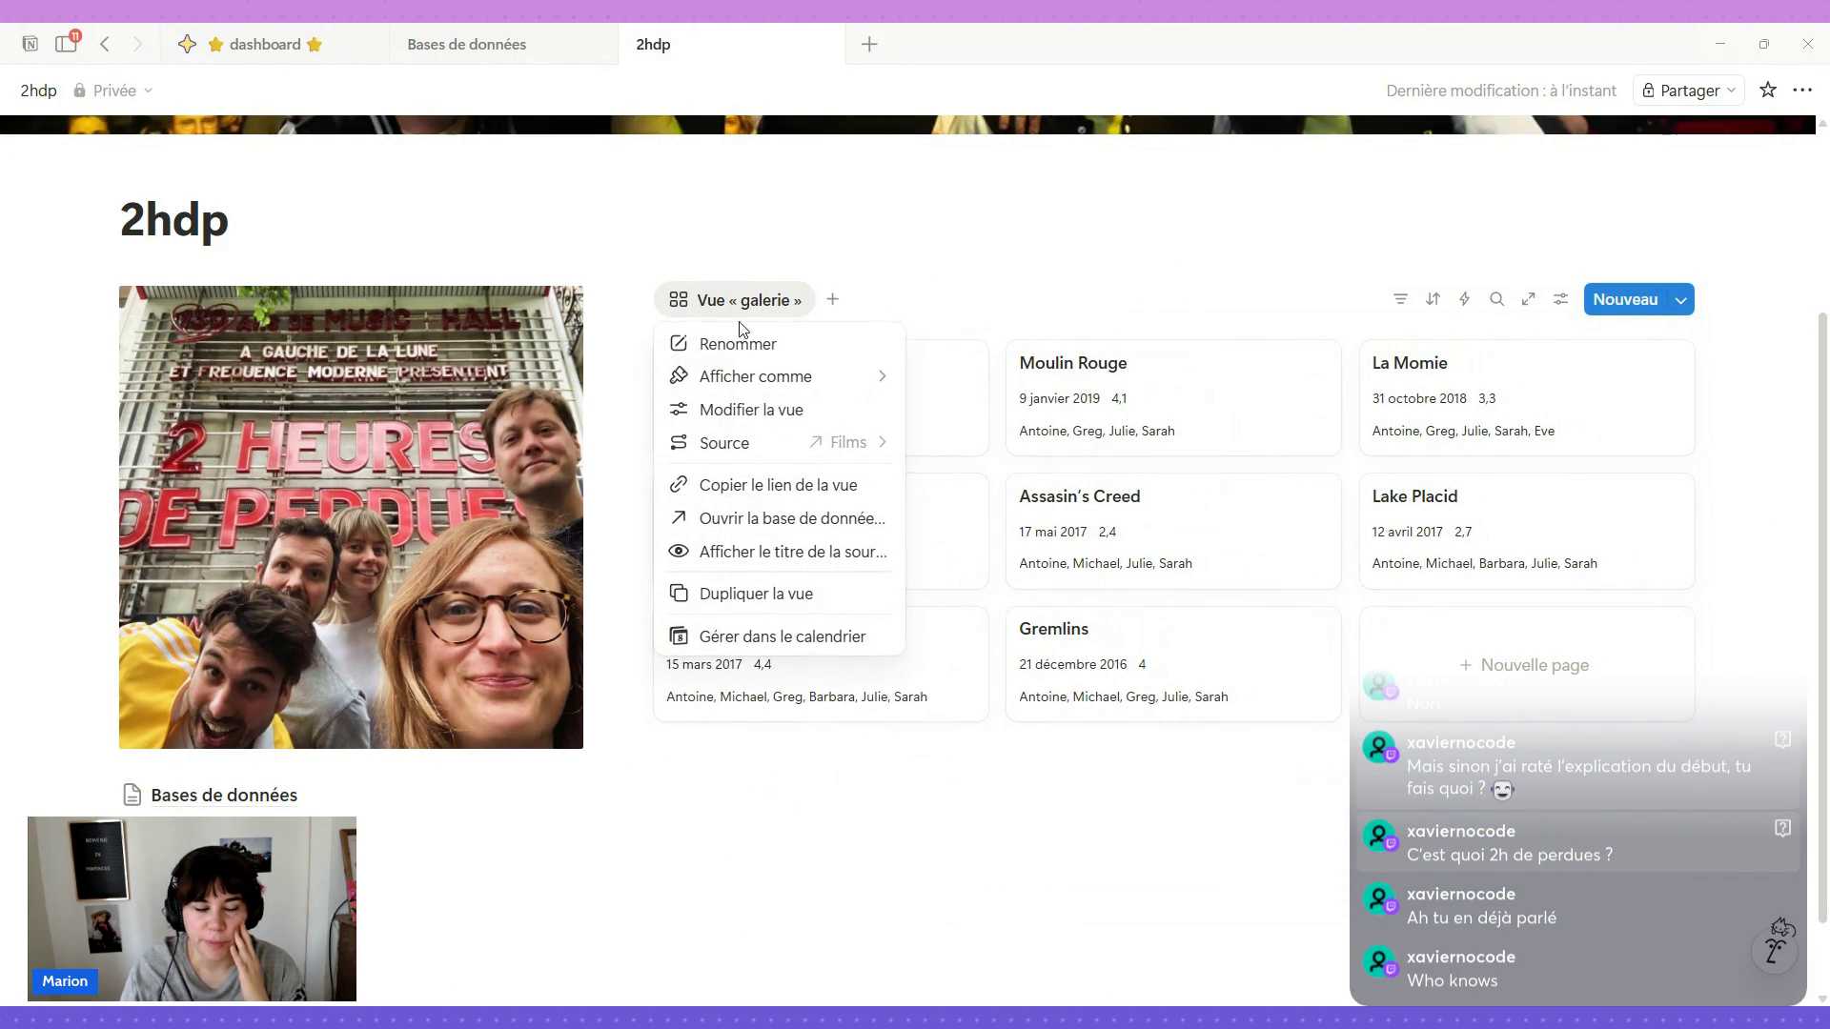
mouse_move(756, 376)
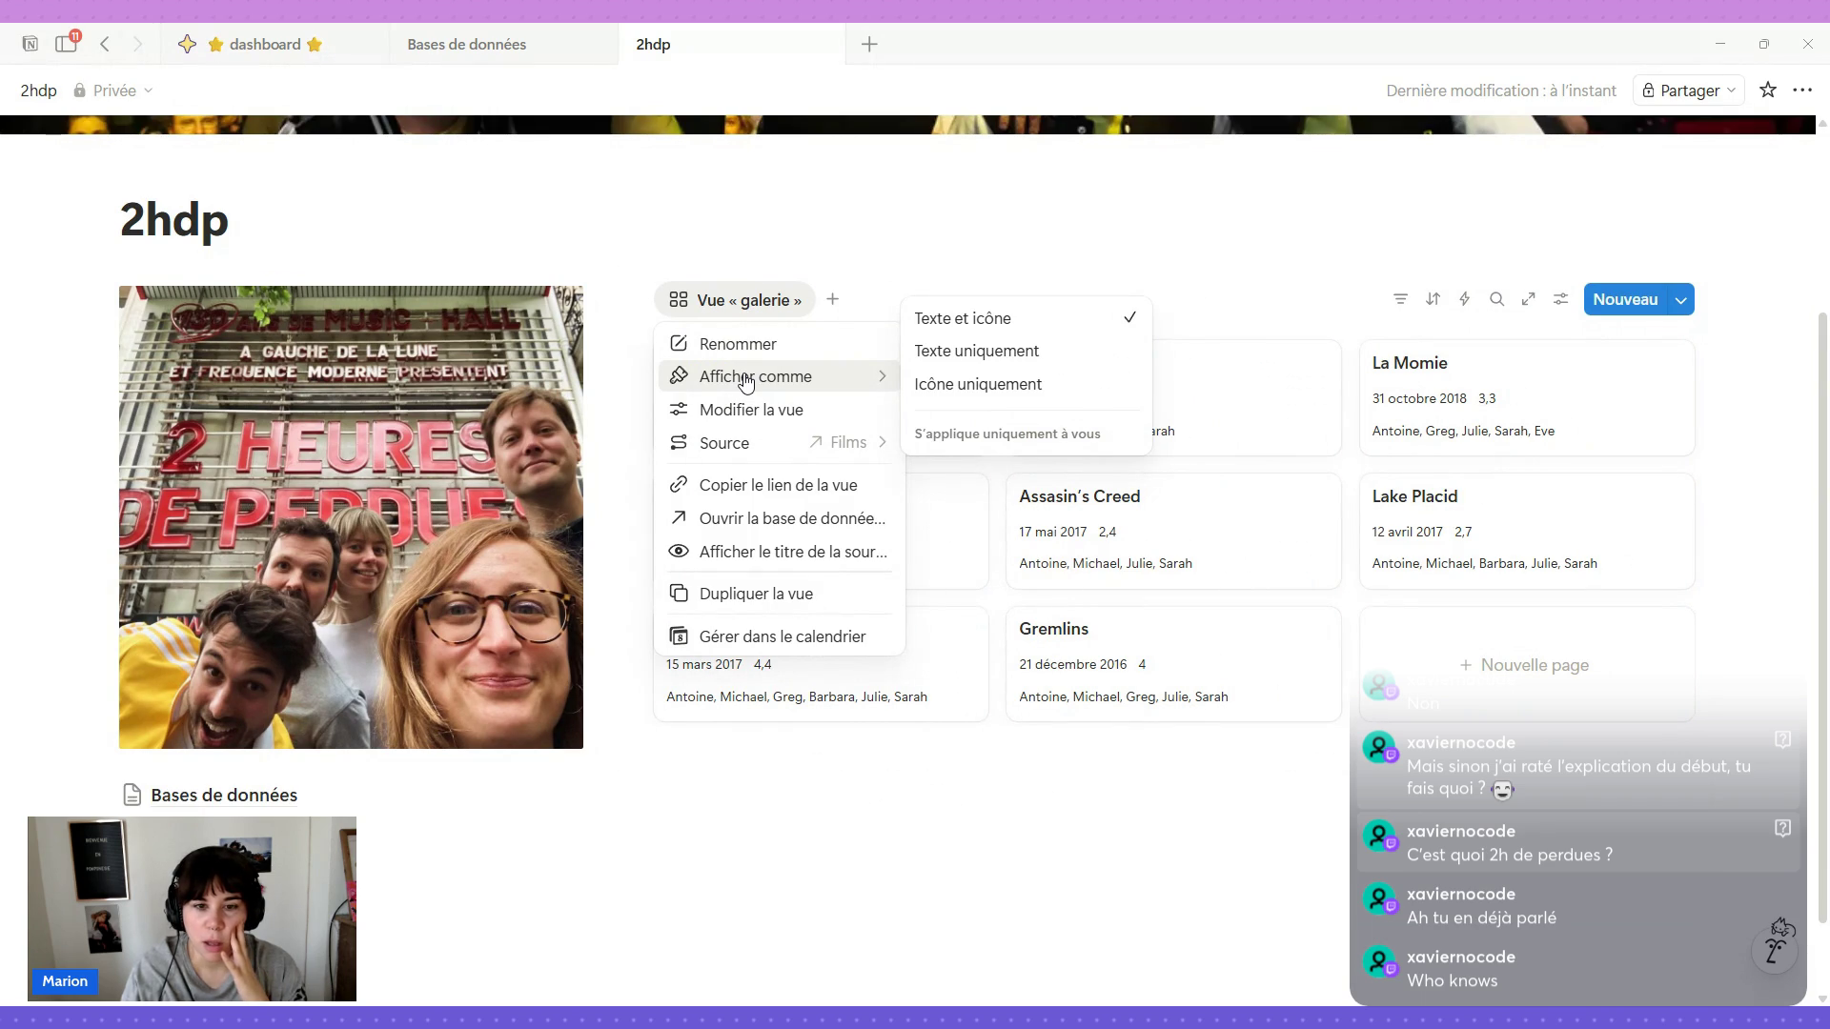
left_click(993, 383)
left_click(687, 301)
left_click(711, 344)
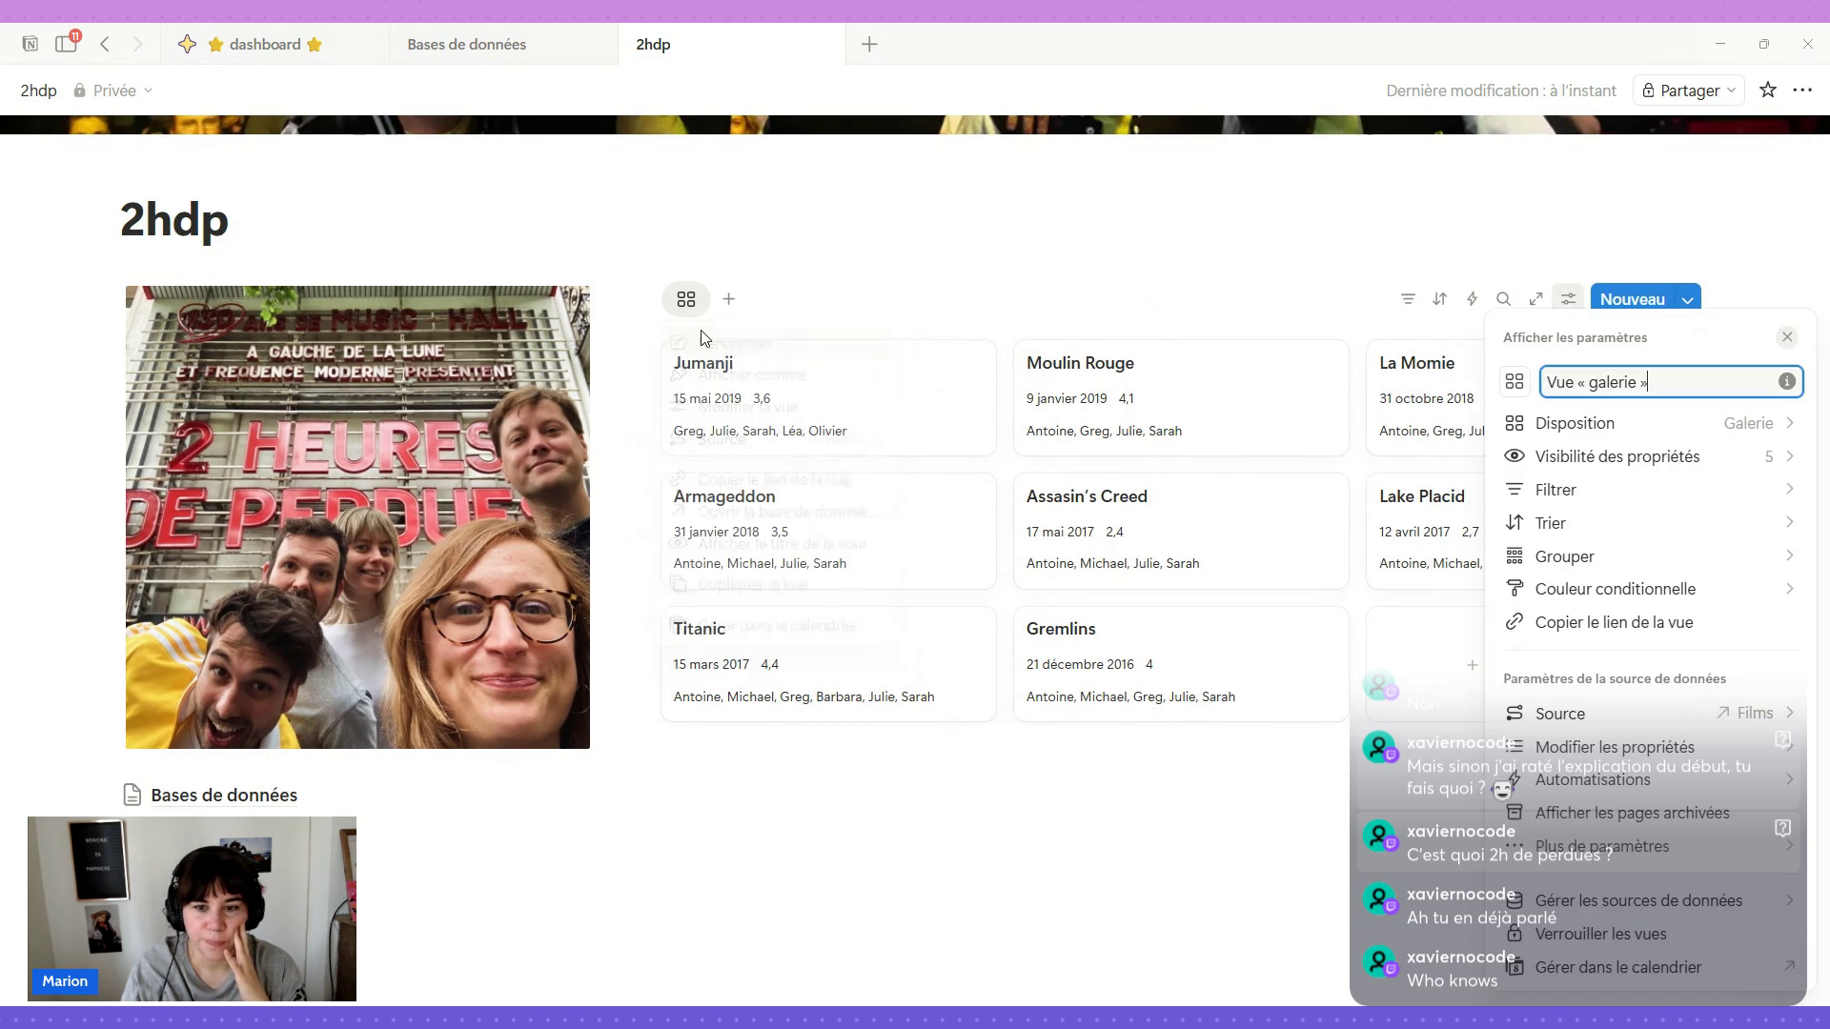
left_click(1512, 384)
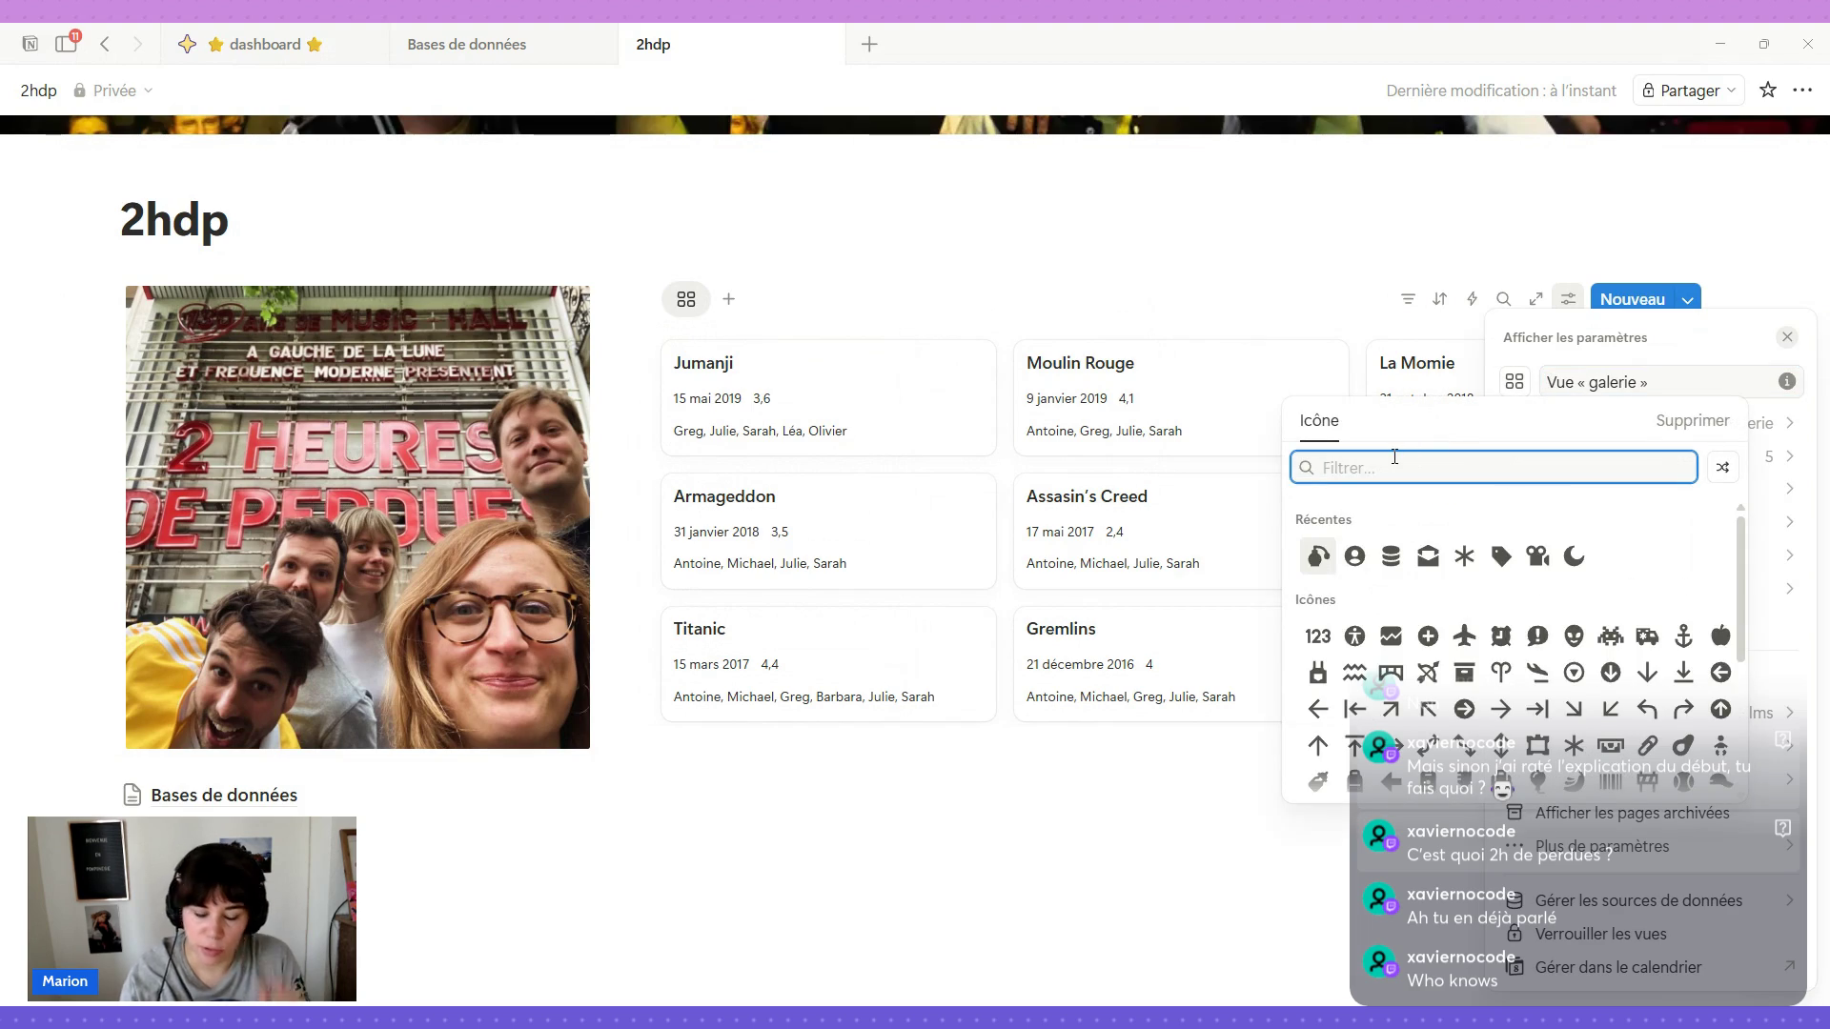
type("movie")
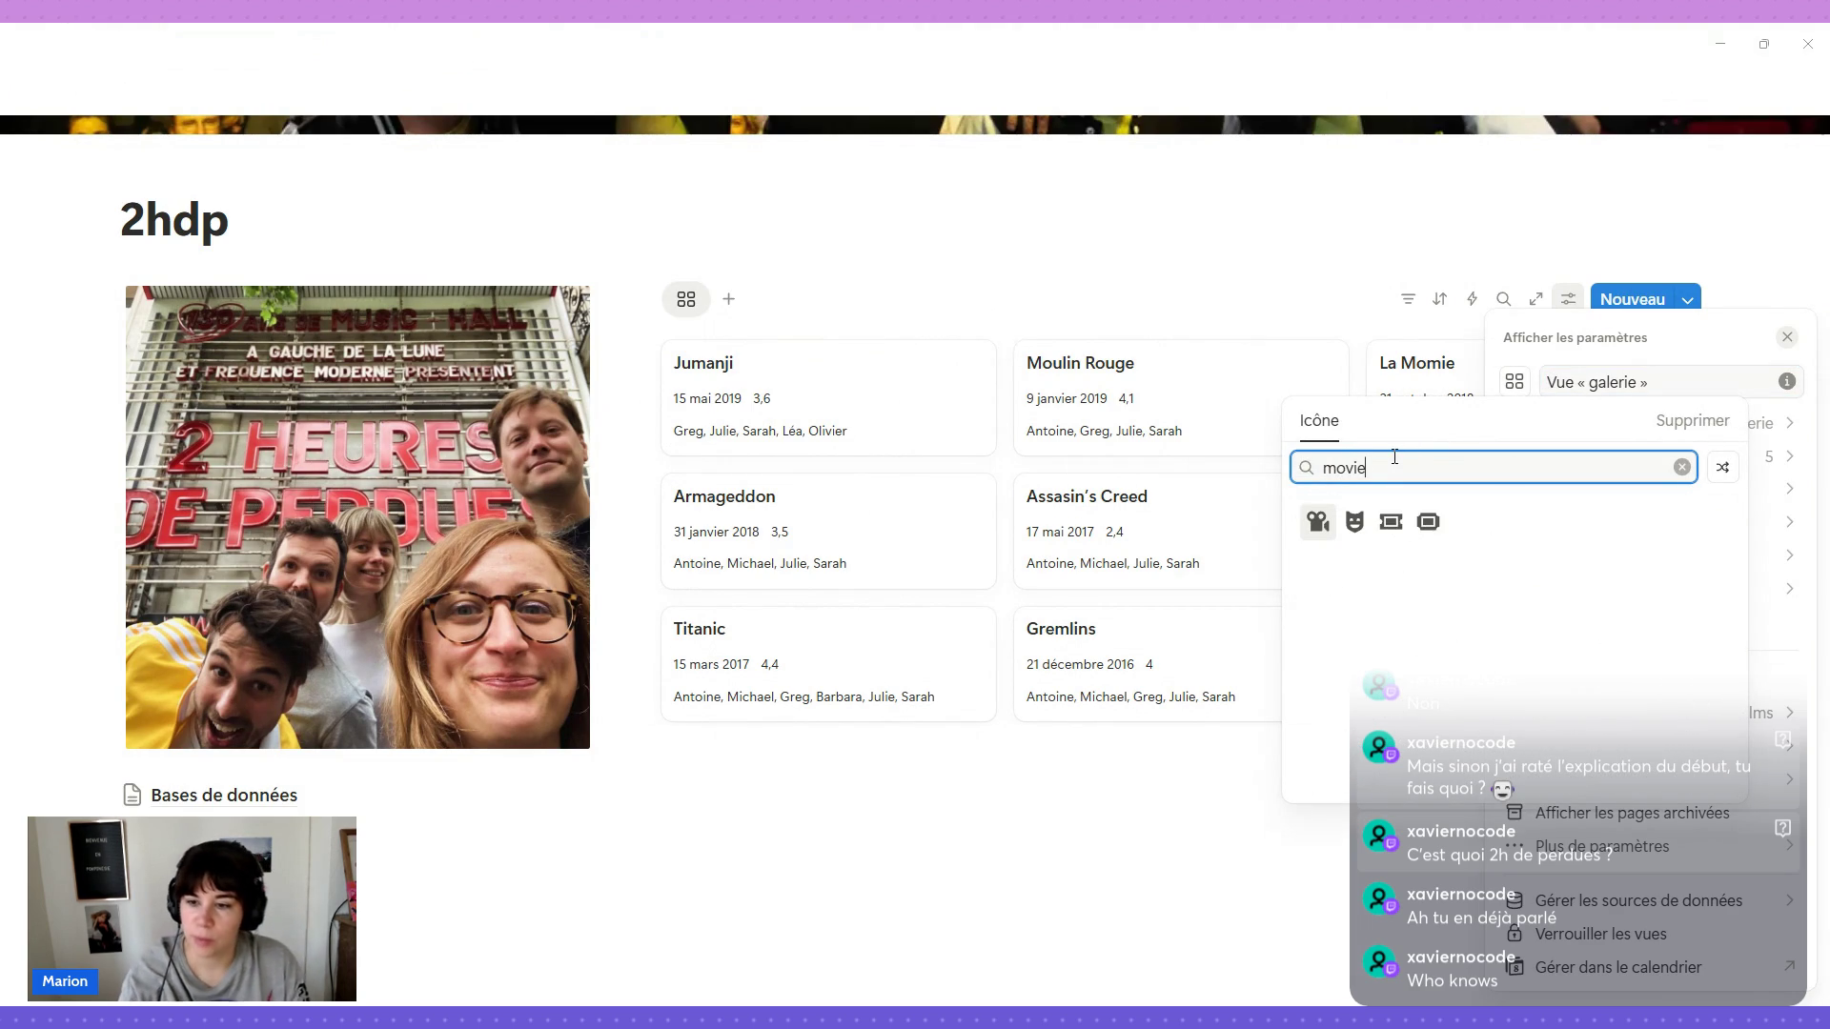
left_click(1317, 521)
left_click(895, 273)
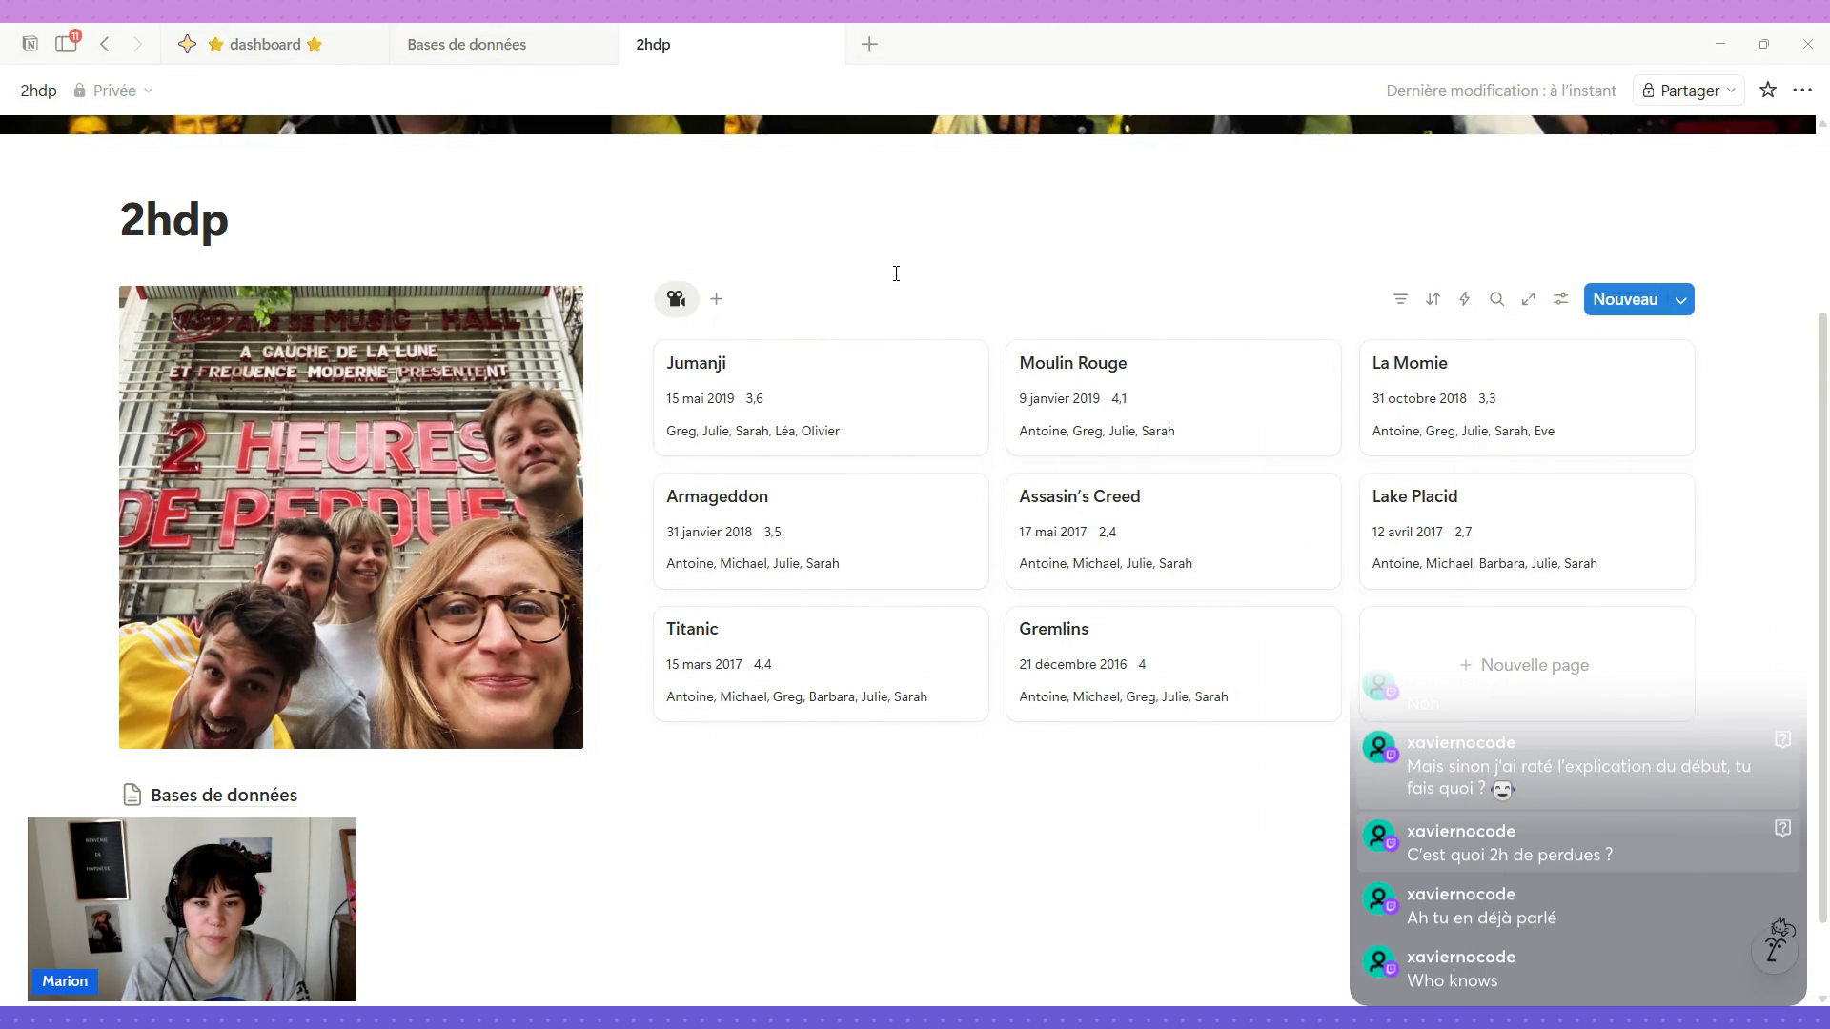
Erase the gallery view's name, leaving it as an unnamed icon.
left_click(675, 304)
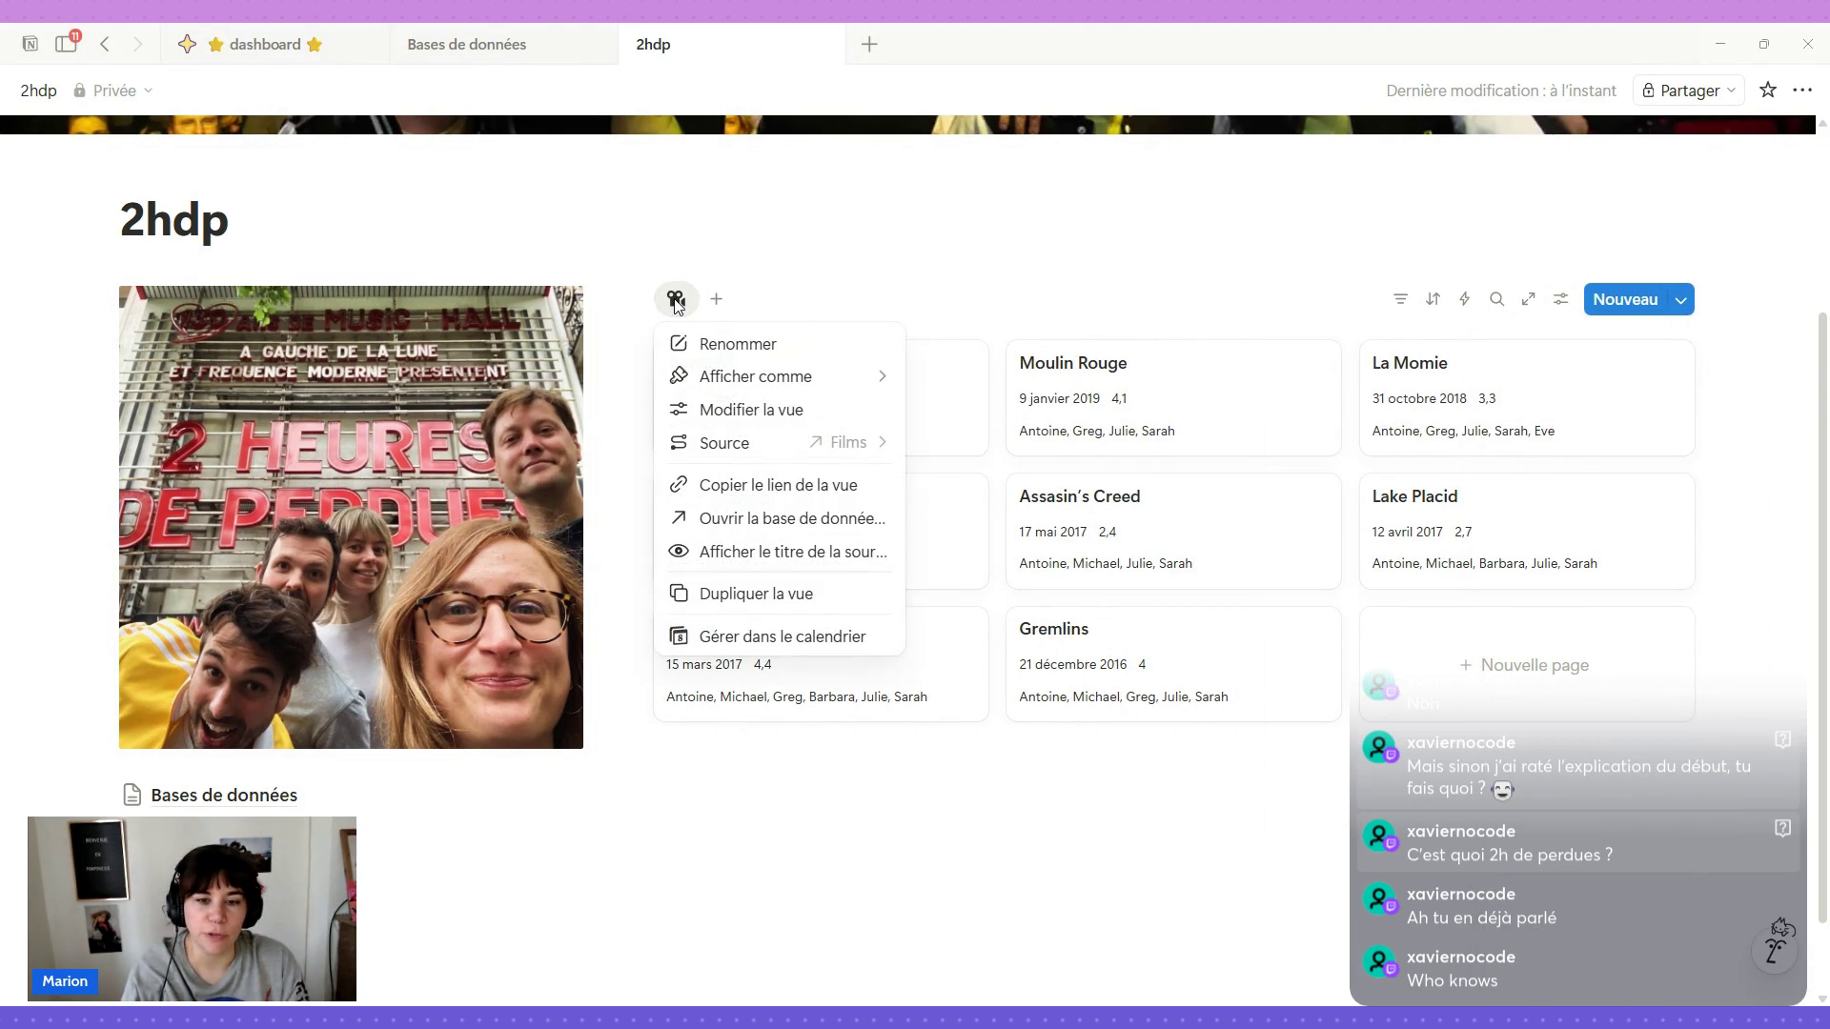
left_click(718, 351)
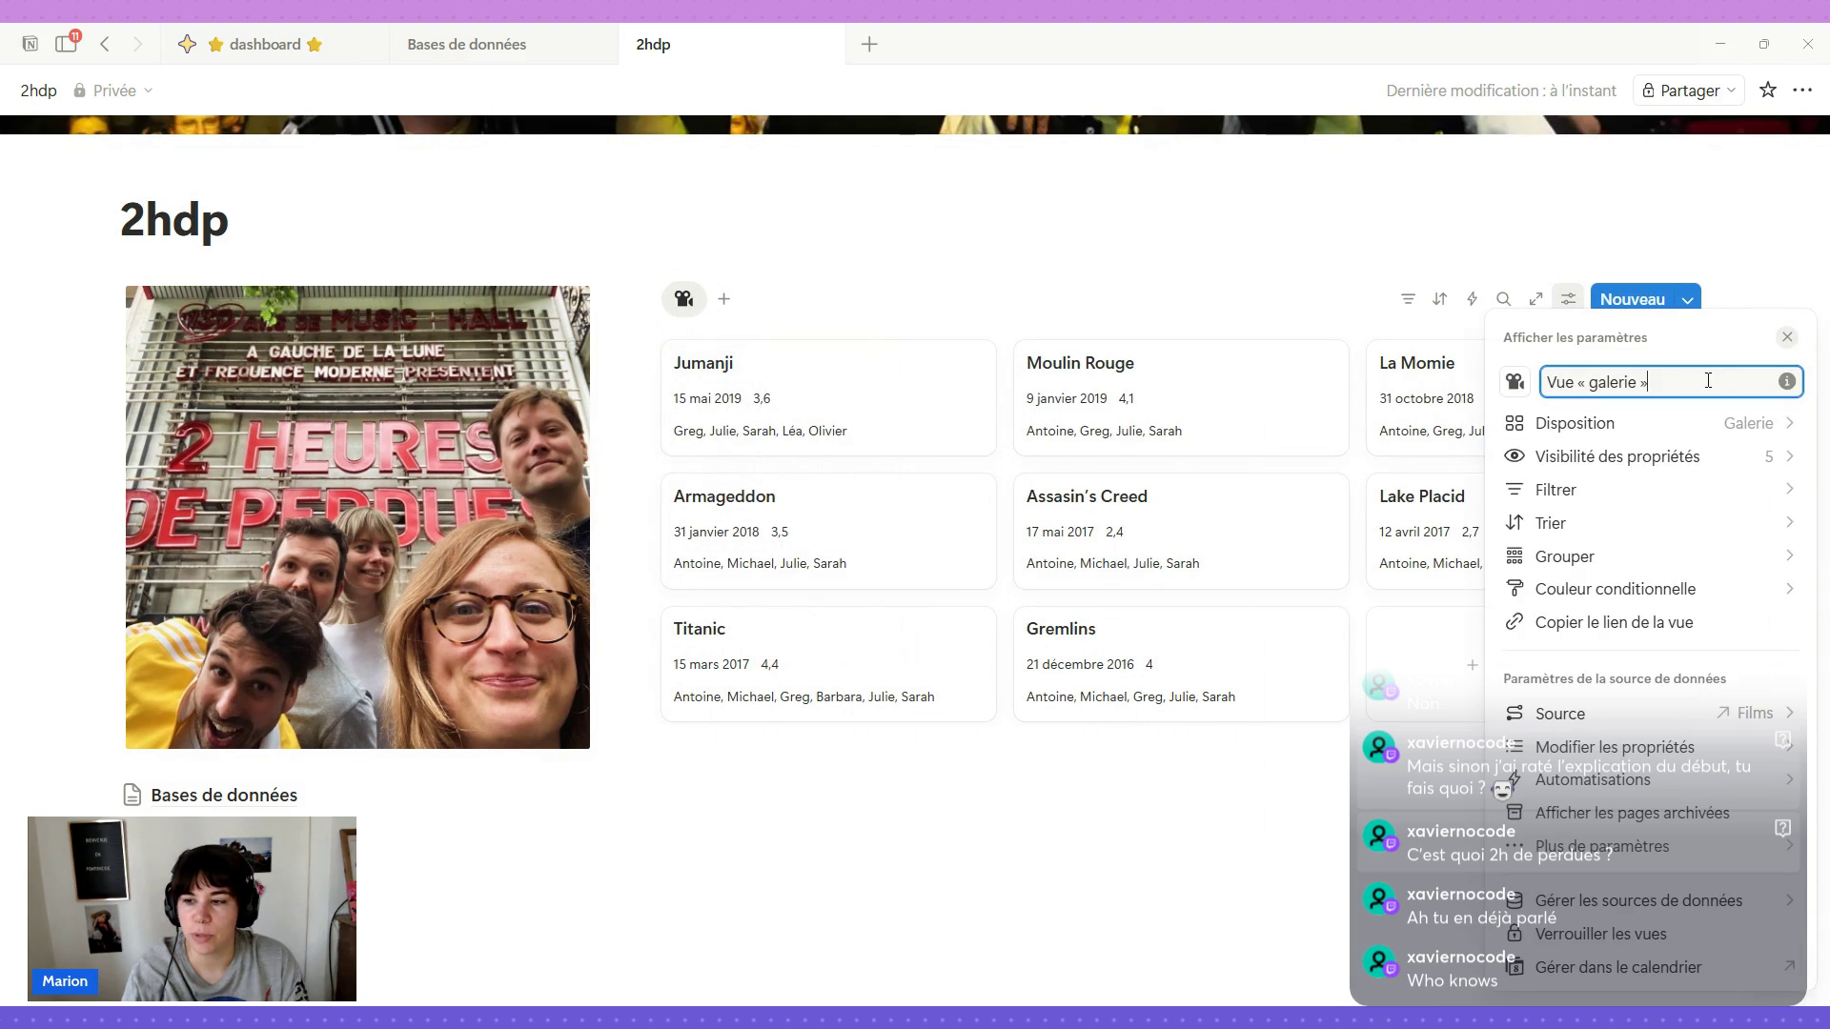
key("ctrl+a")
key("BackSpace")
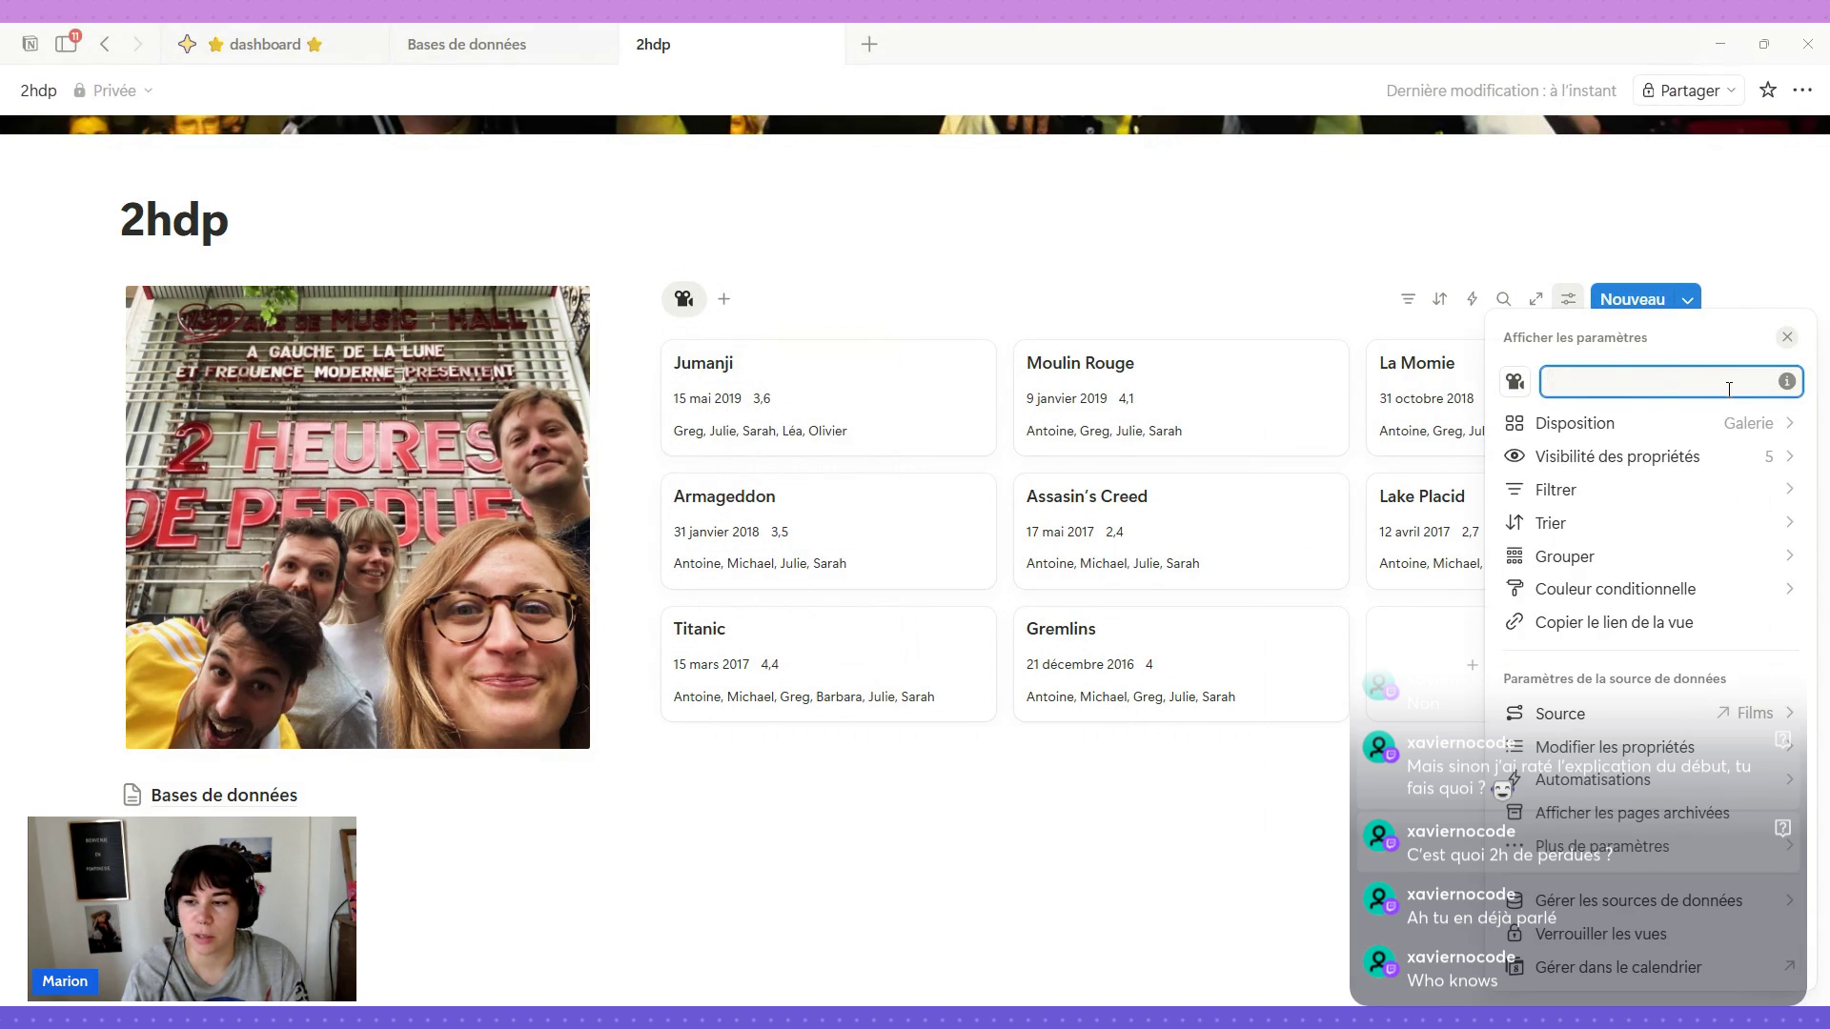
left_click(1086, 247)
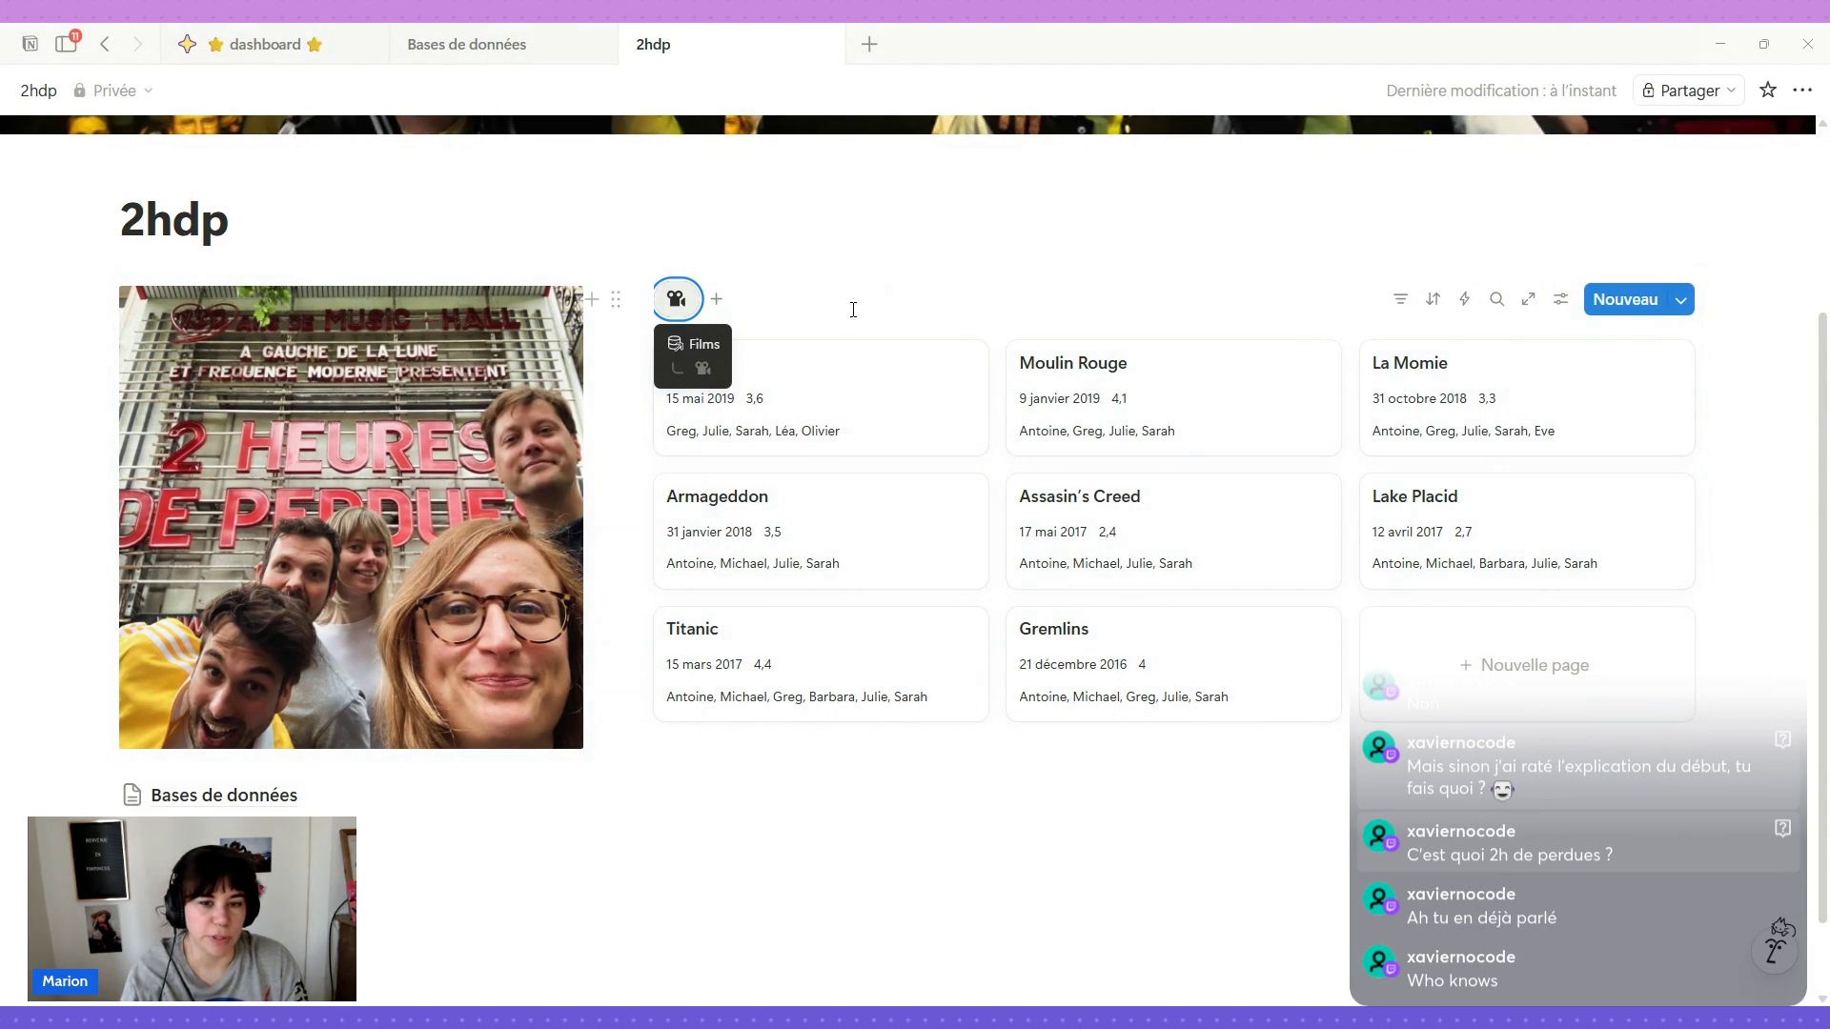
scroll(910, 452, "up", 3)
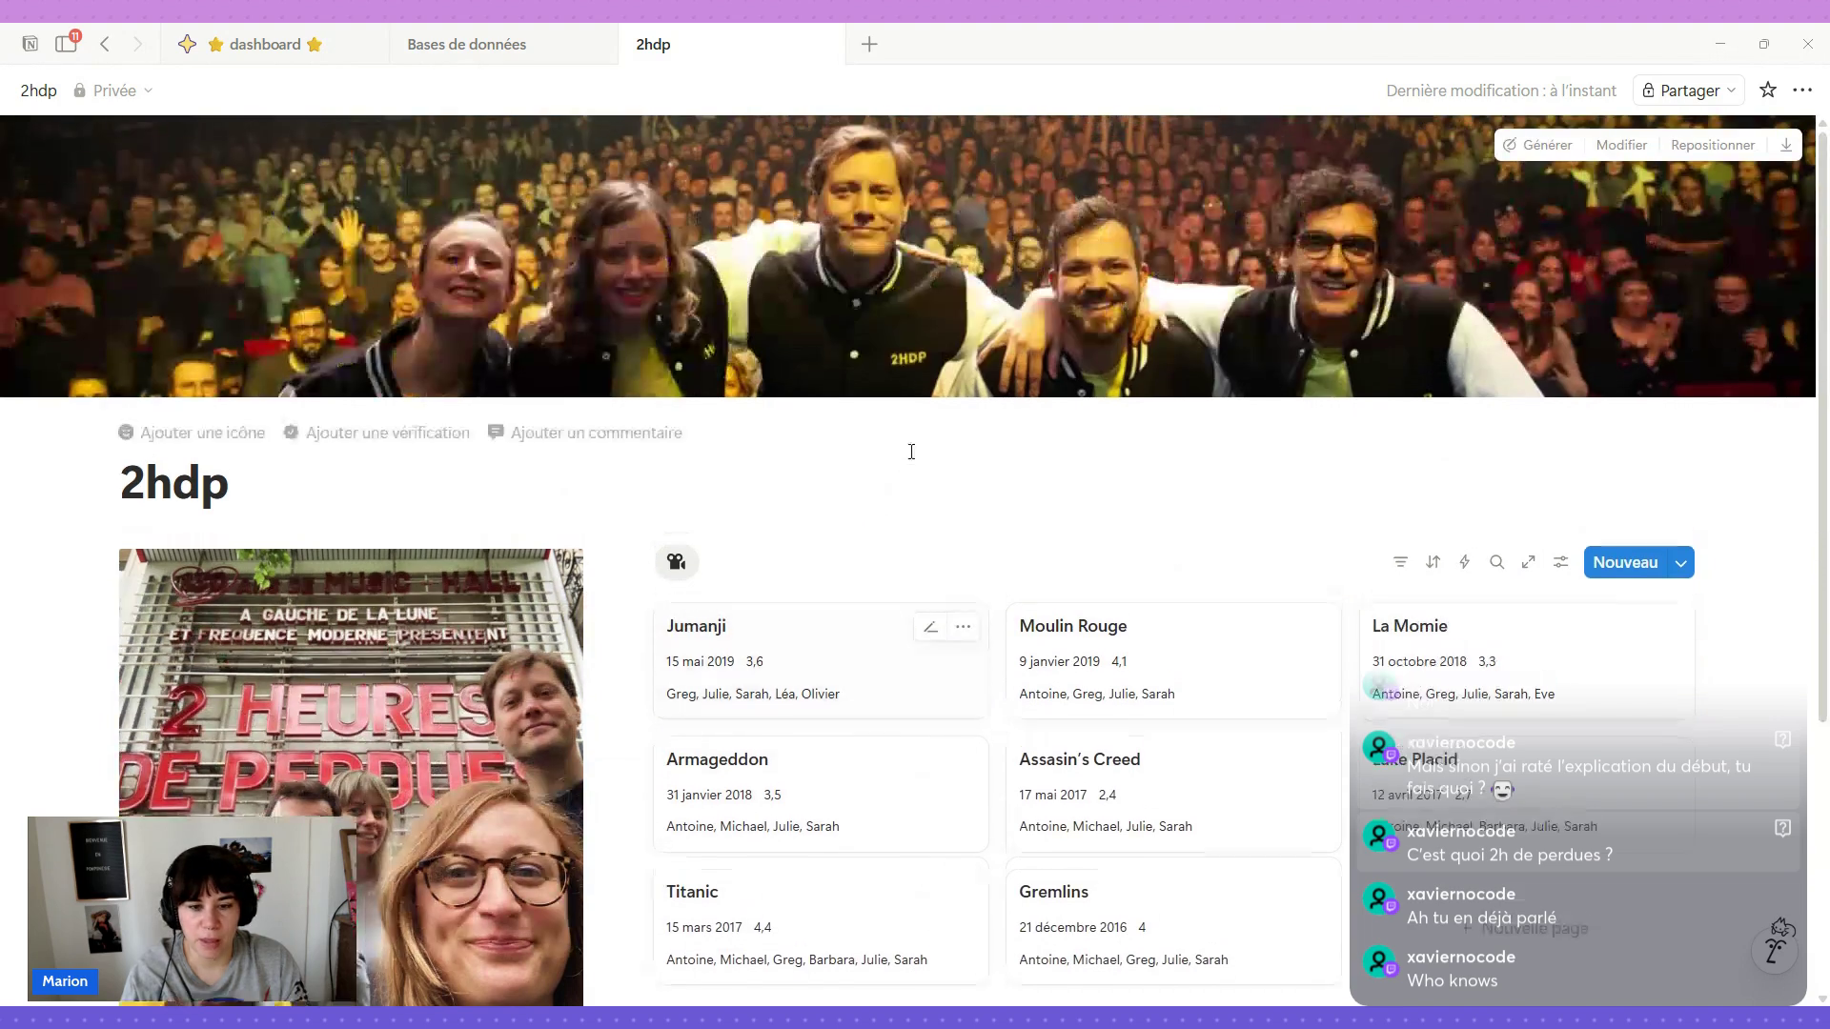
scroll(910, 452, "down", 3)
scroll(1156, 286, "up", 2)
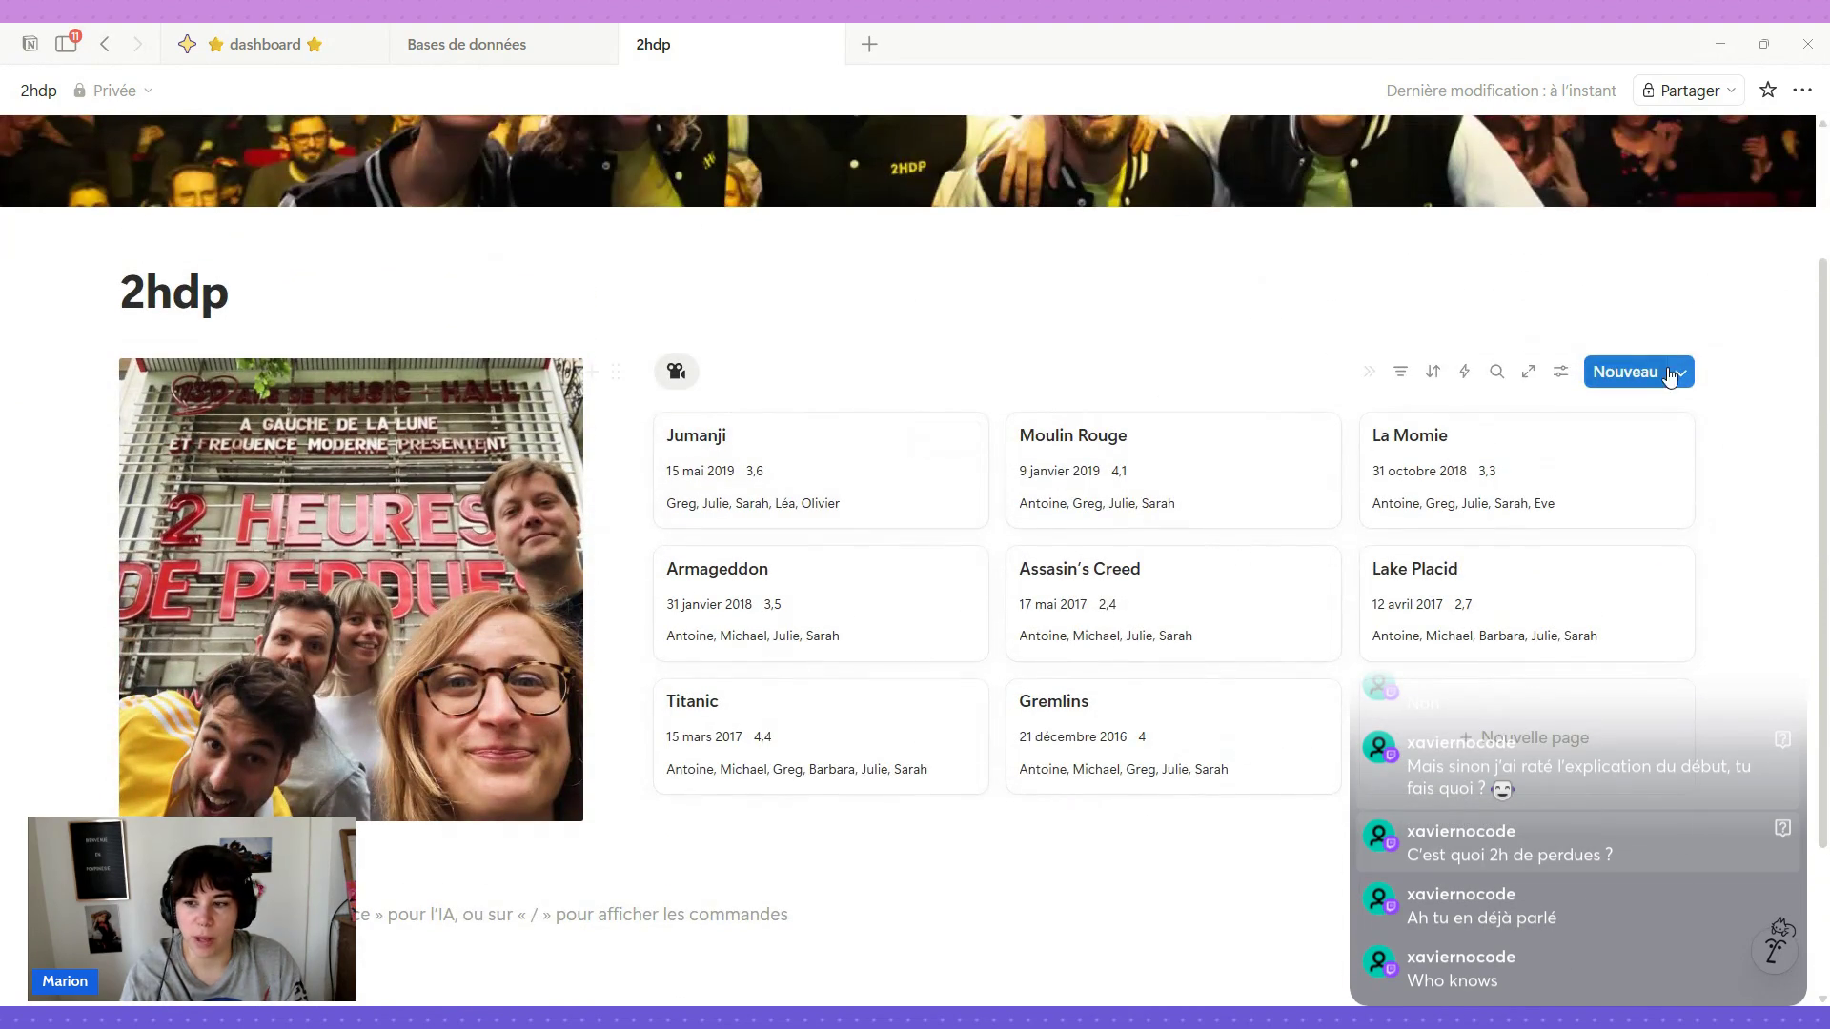
Check the gallery's sort settings, then go to the Bases de données page.
left_click(1560, 371)
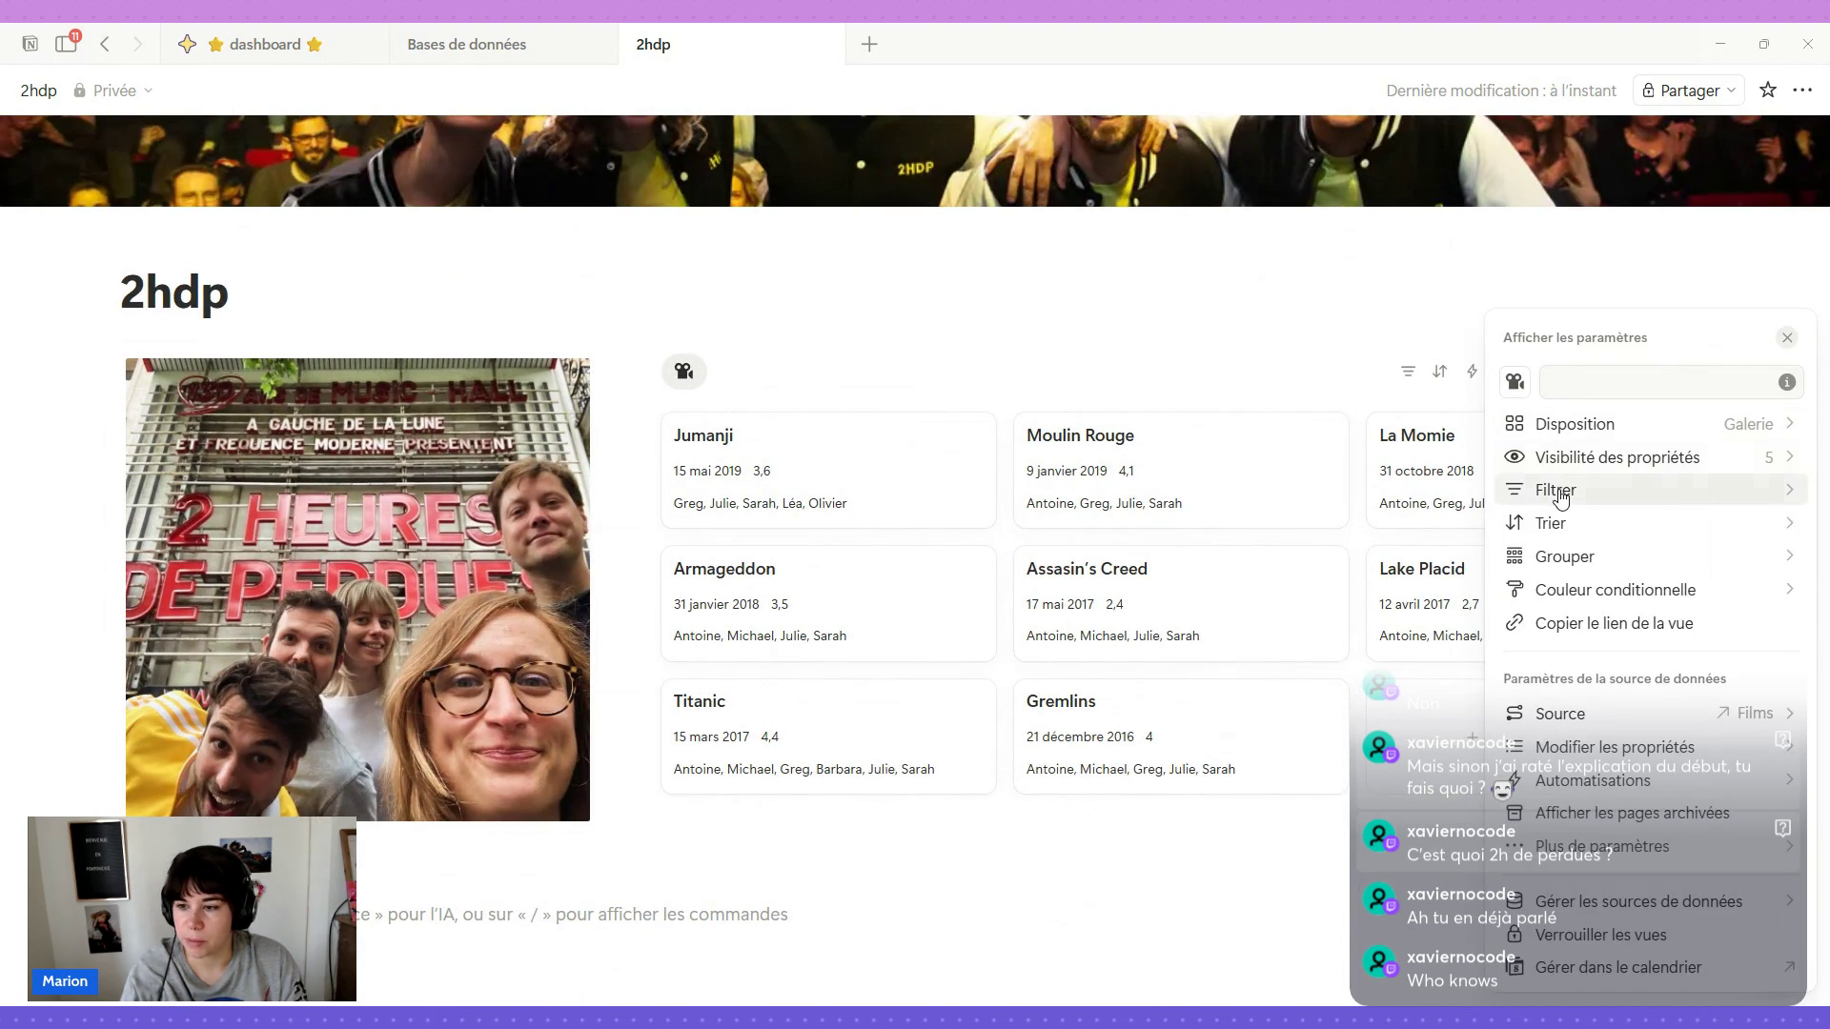
left_click(1557, 523)
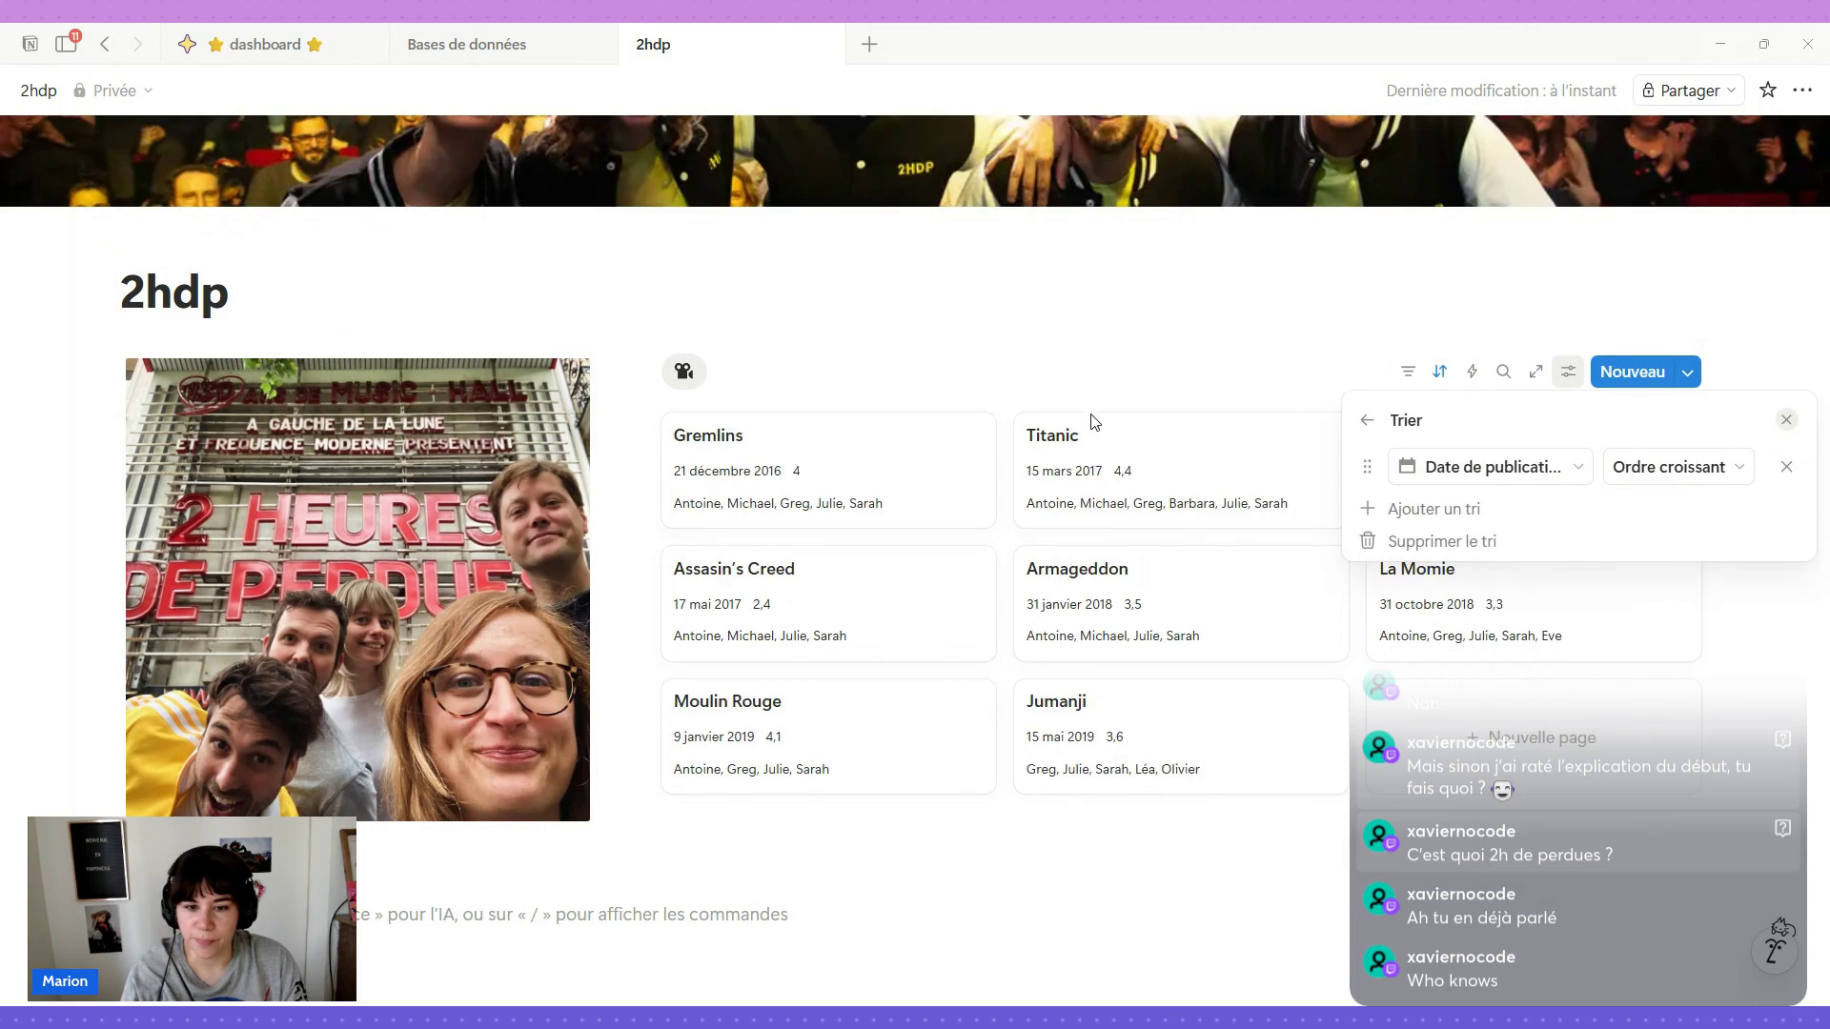
left_click(1097, 359)
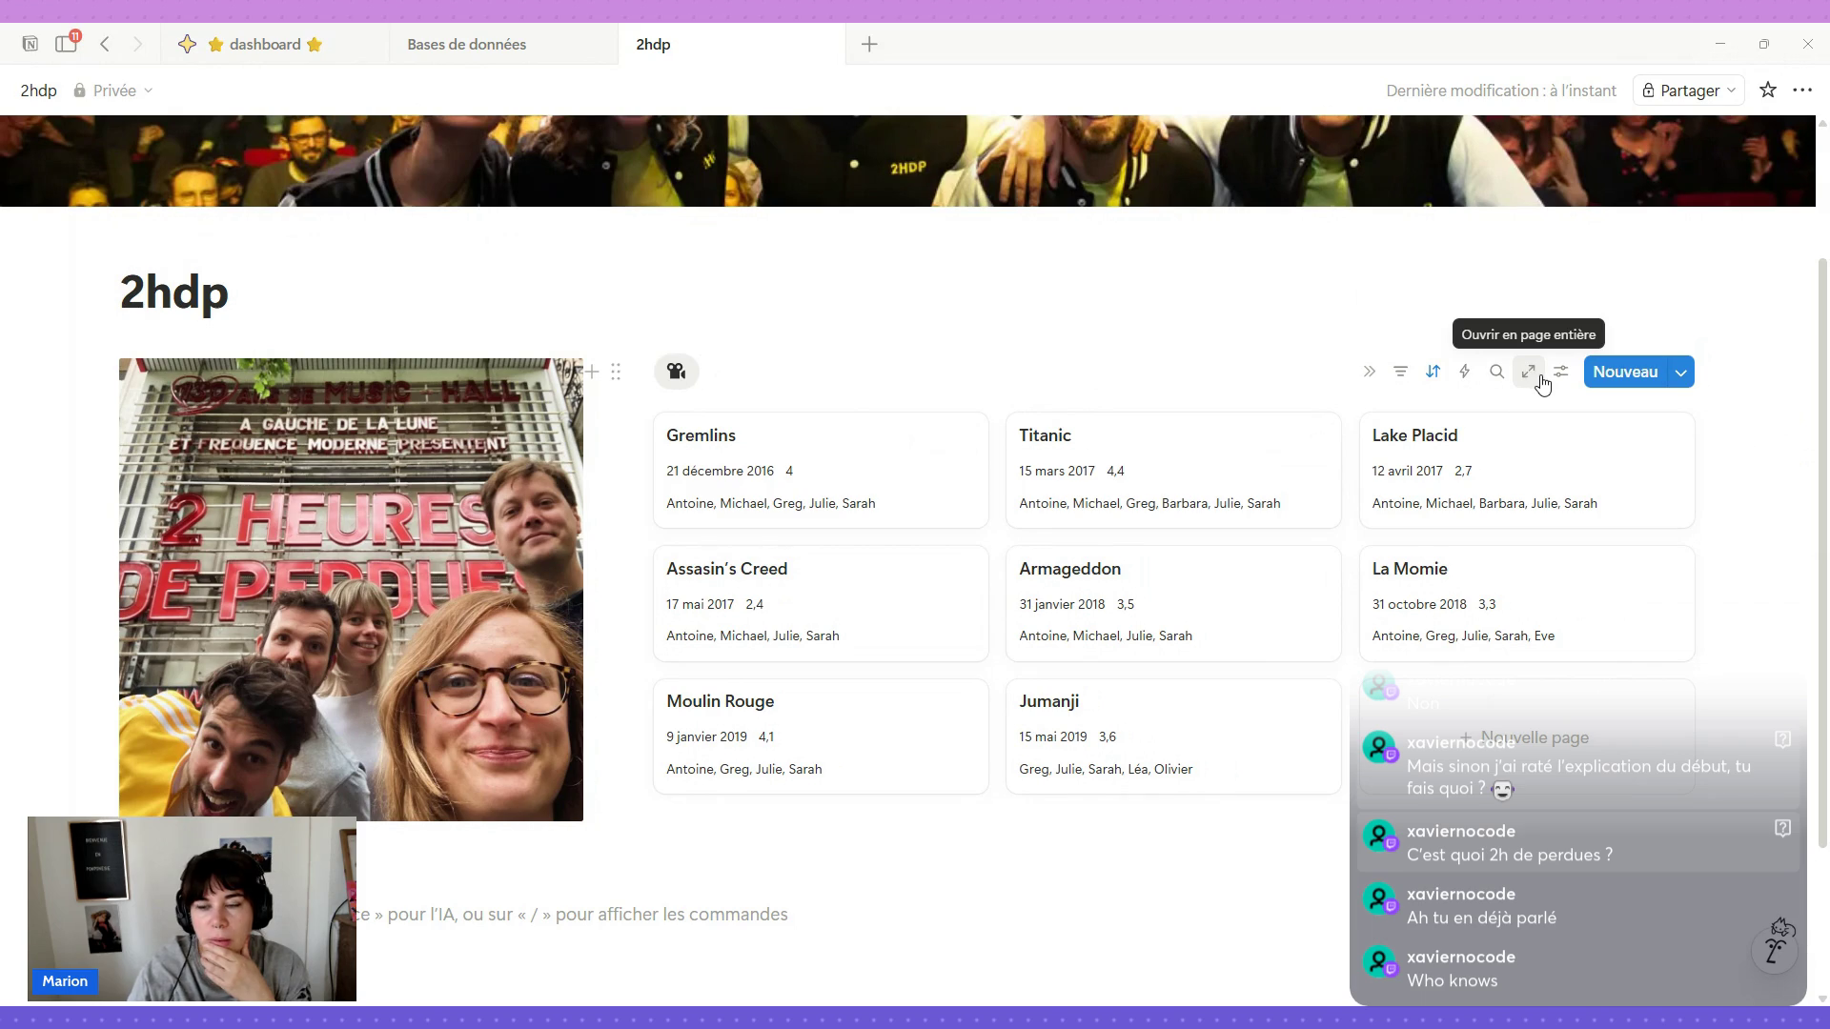
left_click(485, 52)
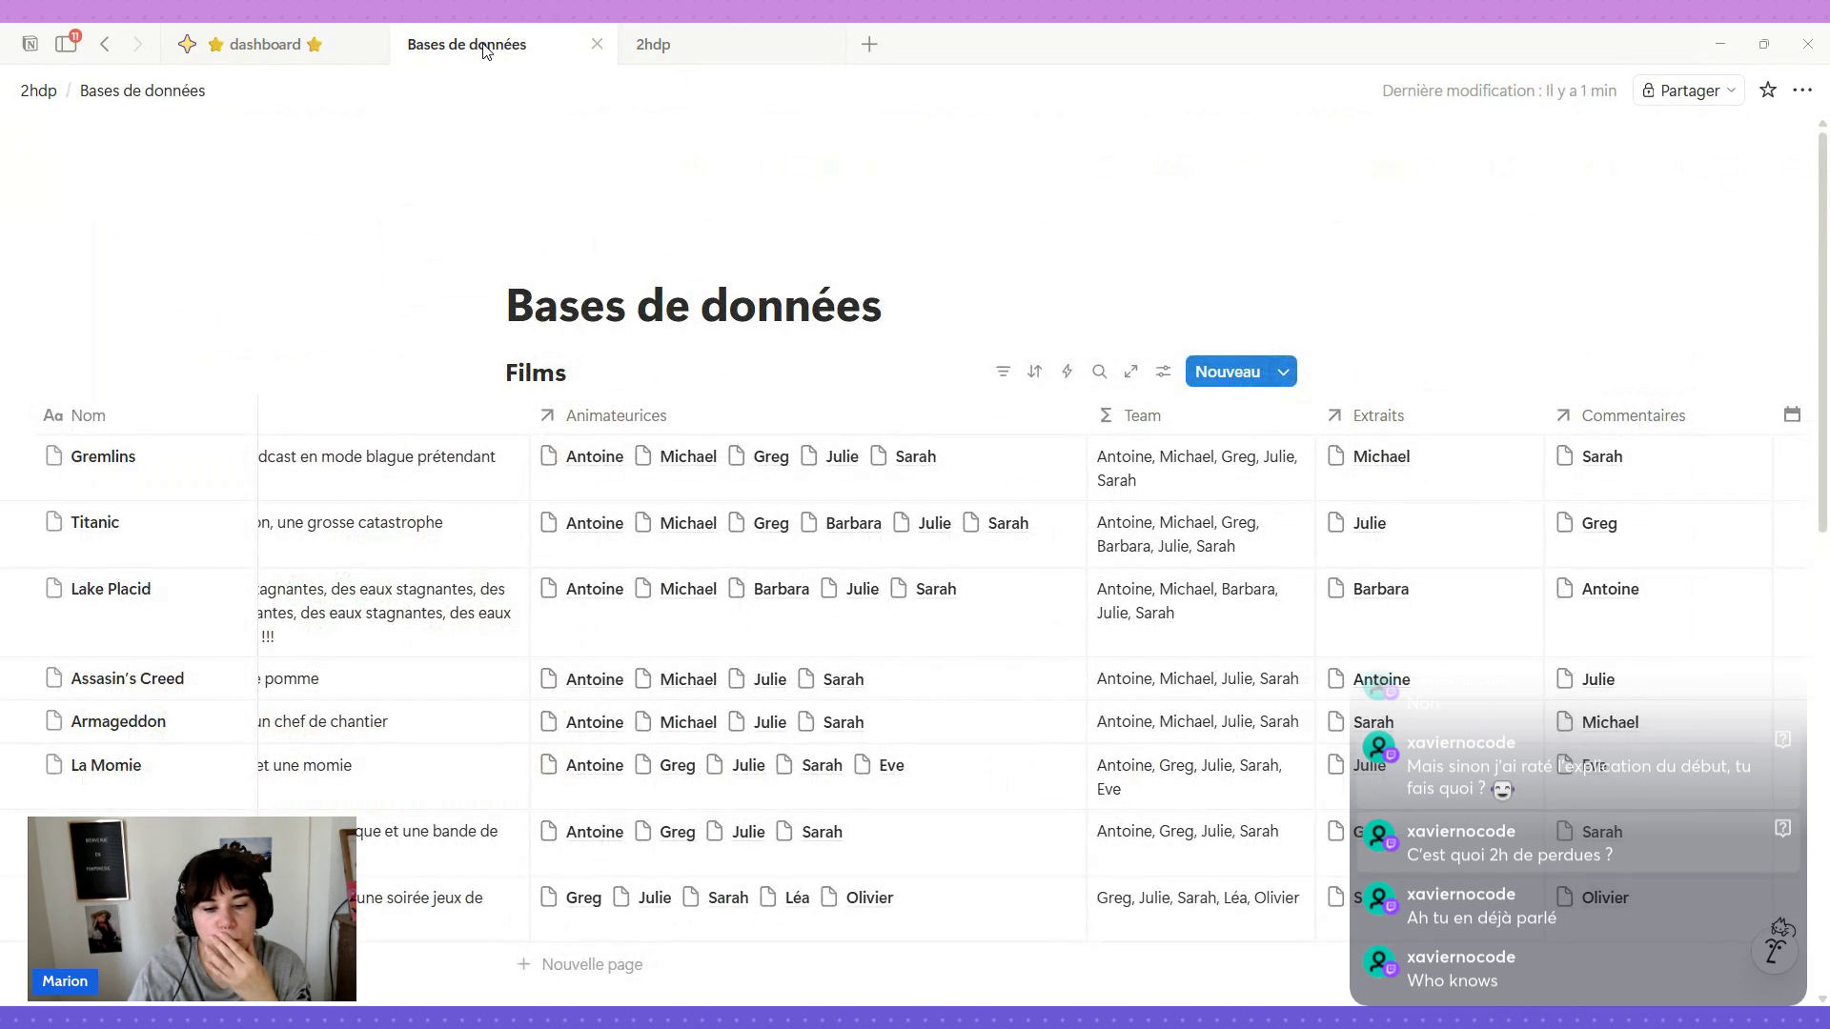
scroll(1054, 498, "right", 1)
scroll(1054, 498, "left", 3)
scroll(1053, 498, "left", 3)
scroll(1054, 498, "left", 3)
scroll(755, 435, "left", 2)
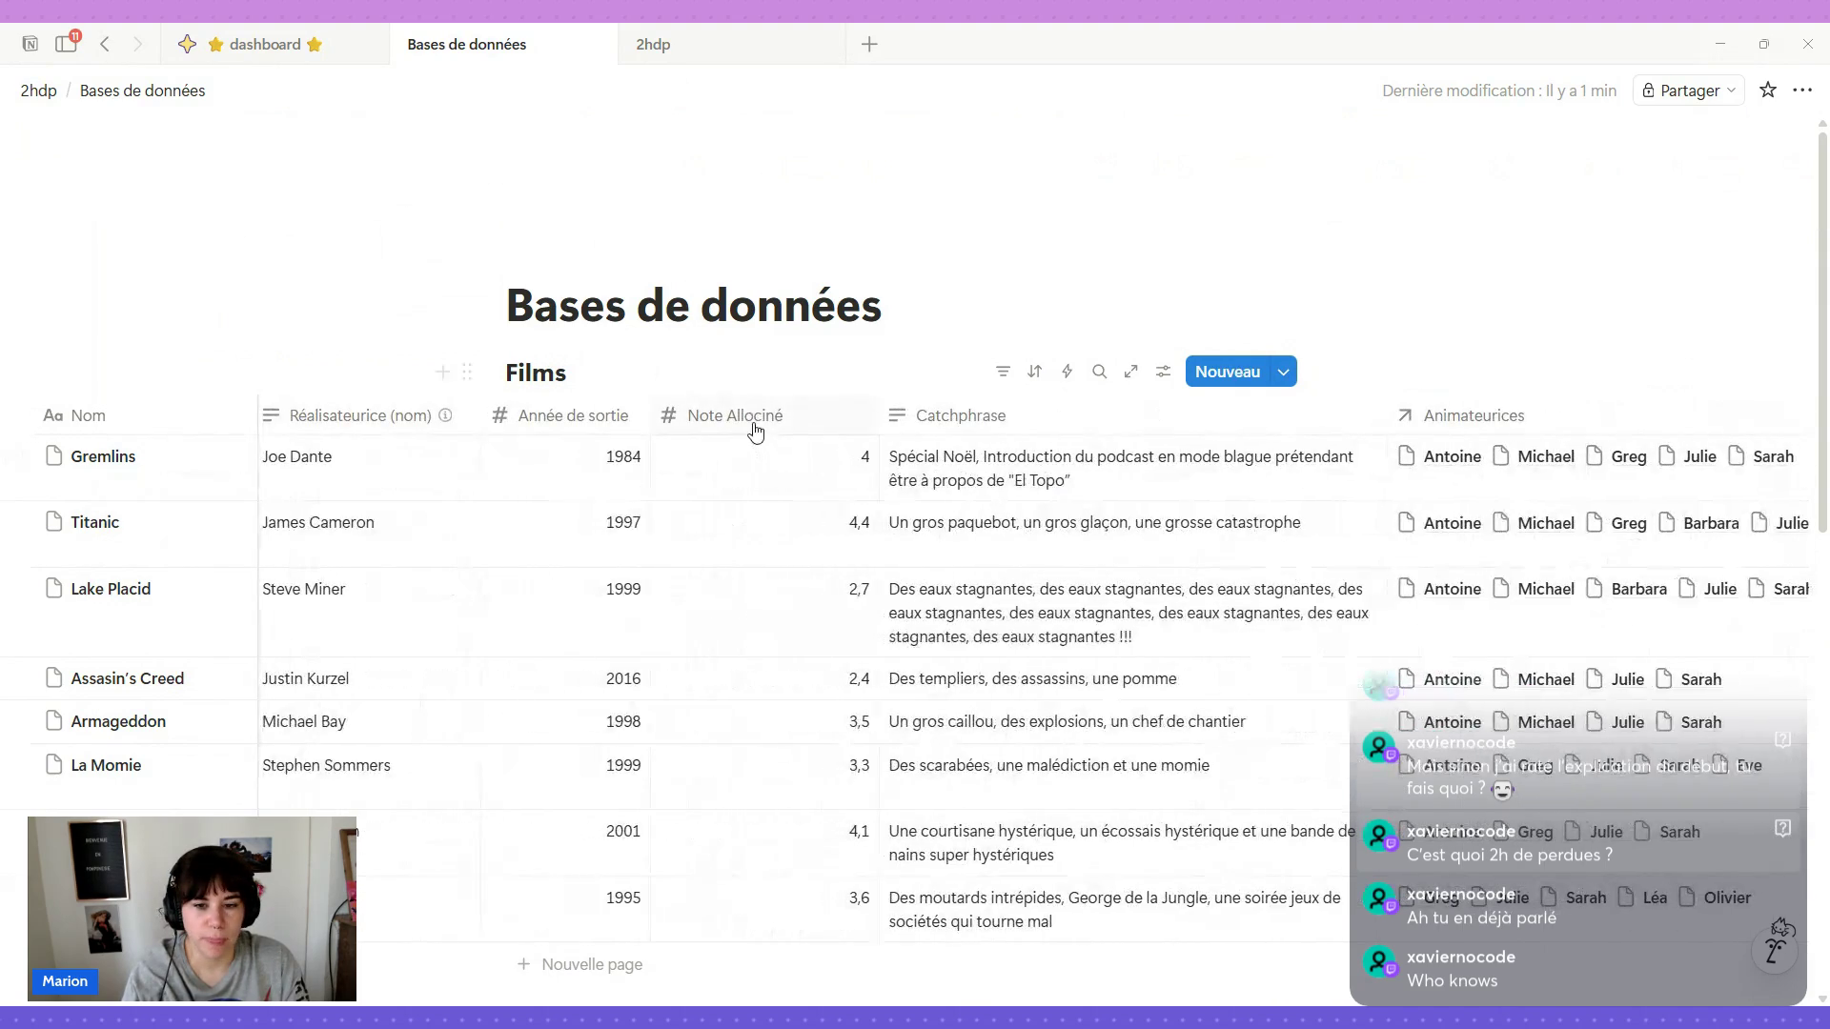
Insert a new formula property right of the Note Allociné column.
left_click(812, 429)
mouse_move(761, 503)
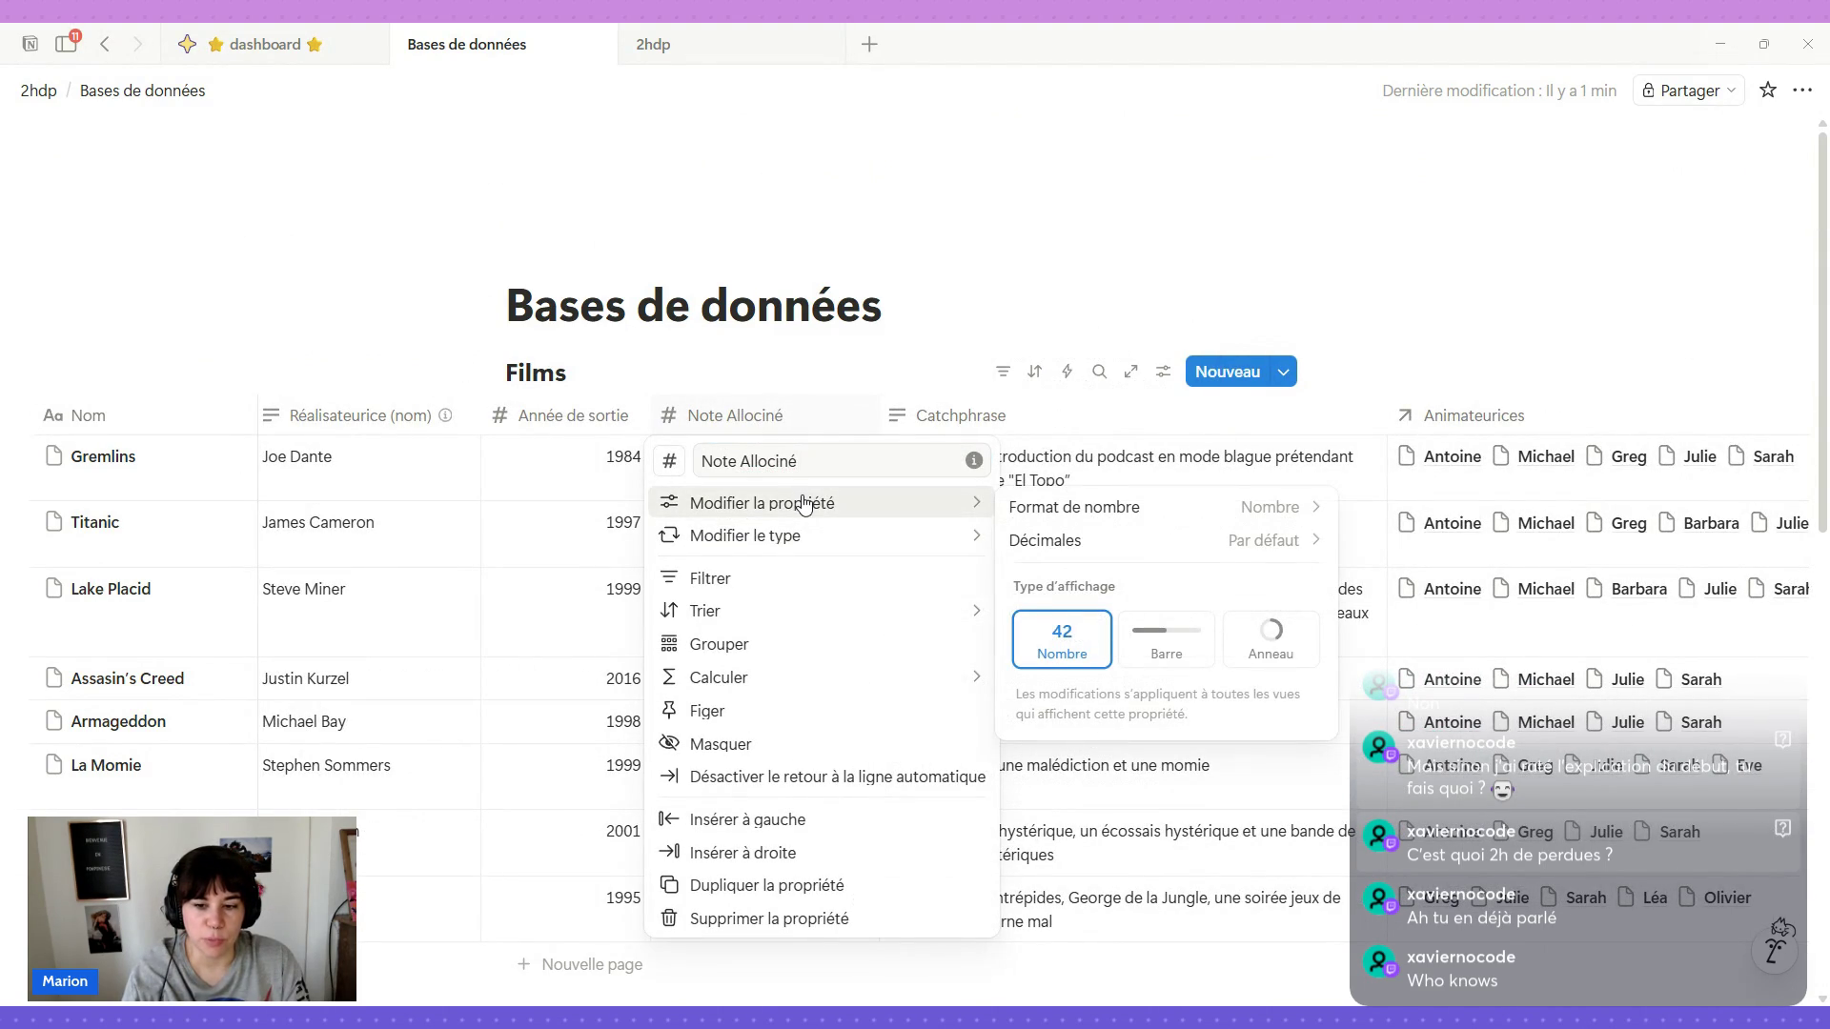
key("BackSpace")
type("e")
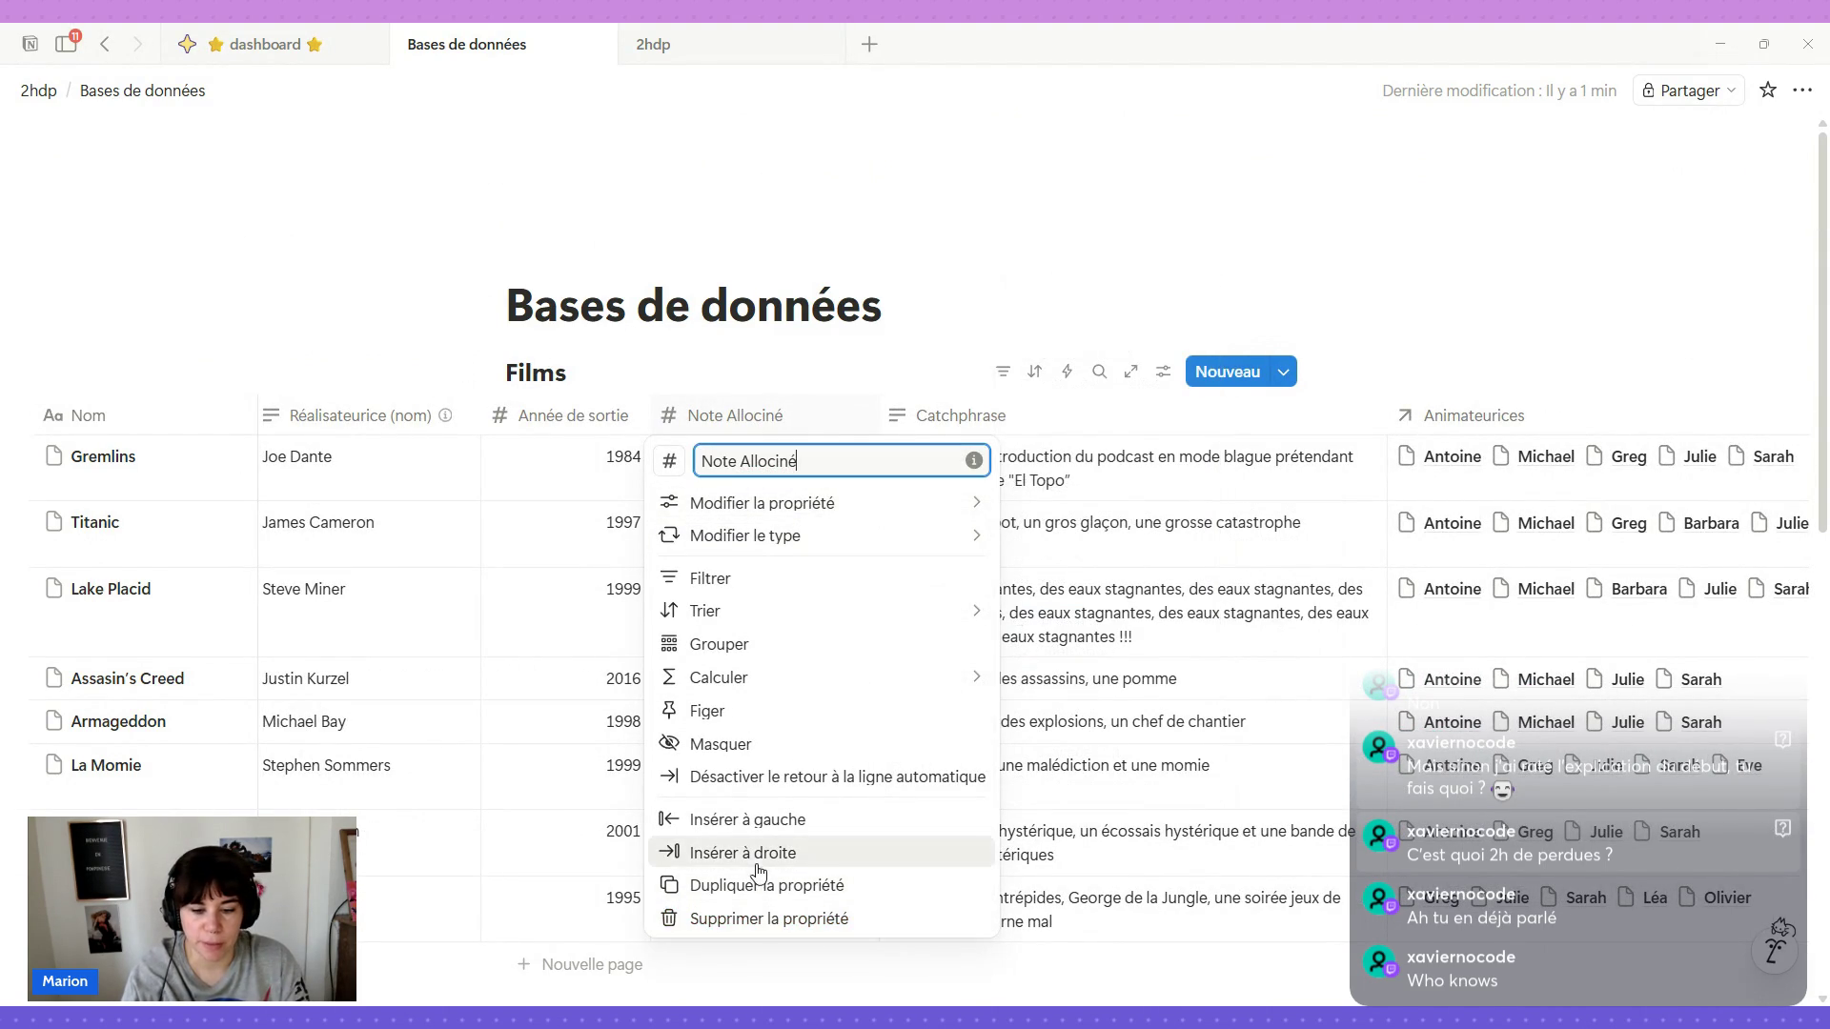
left_click(756, 855)
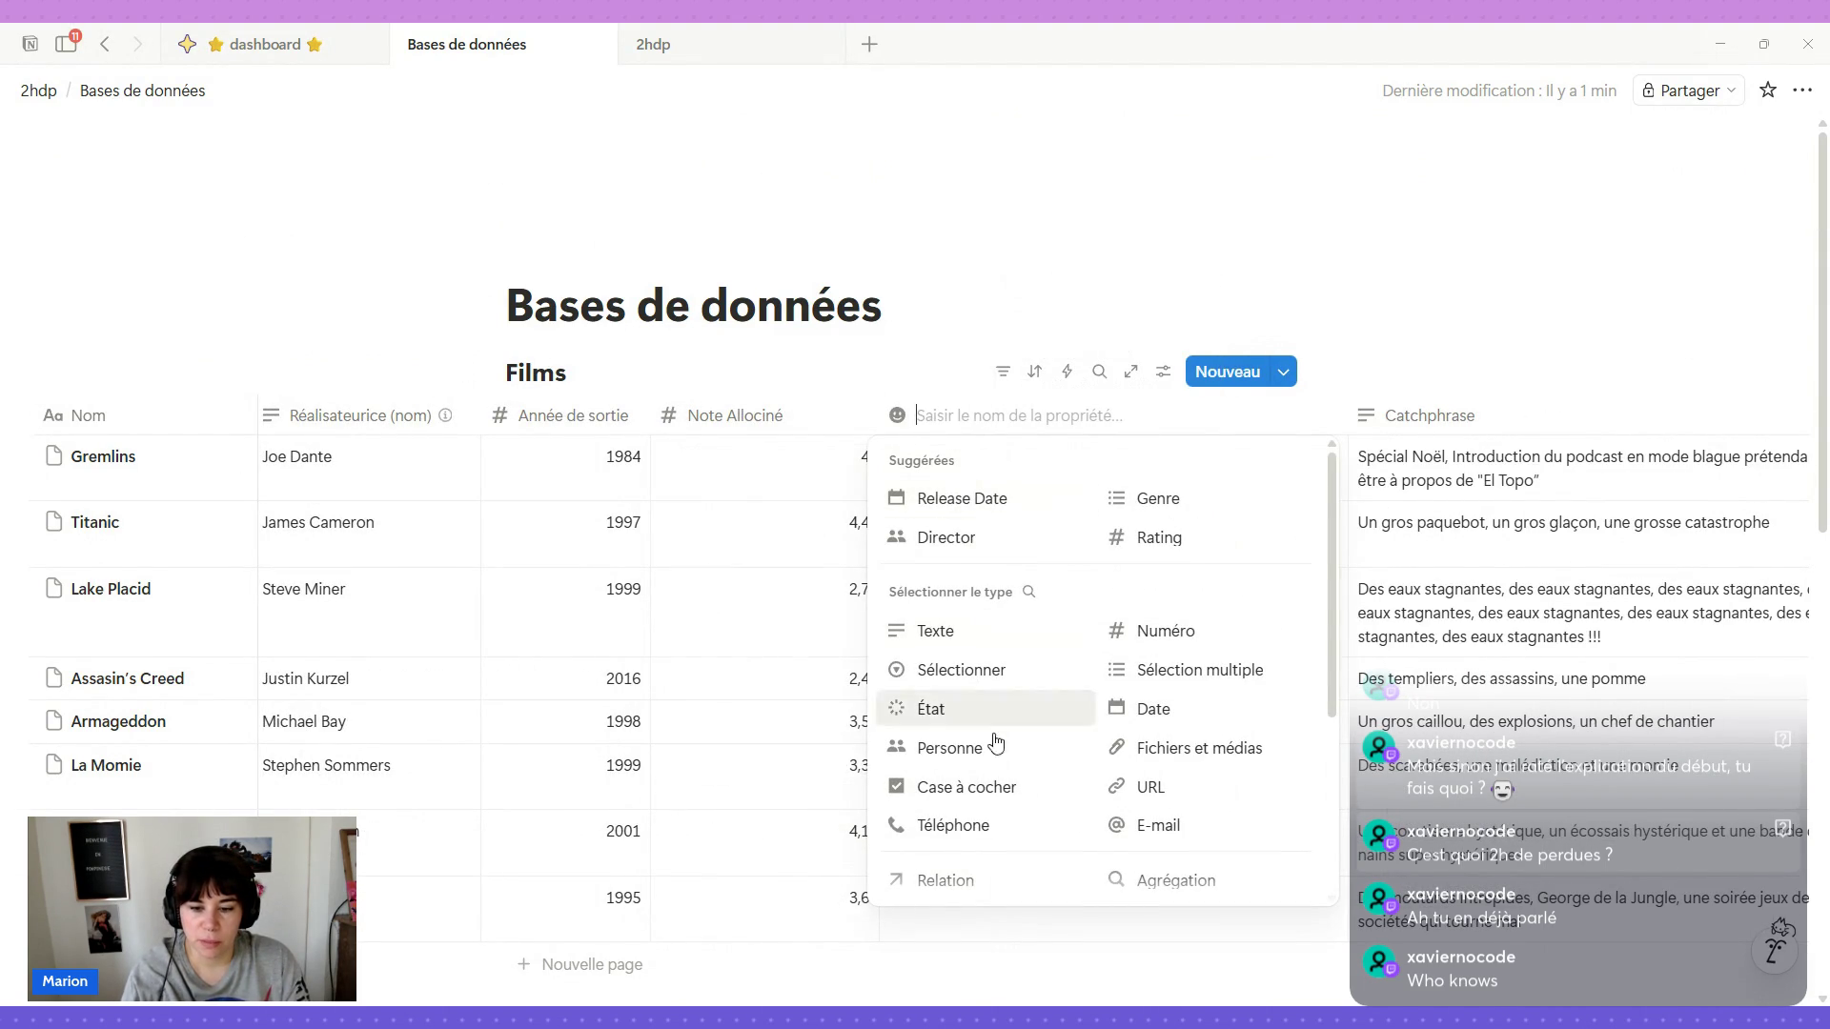
scroll(989, 769, "down", 3)
left_click(969, 636)
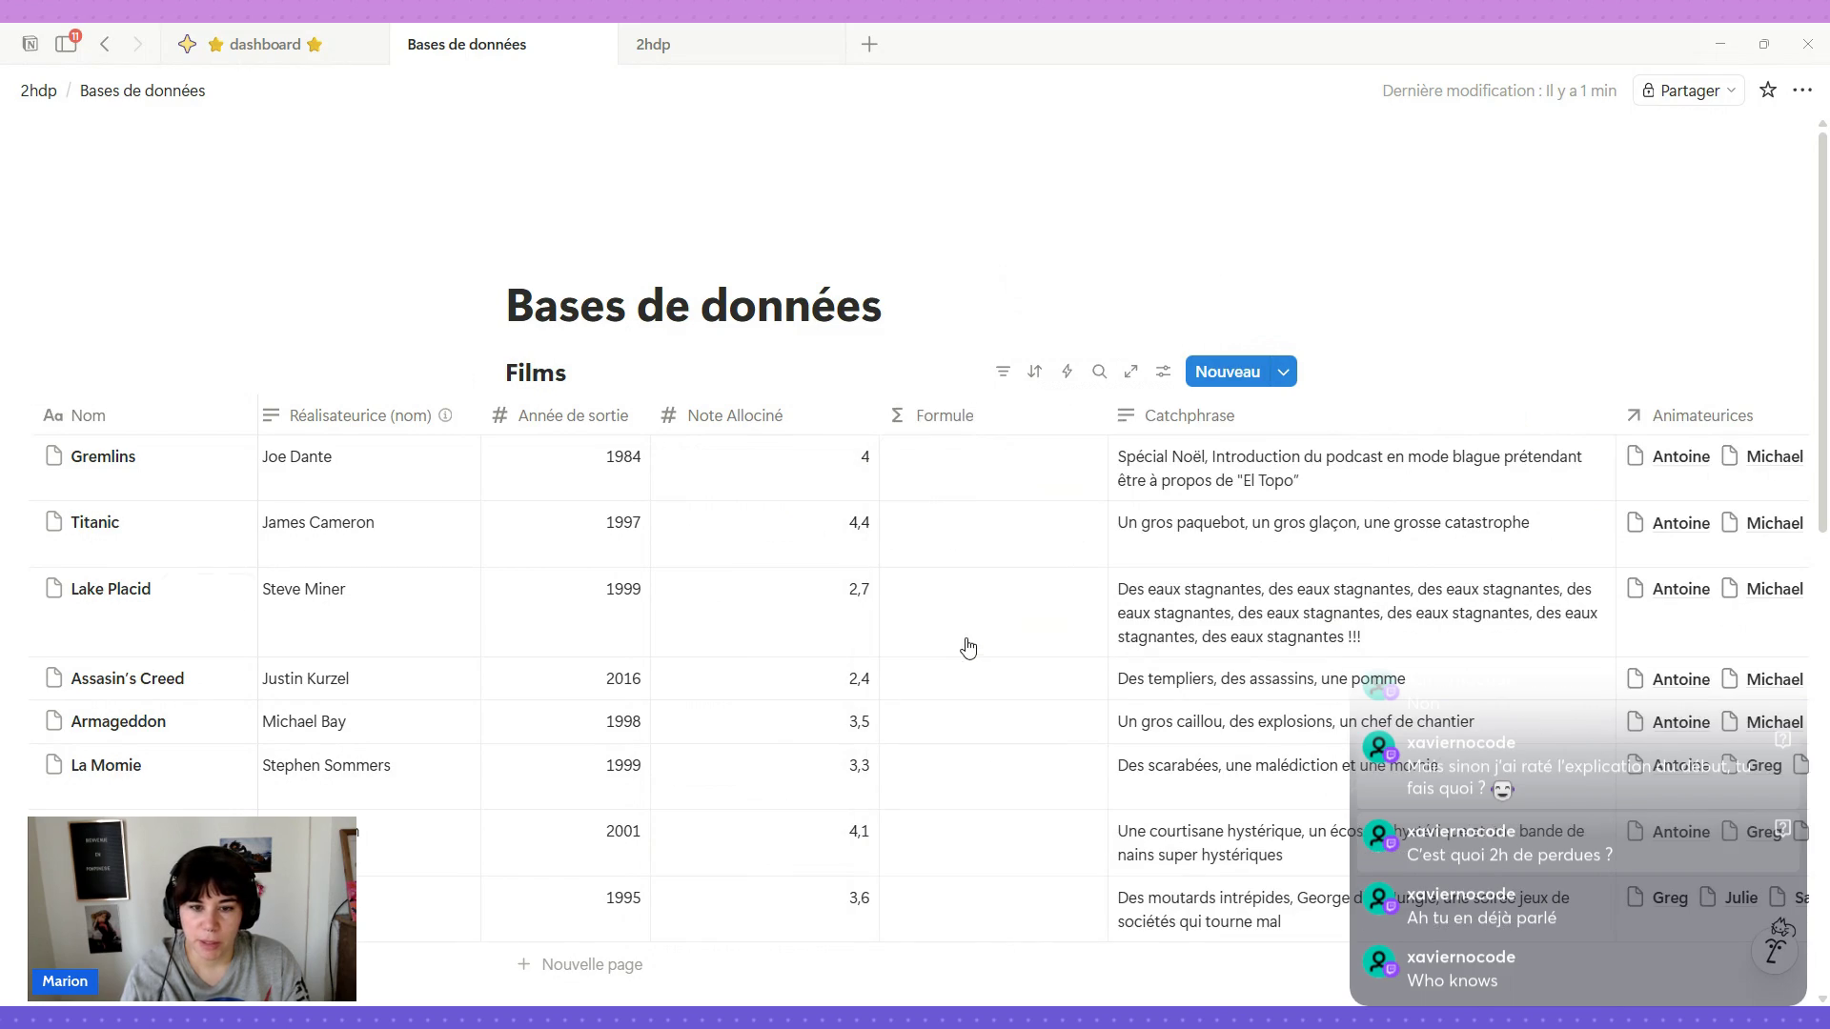
Start the formula with Note Allociné followed by a plus operator.
left_click(973, 467)
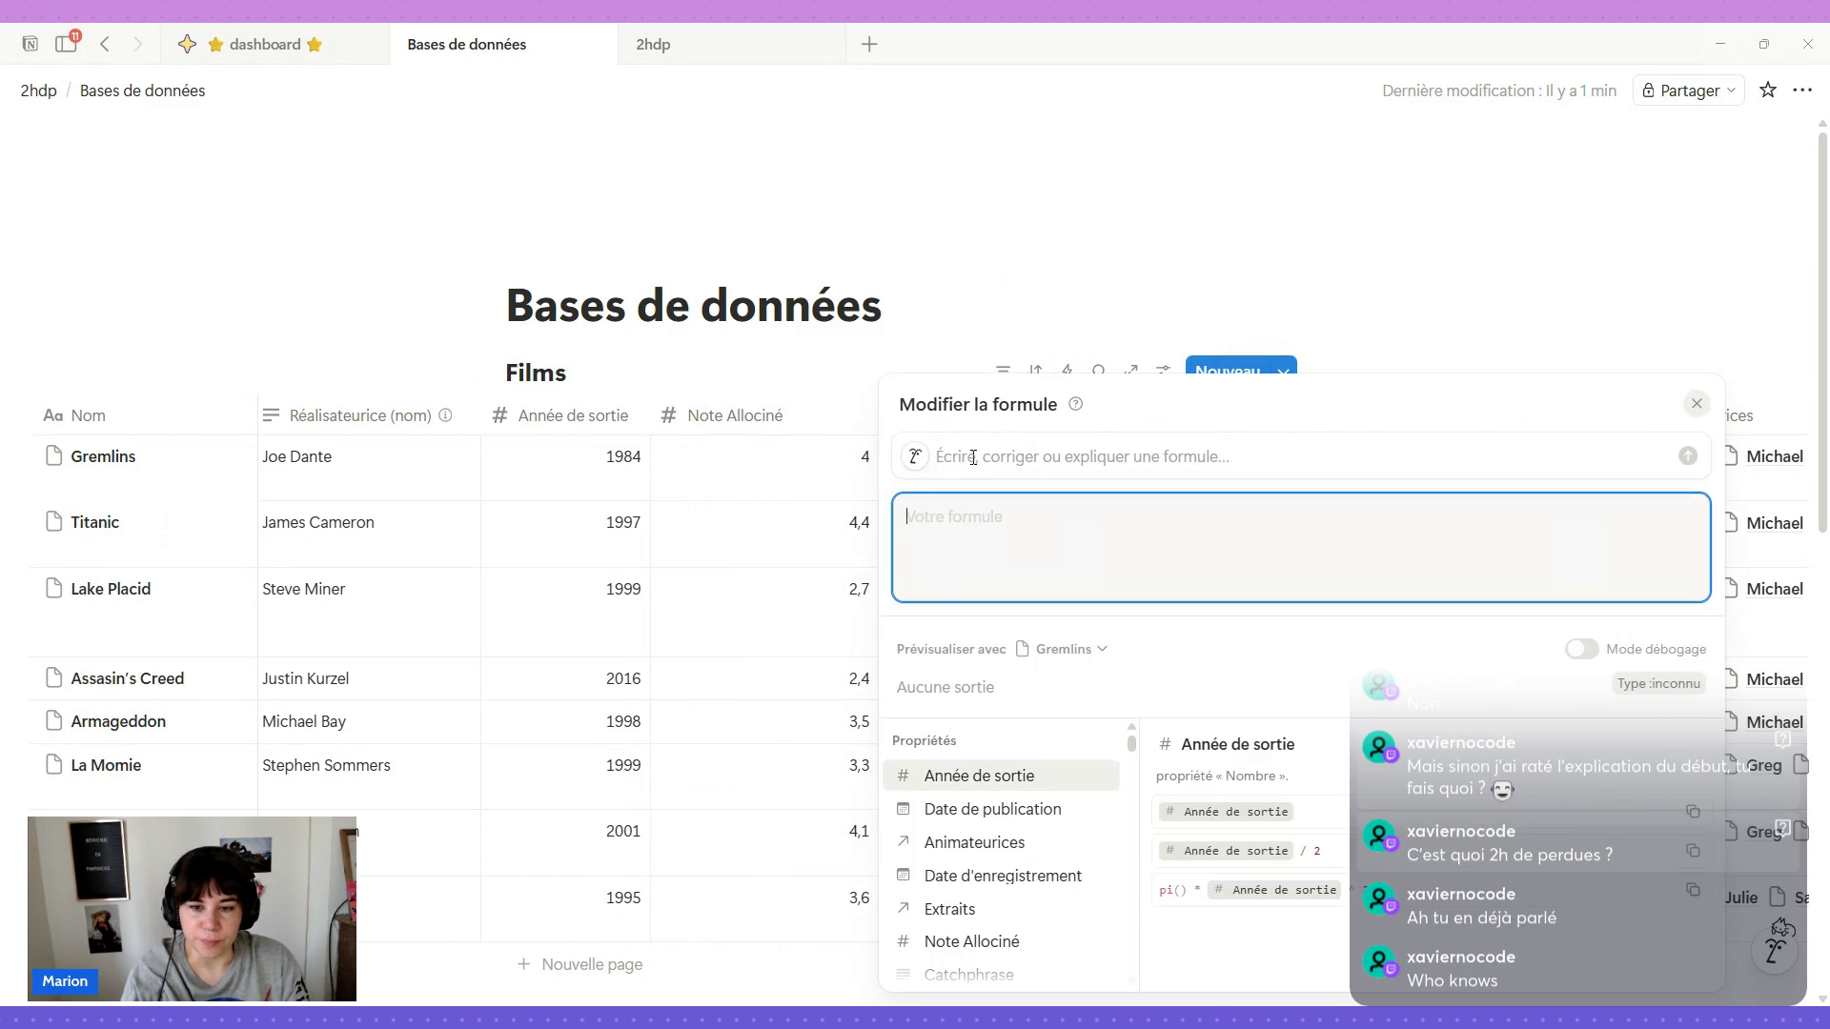
scroll(995, 898, "down", 1)
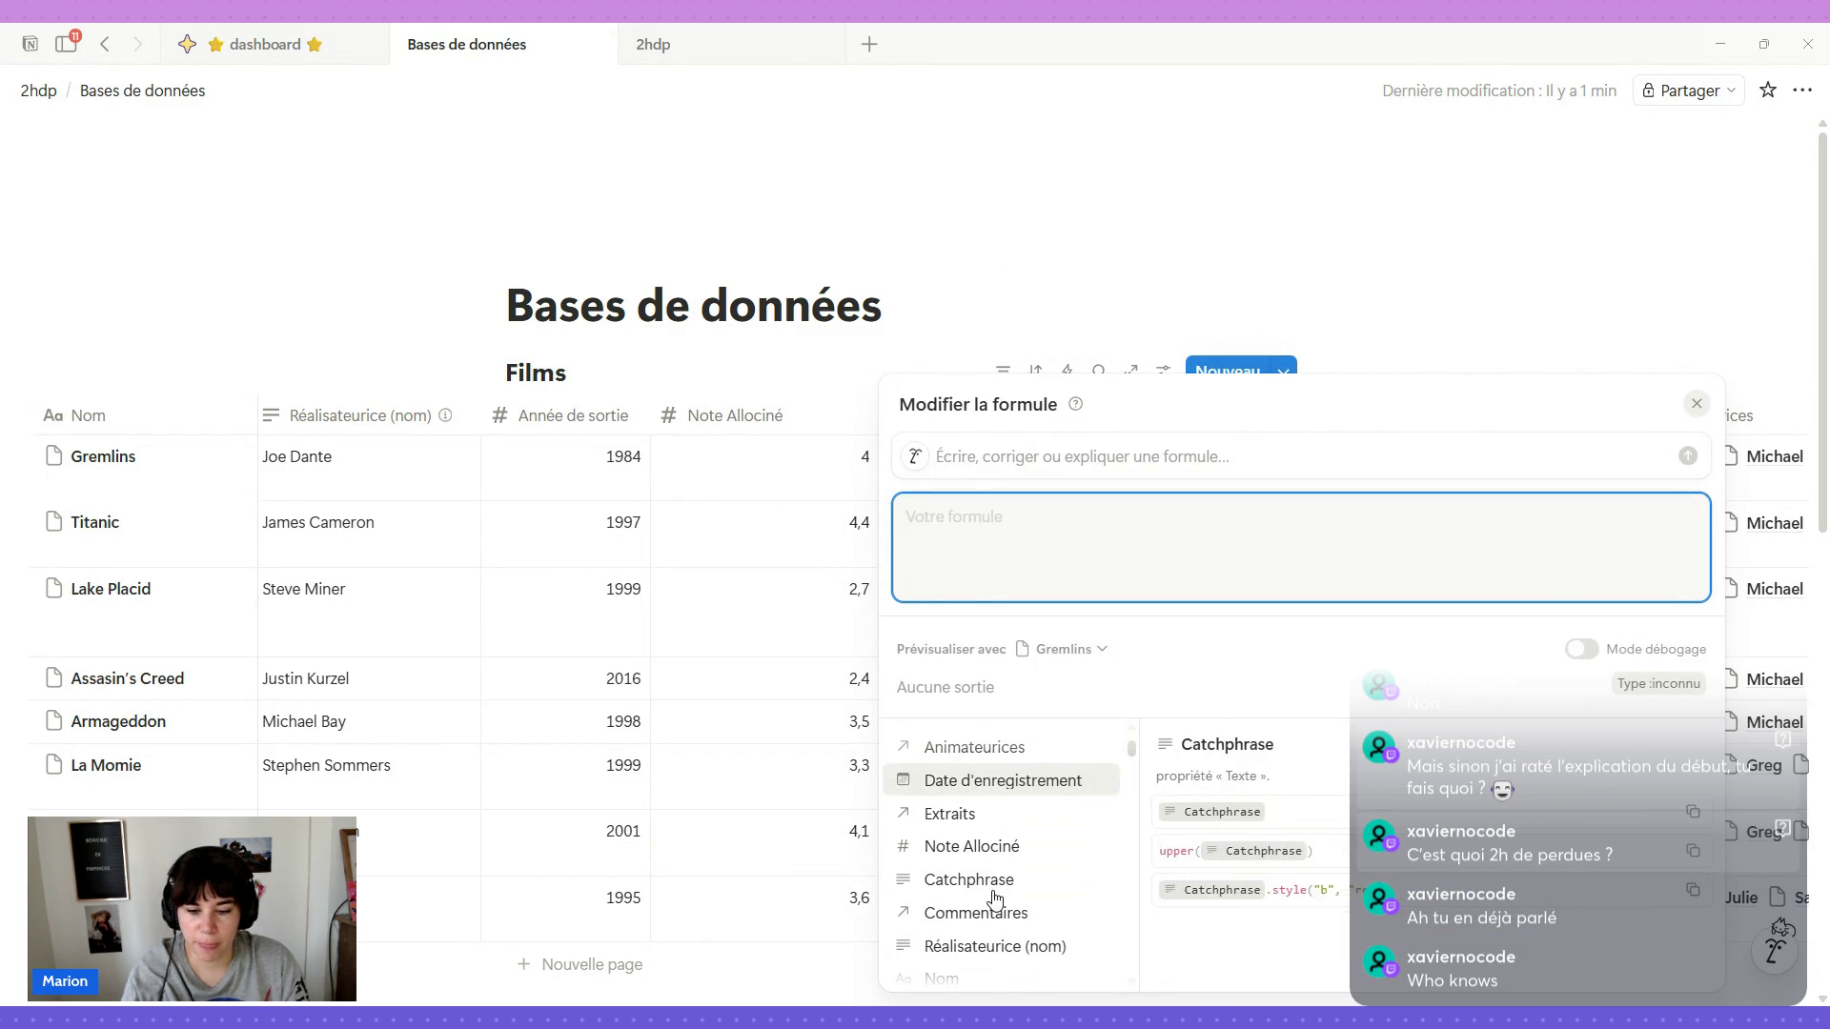
left_click(975, 846)
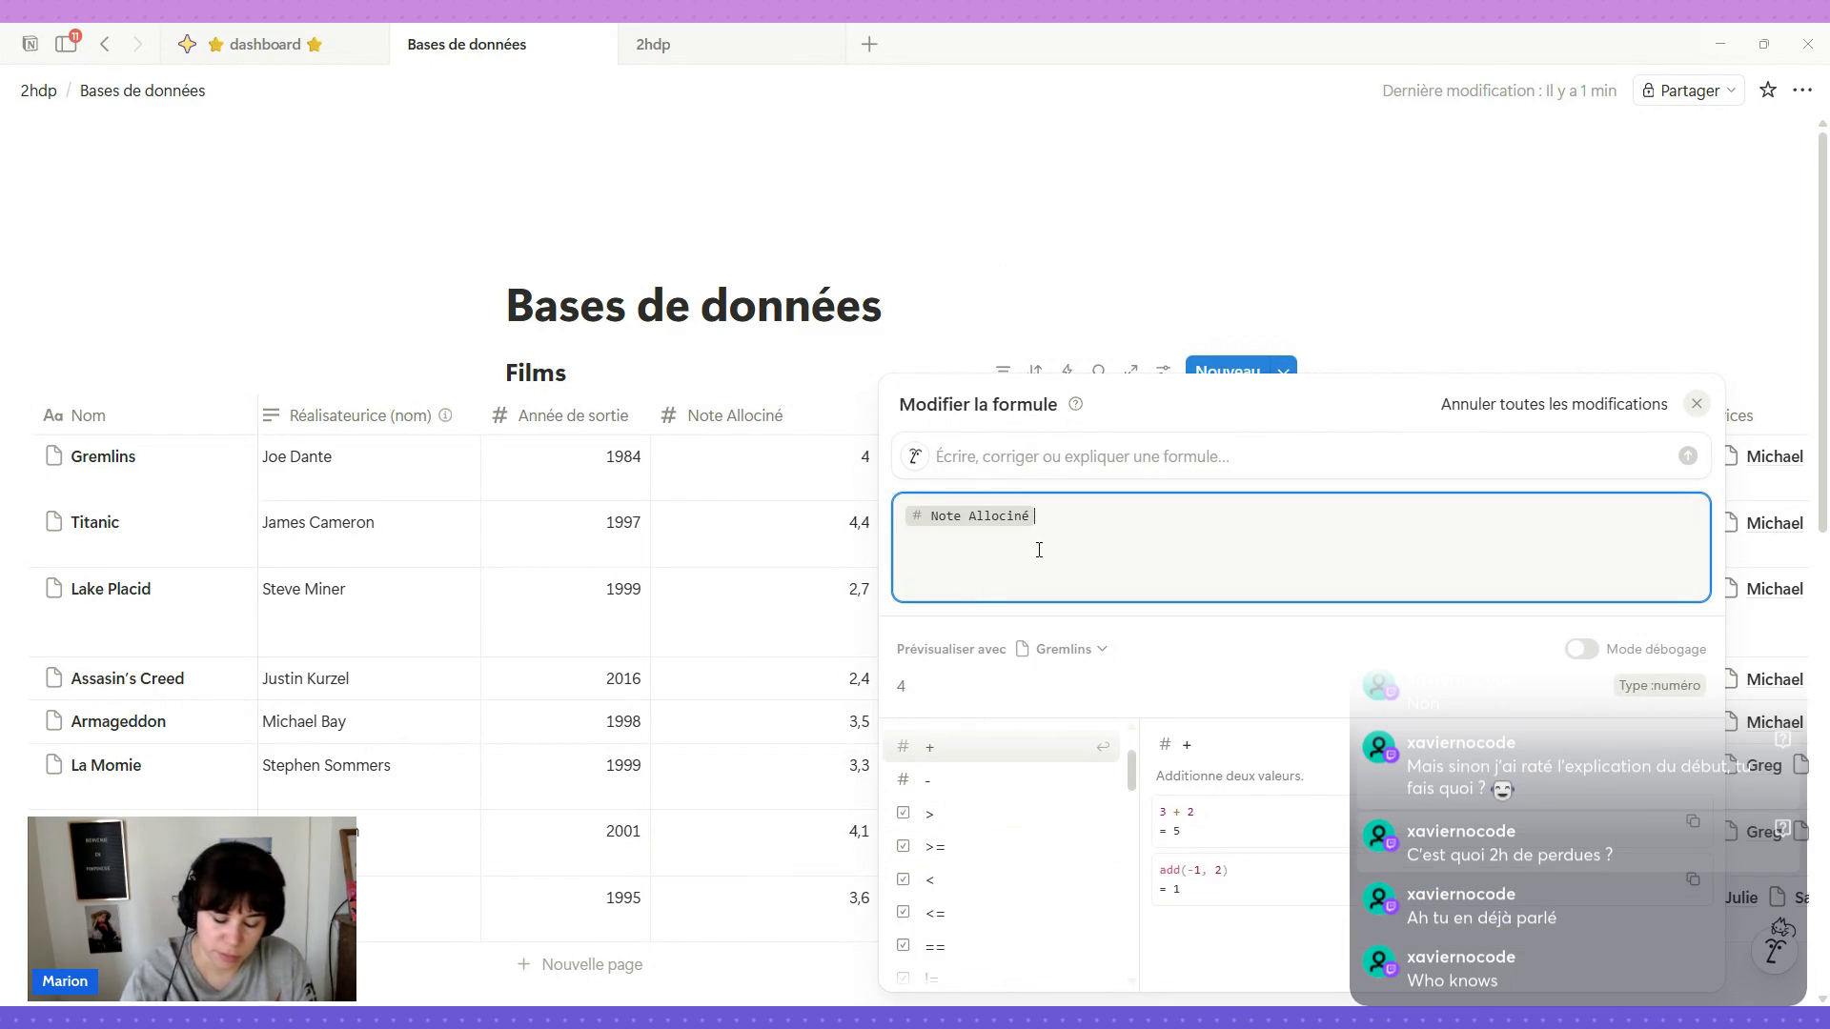
type("\"")
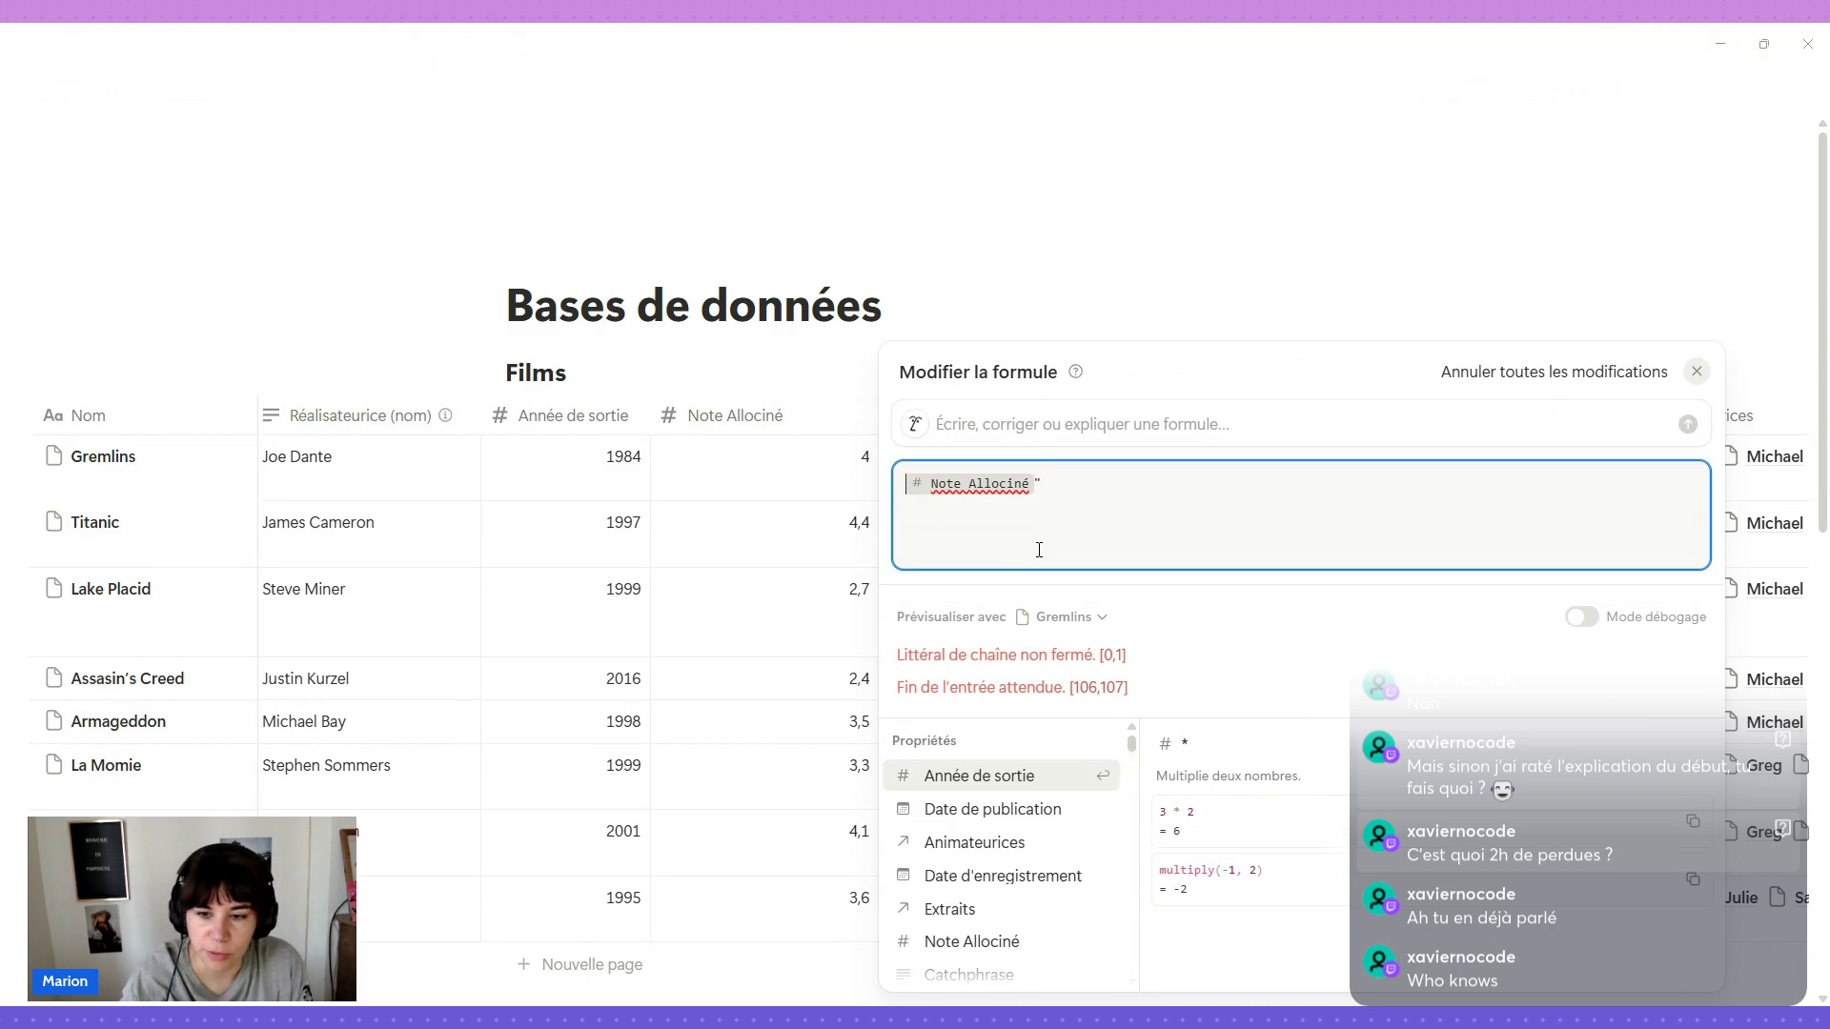
type("\"")
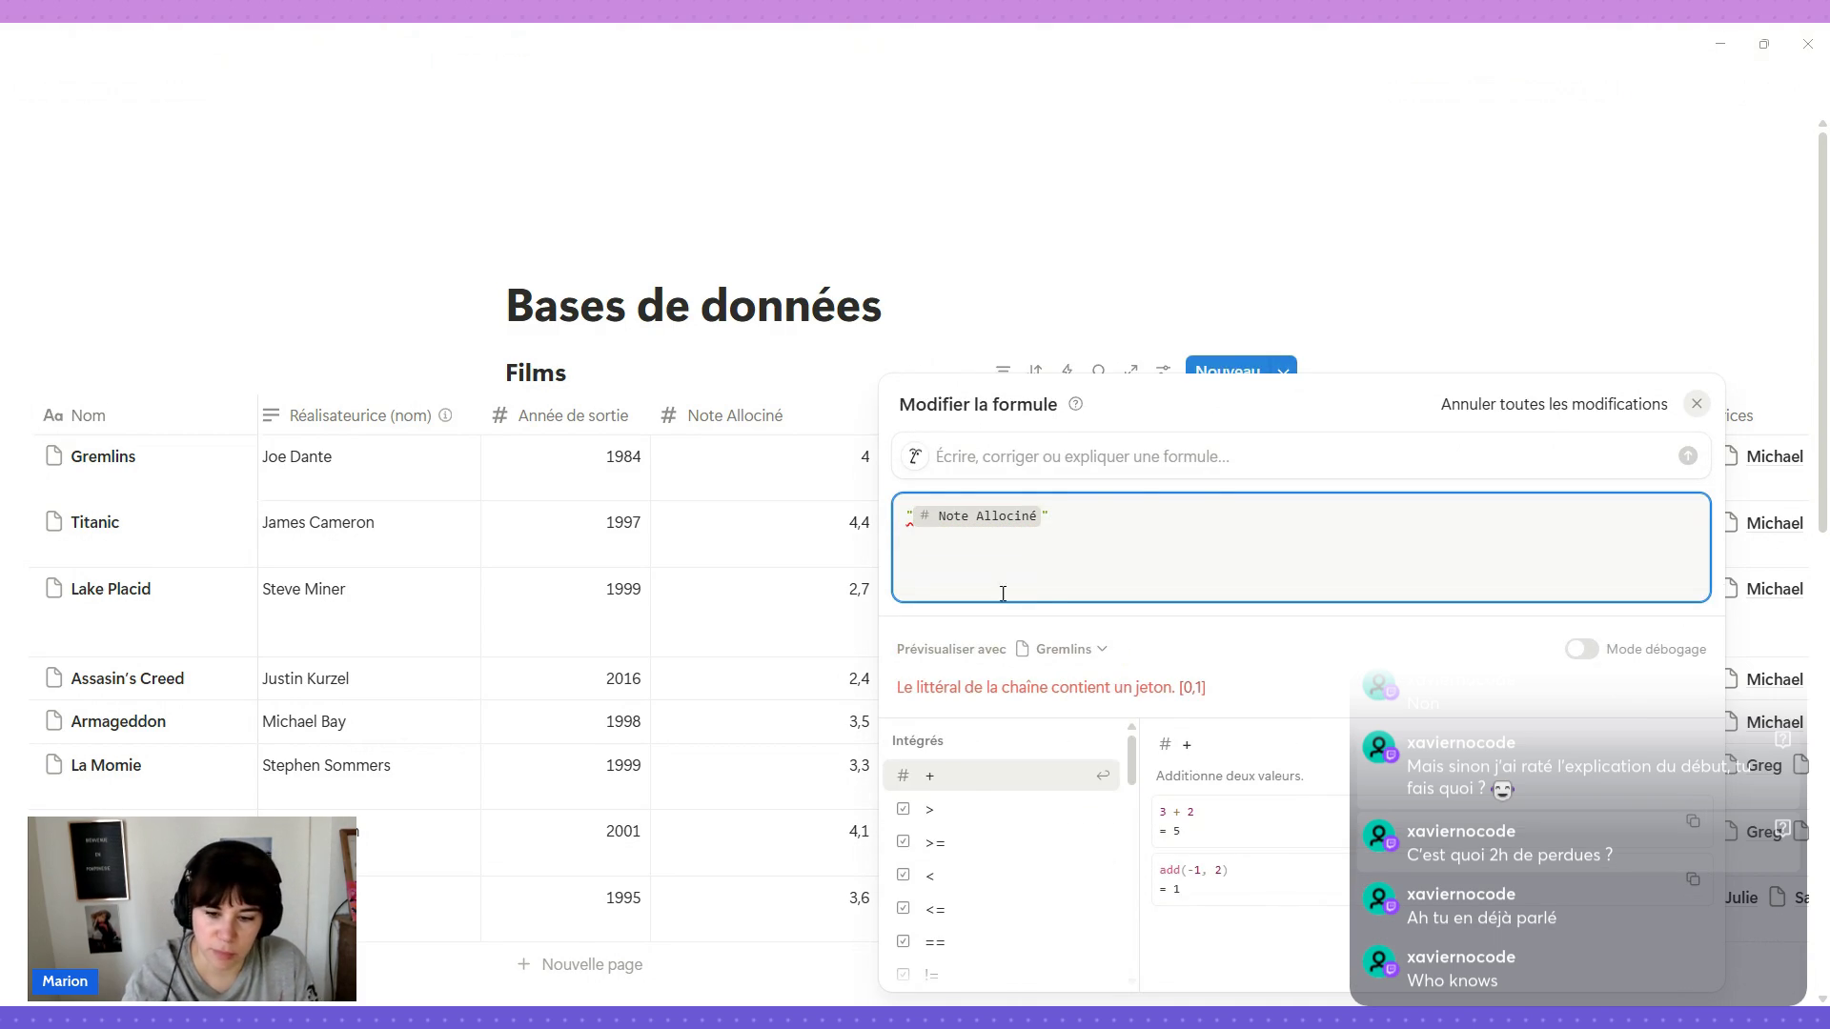
left_click(959, 784)
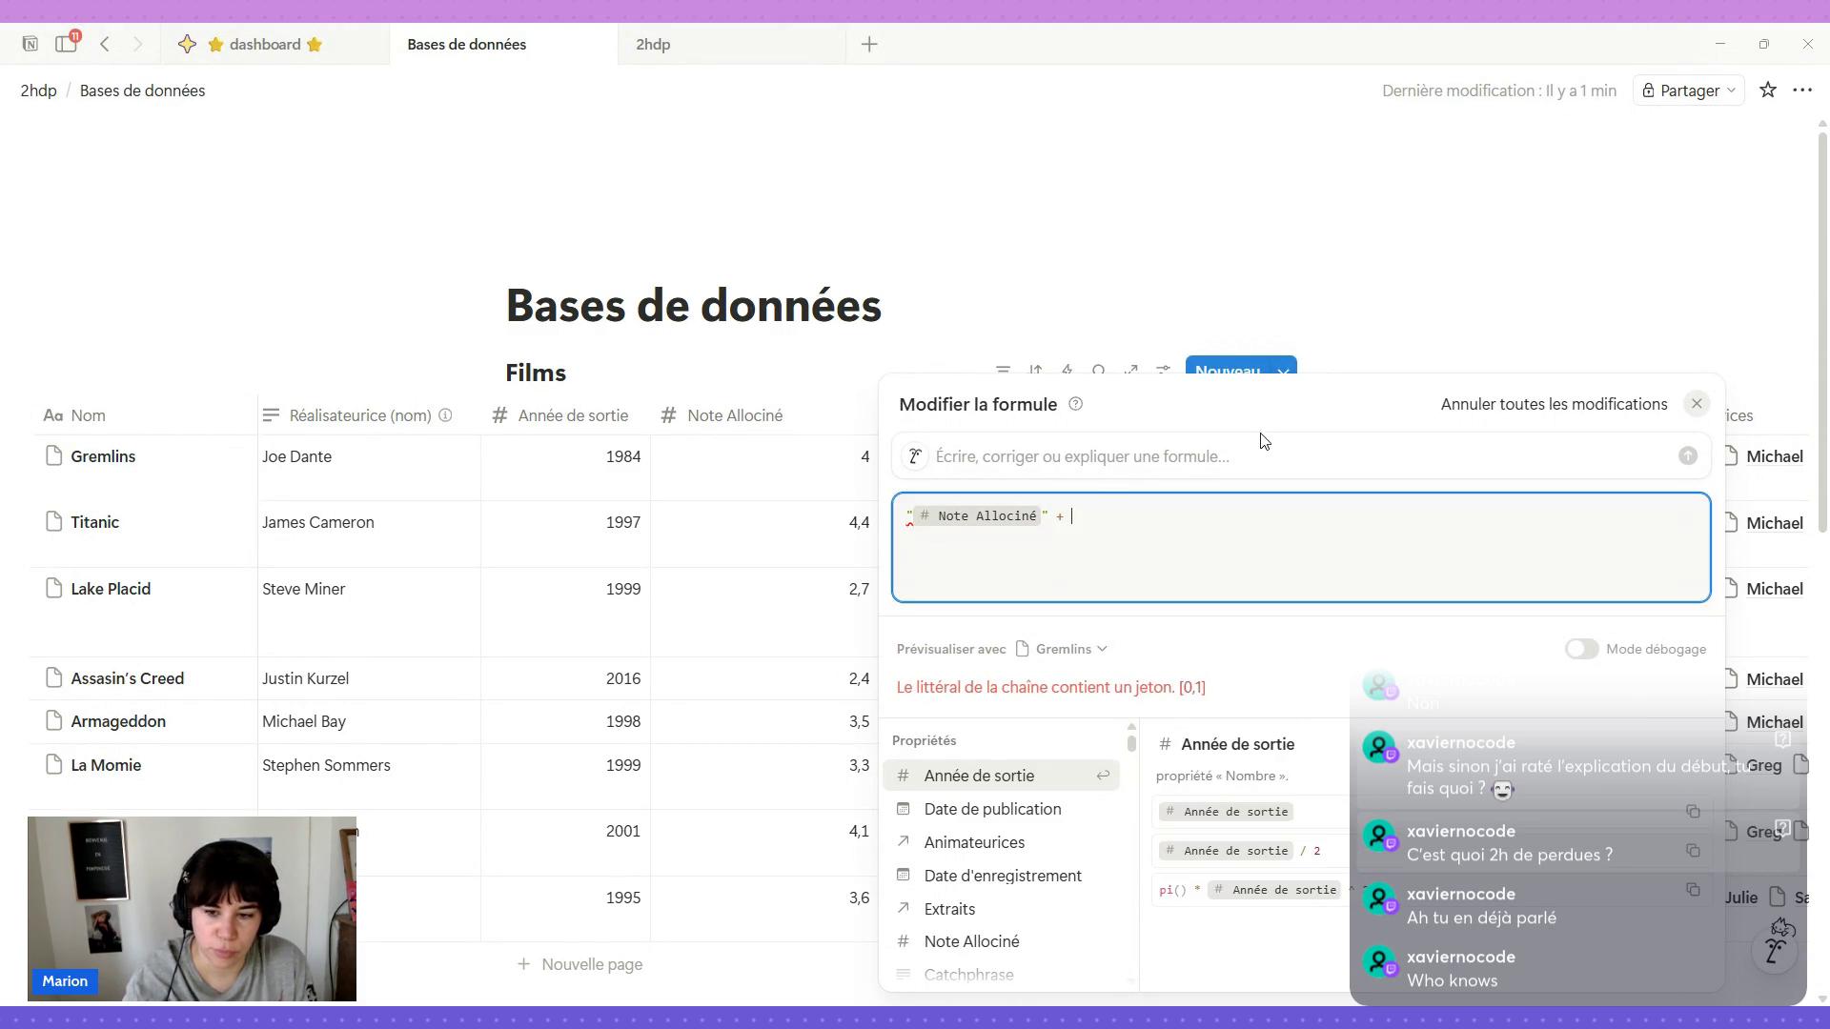
type("\"")
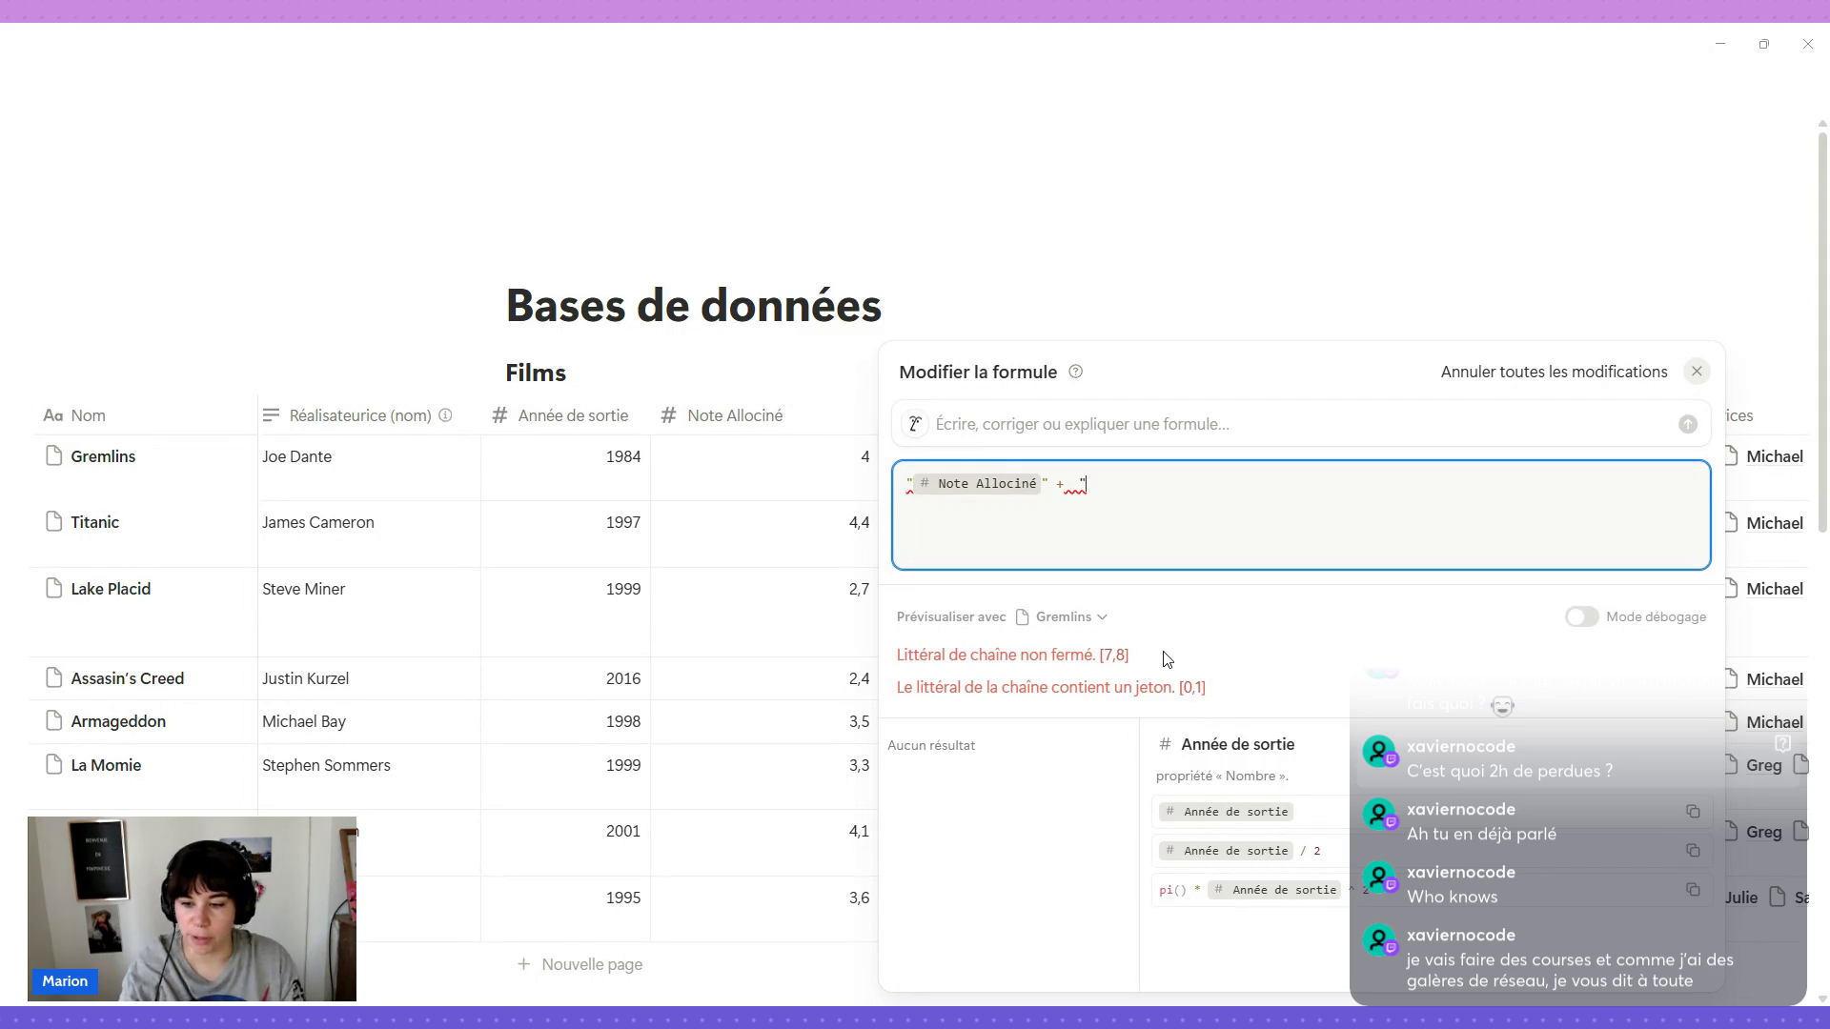
type("⭐")
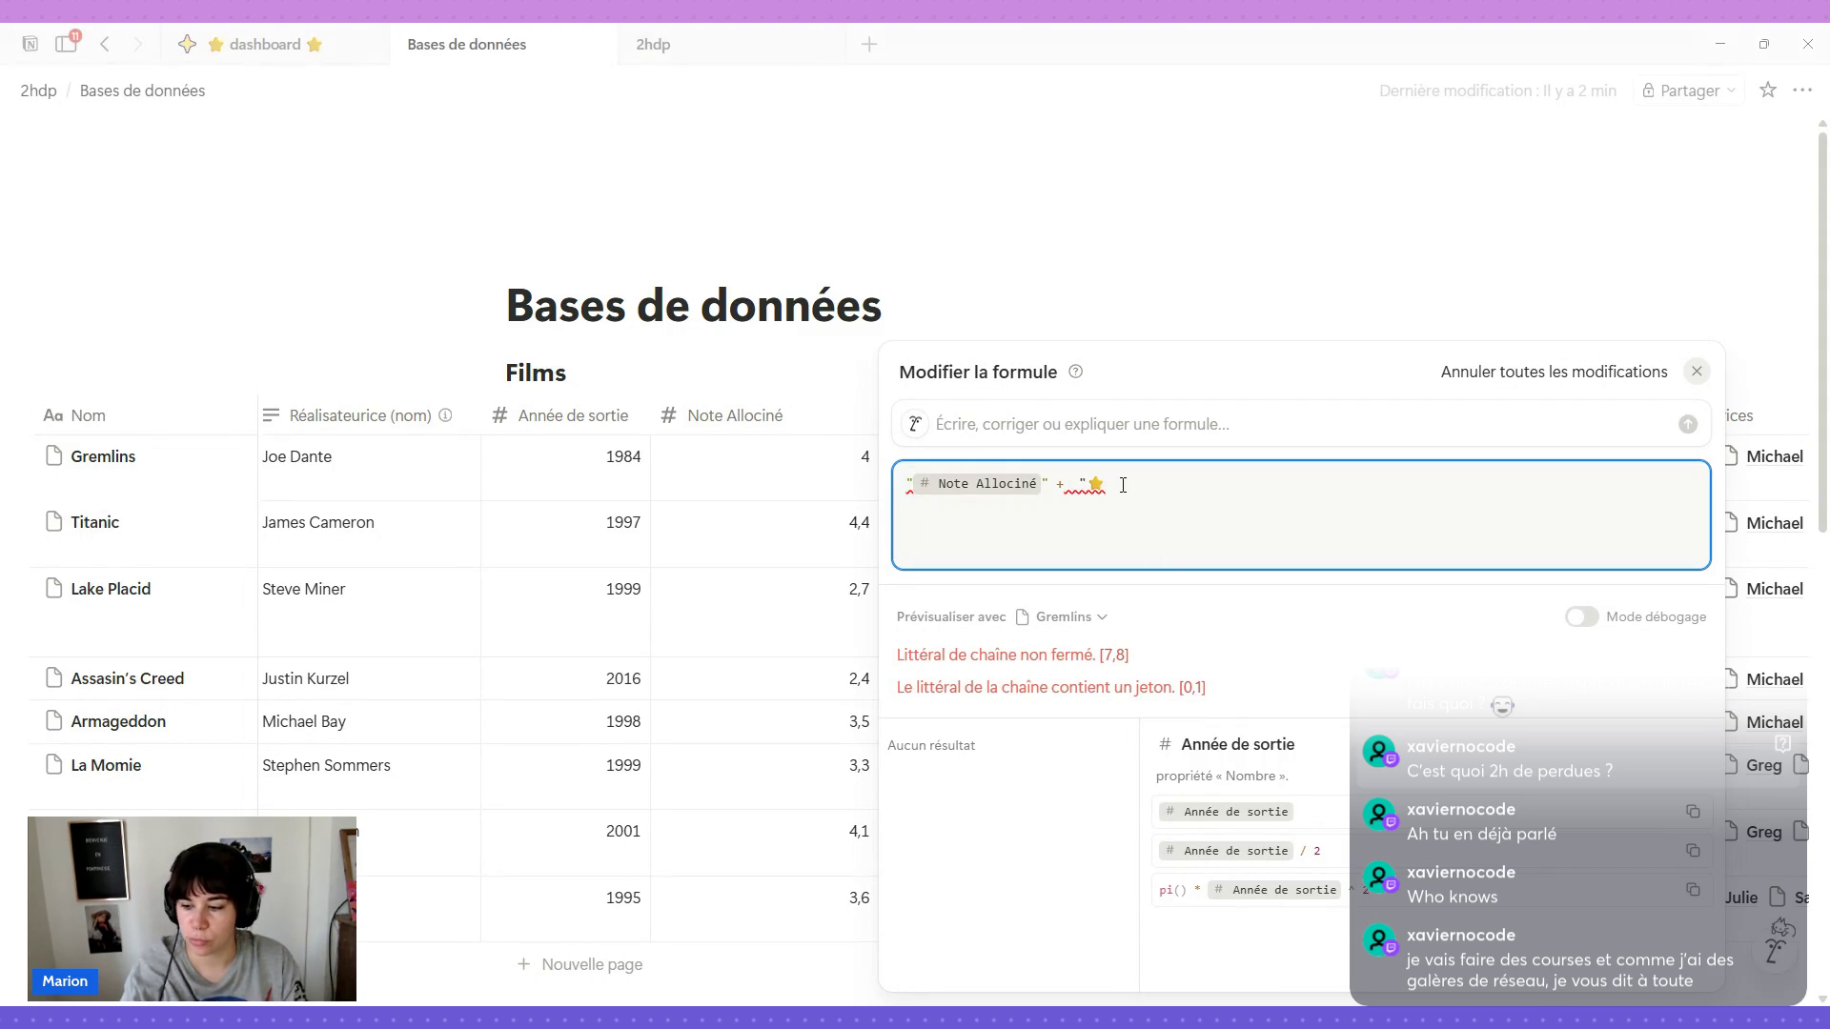
type("\"")
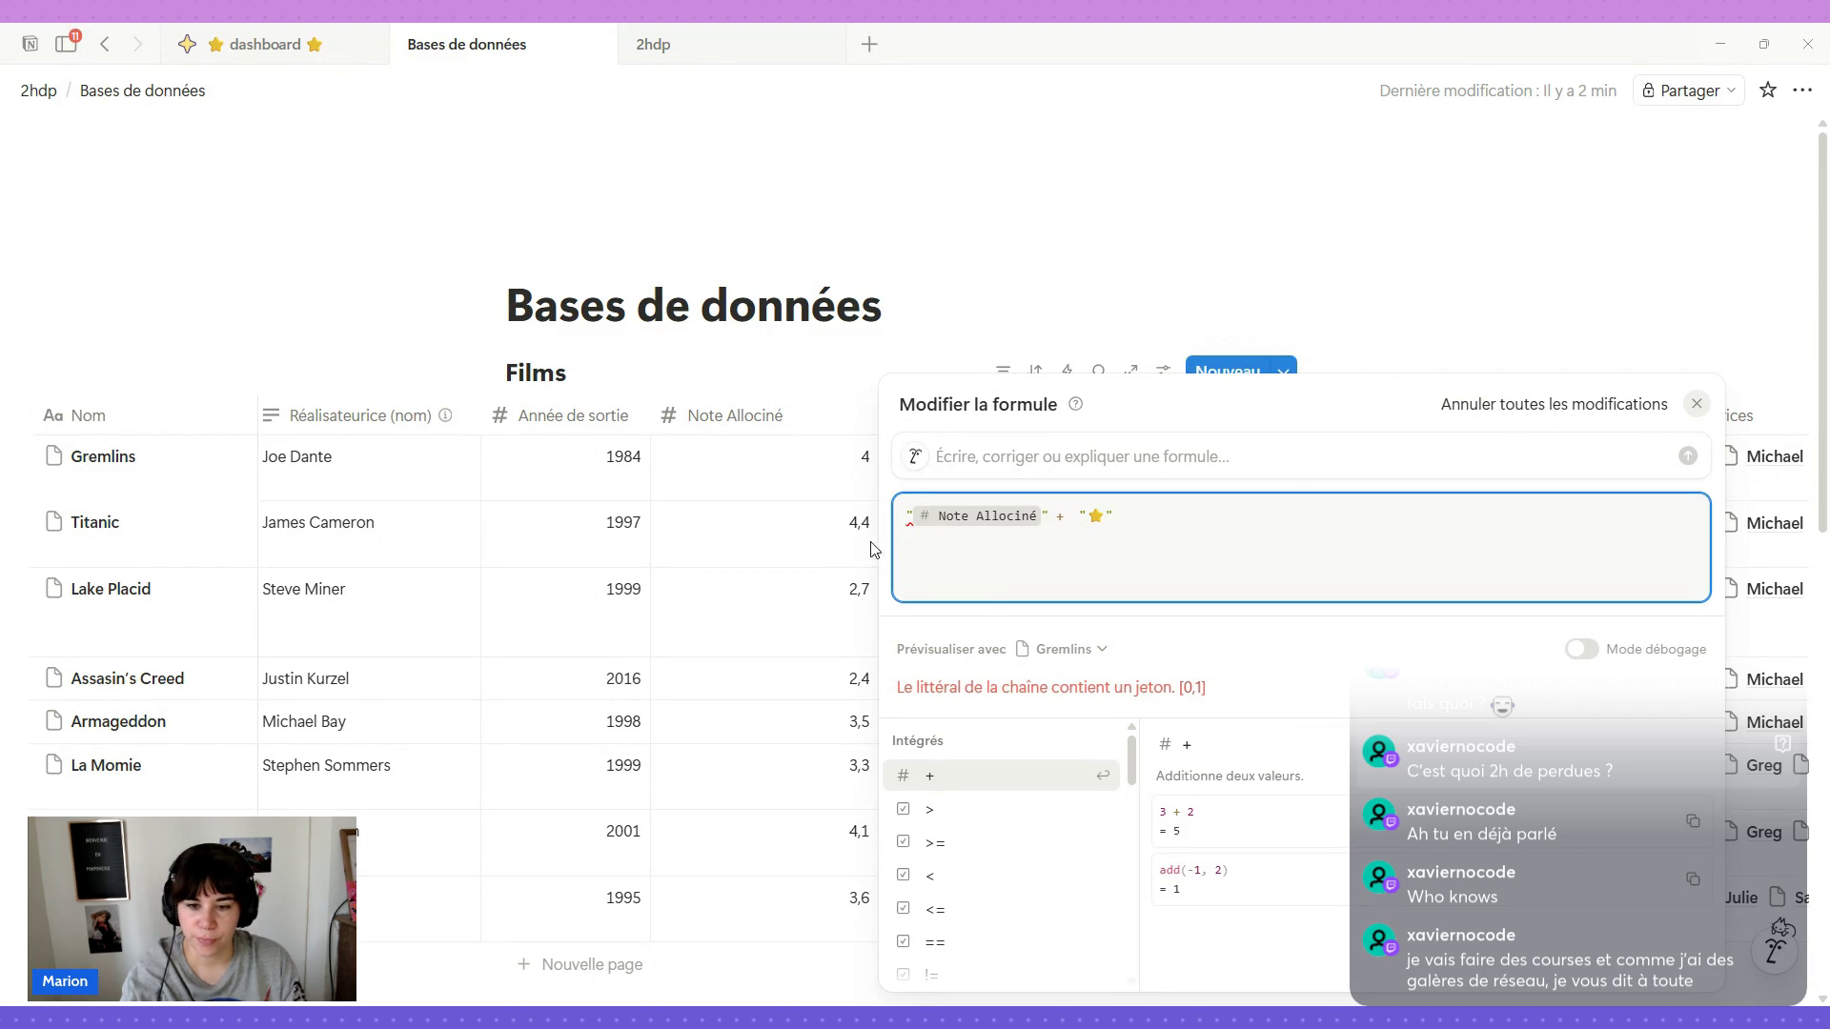
Remove the stray quotes so the formula yields Note Allociné + "⭐", and apply it.
left_click(918, 517)
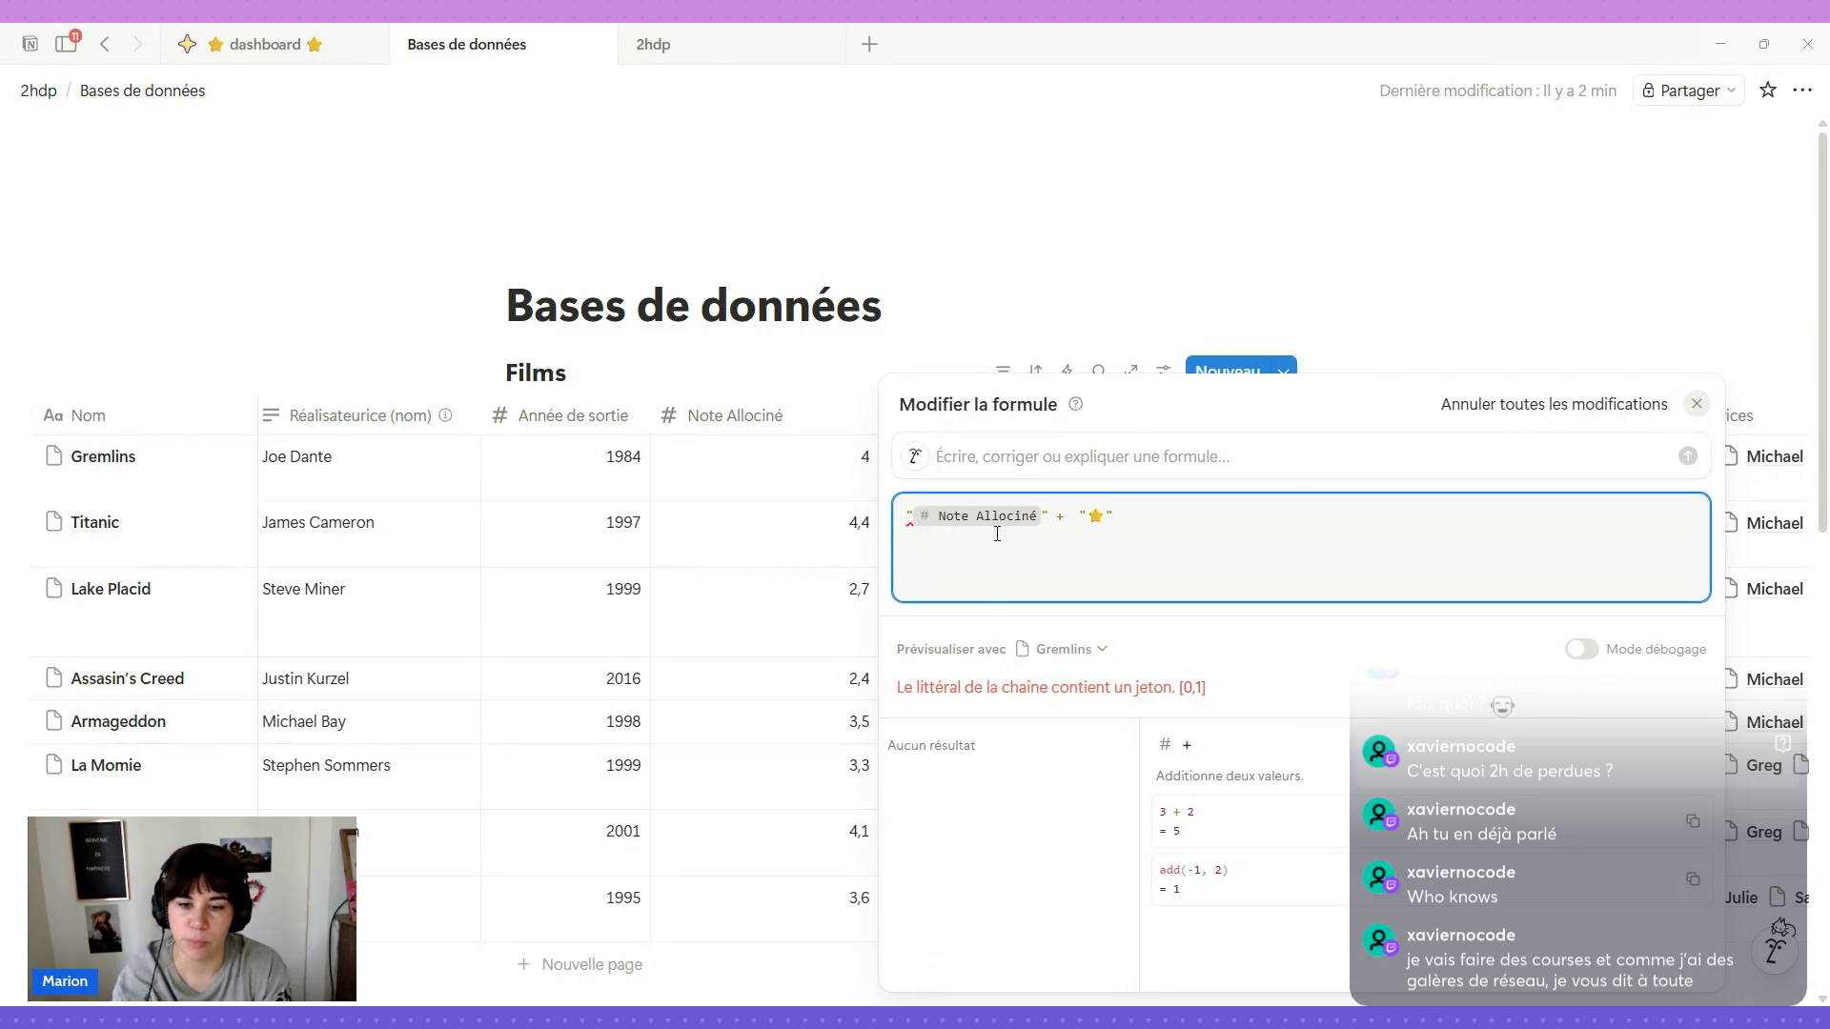
key("BackSpace")
left_click(1043, 455)
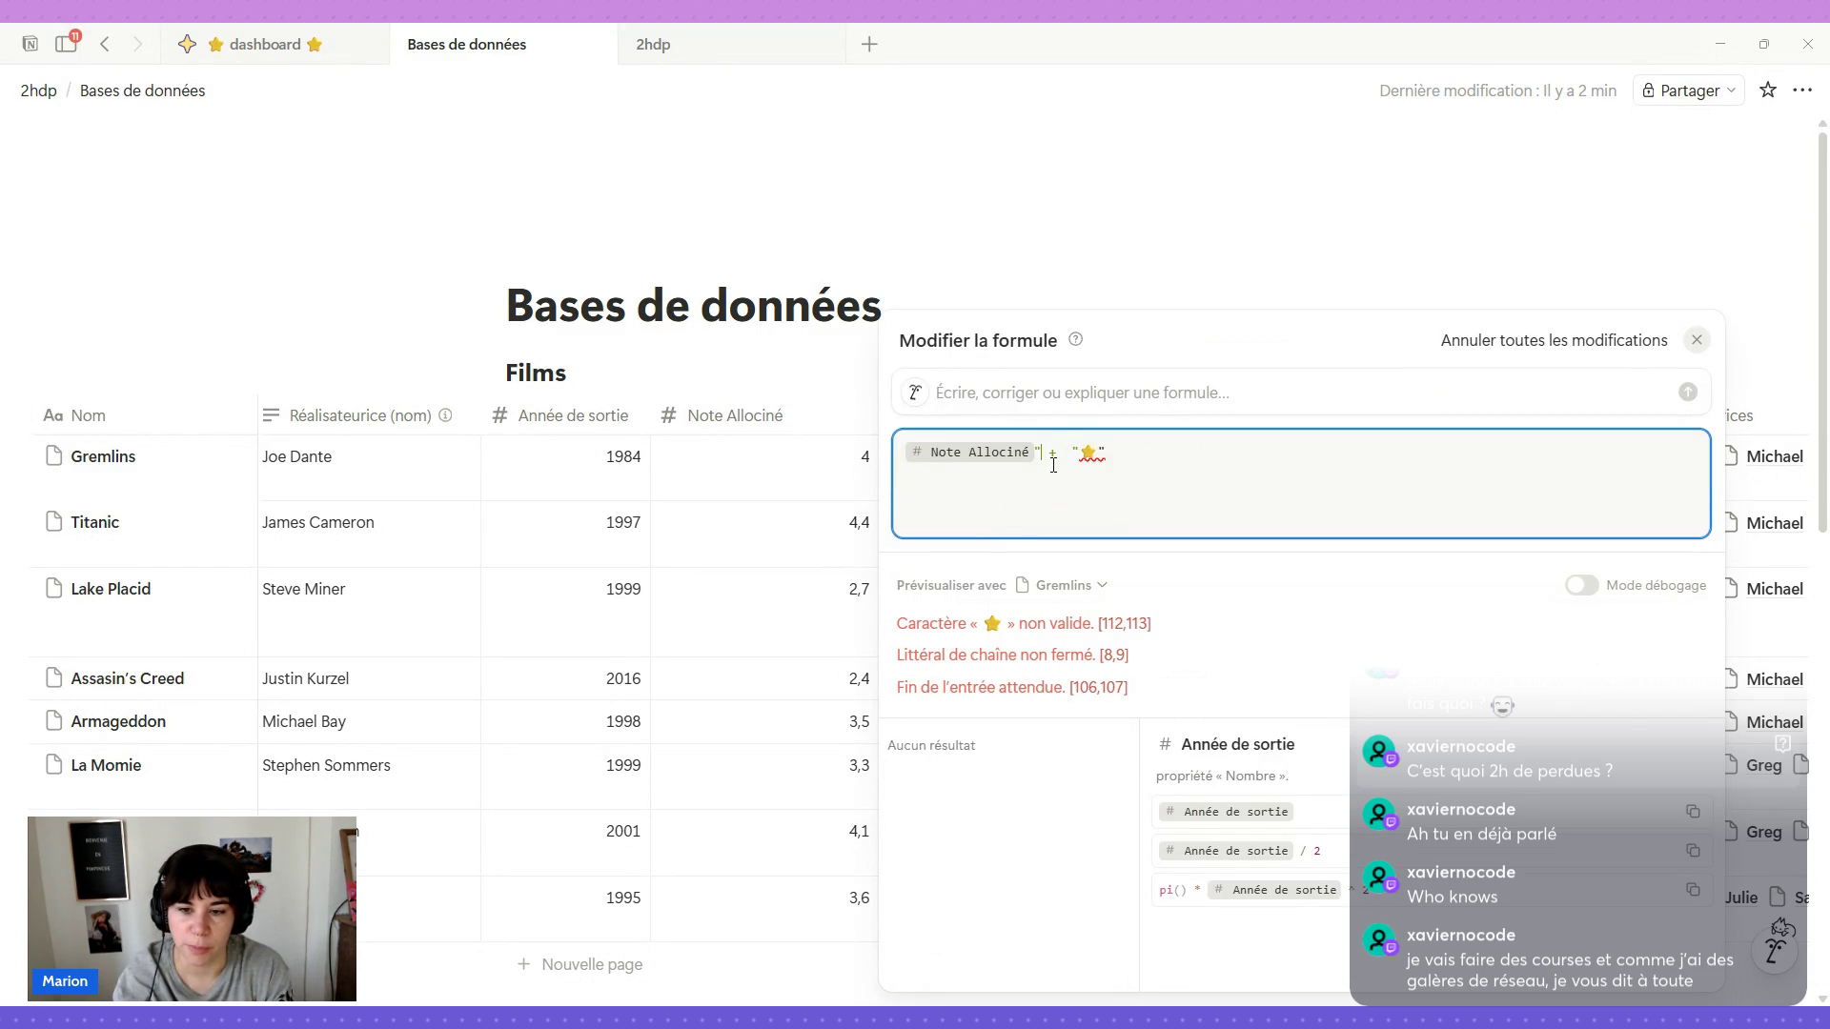
key("BackSpace")
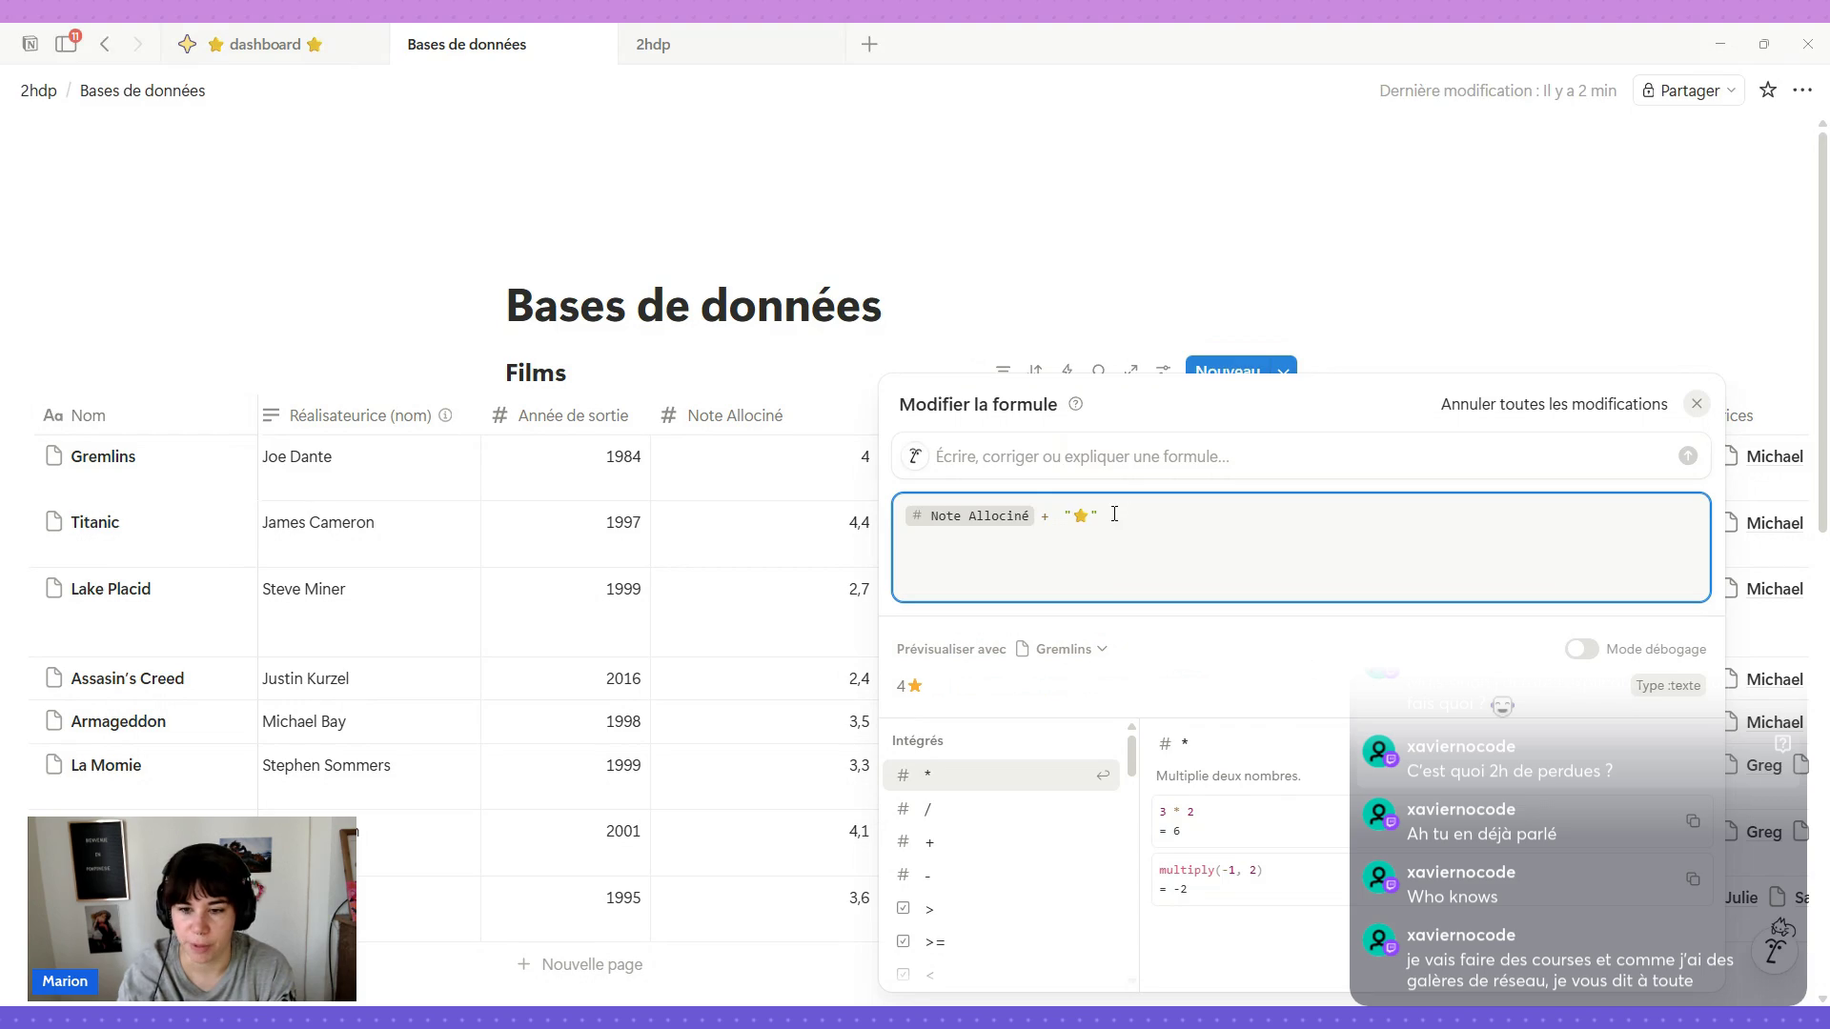
left_click(1066, 518)
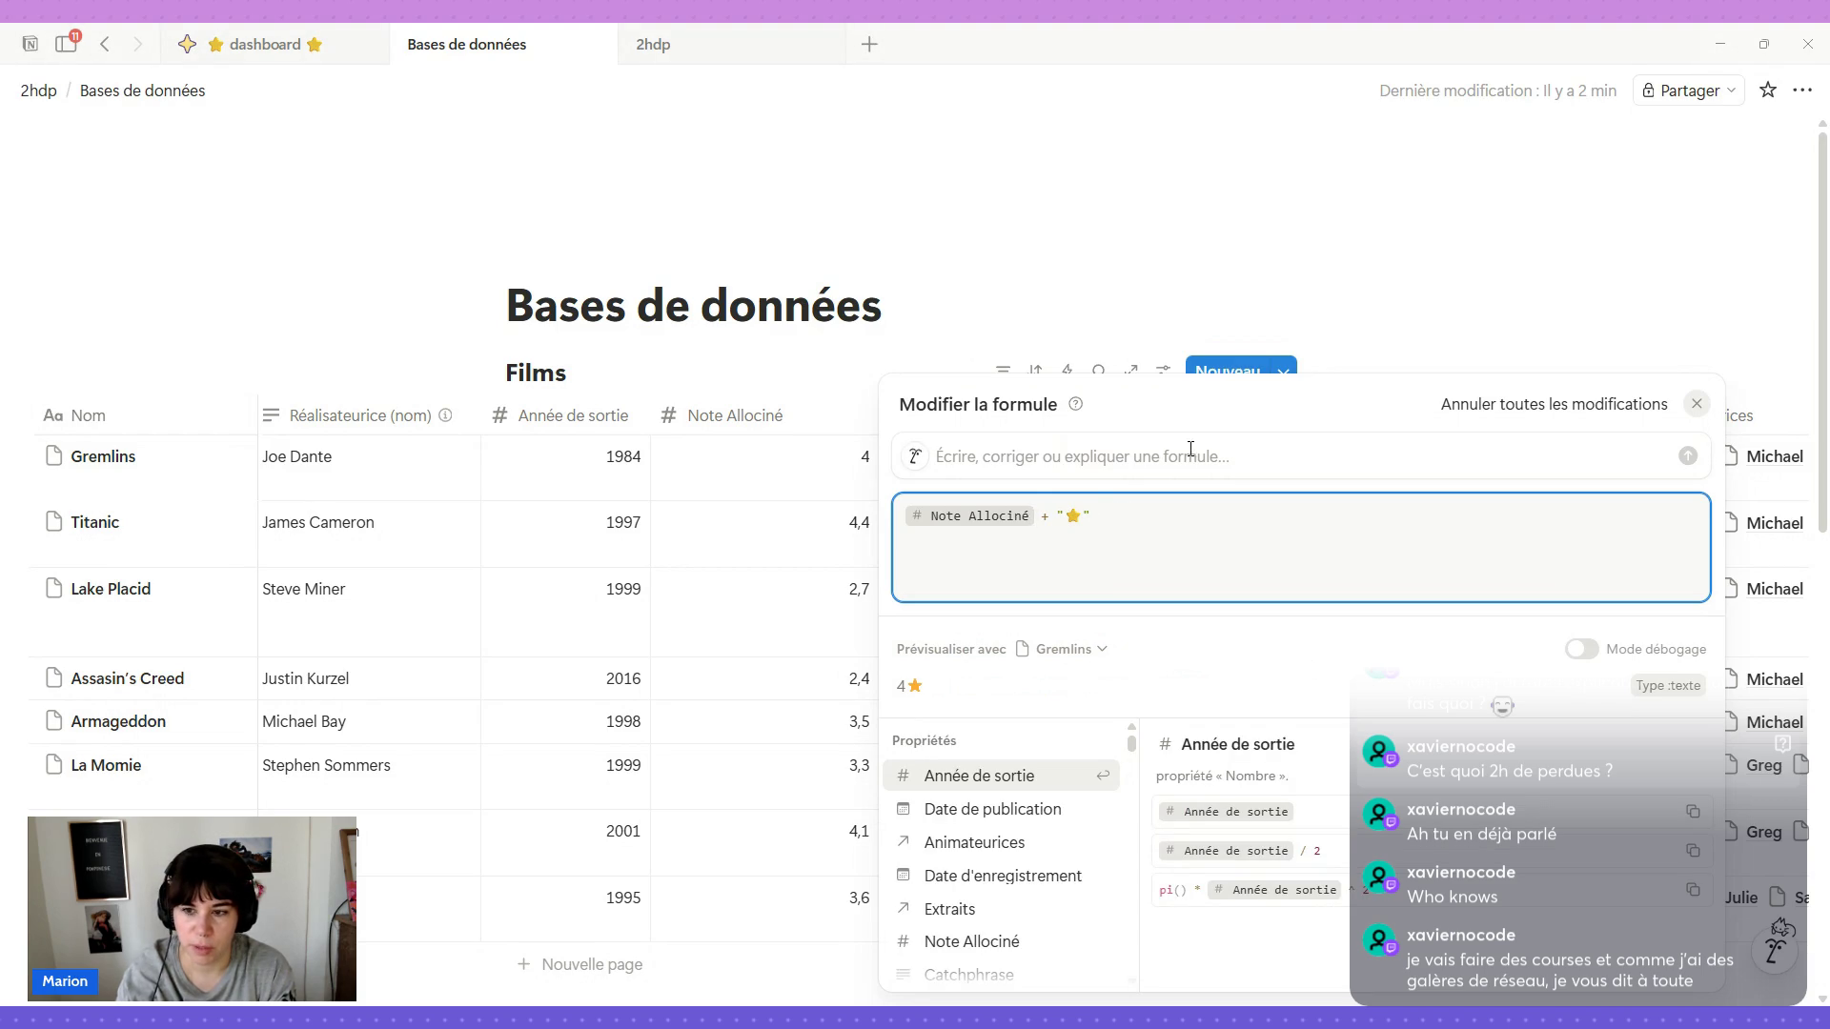
left_click(1360, 317)
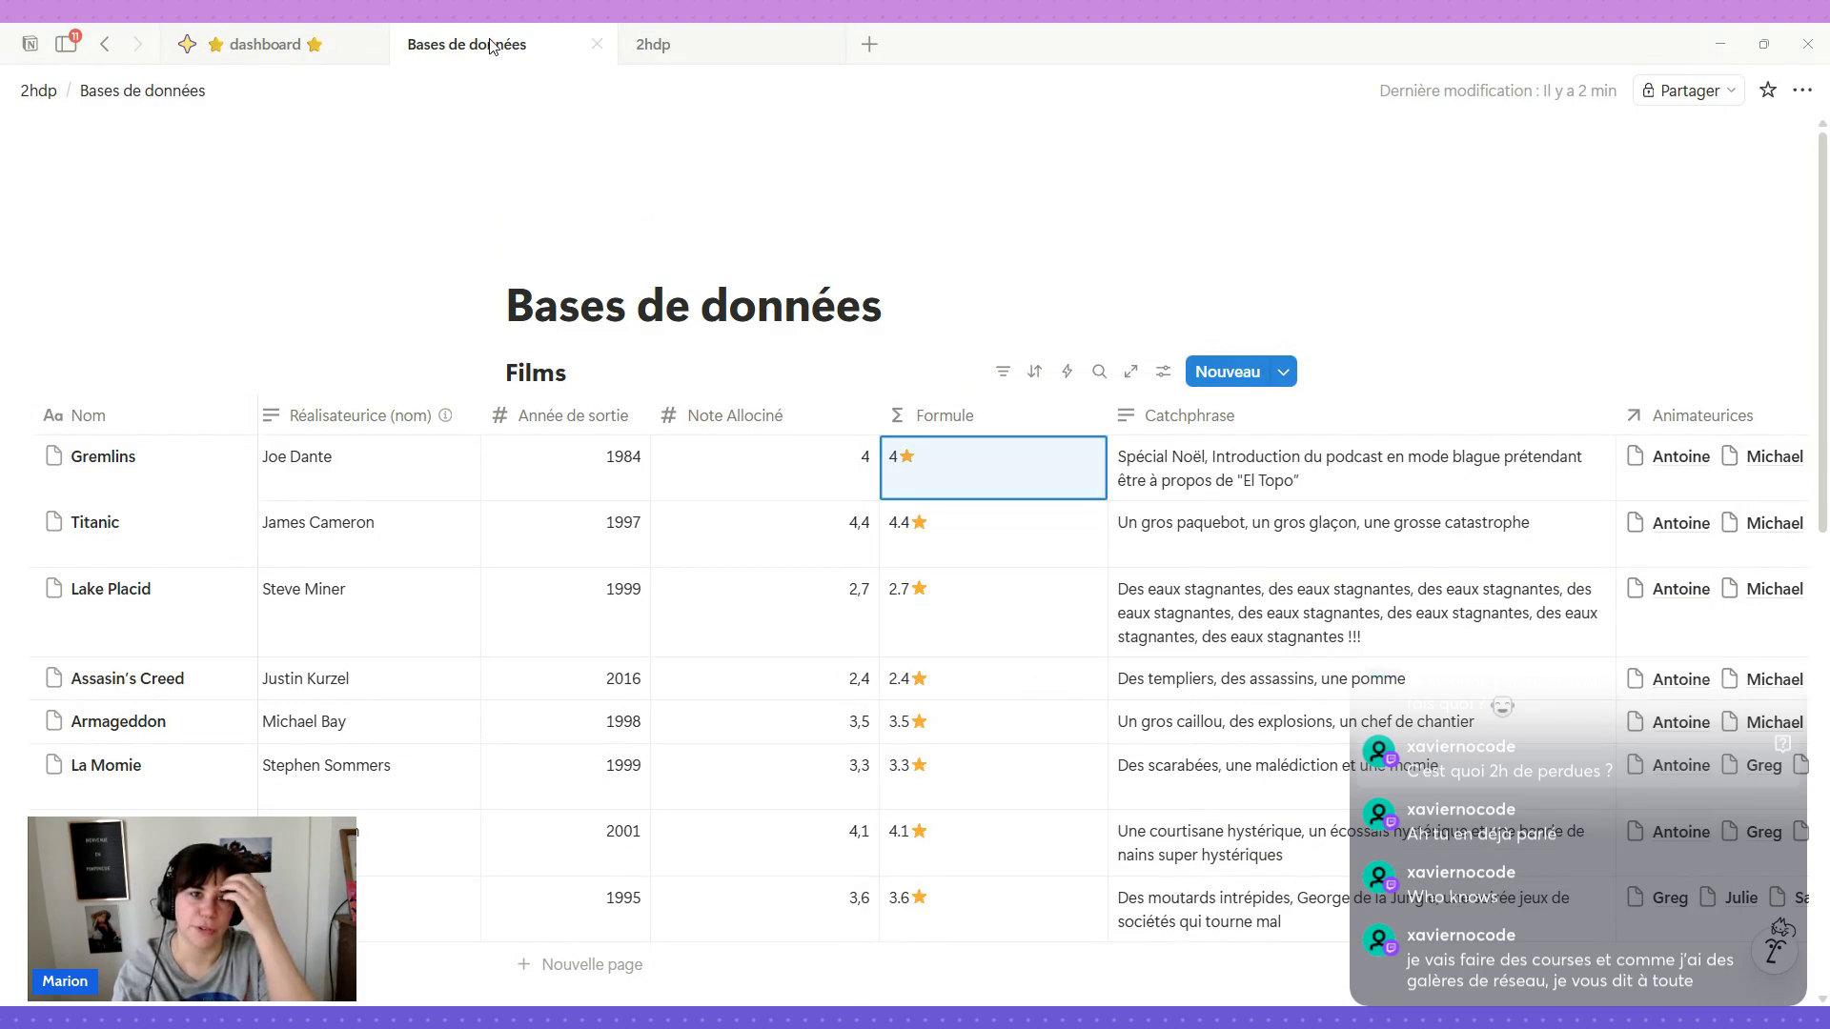
On the 2hdp gallery cards, hide Note Allociné, show Formule and place it first below Nom.
left_click(687, 56)
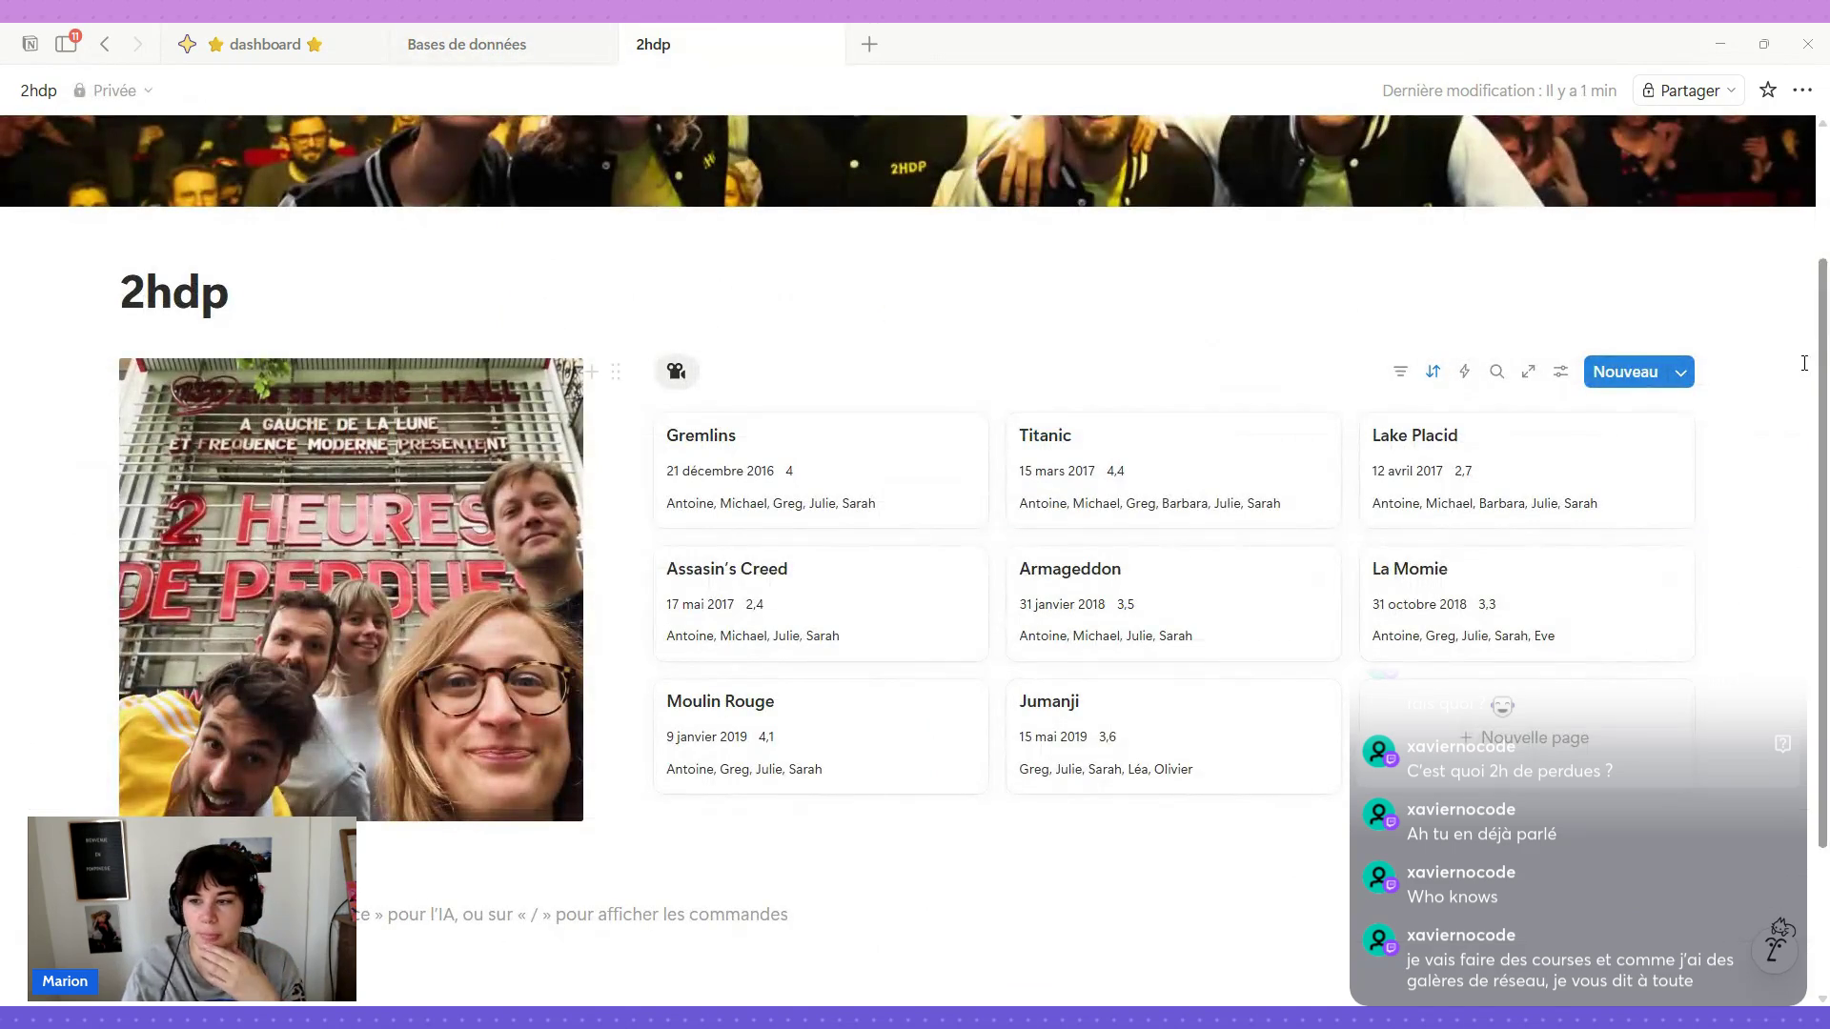
left_click(1562, 370)
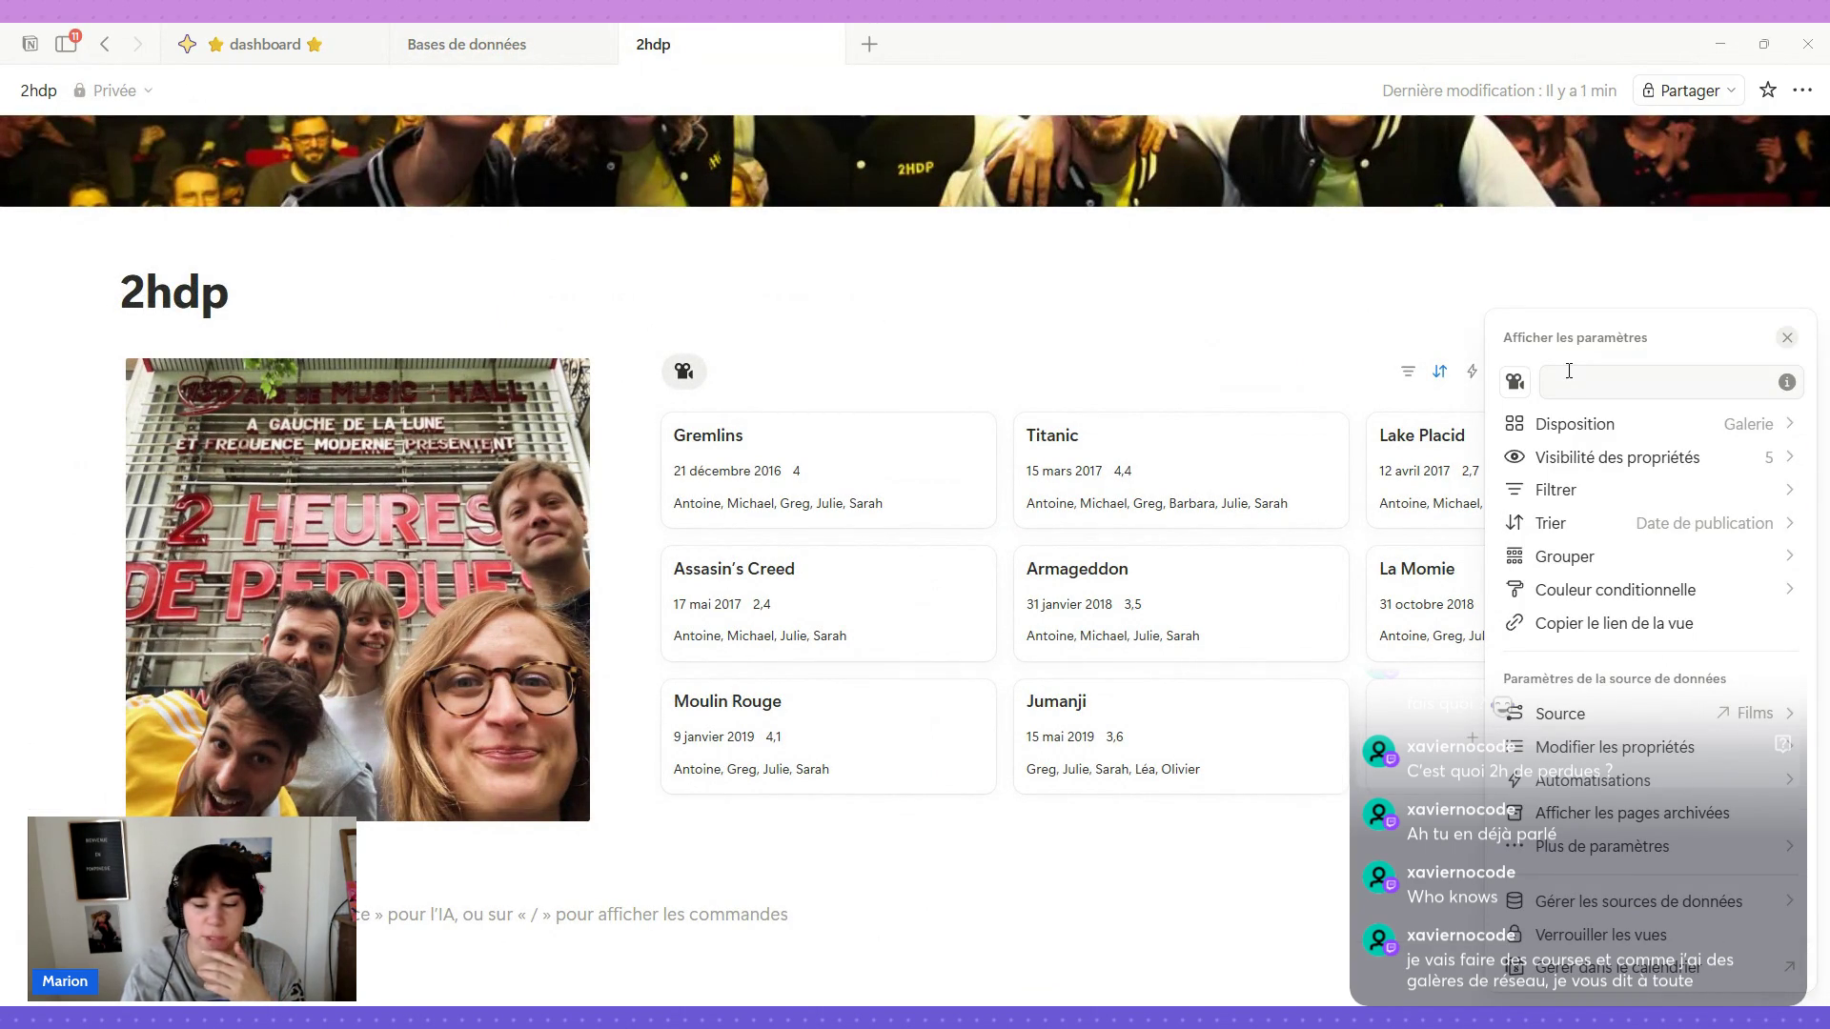
left_click(1676, 458)
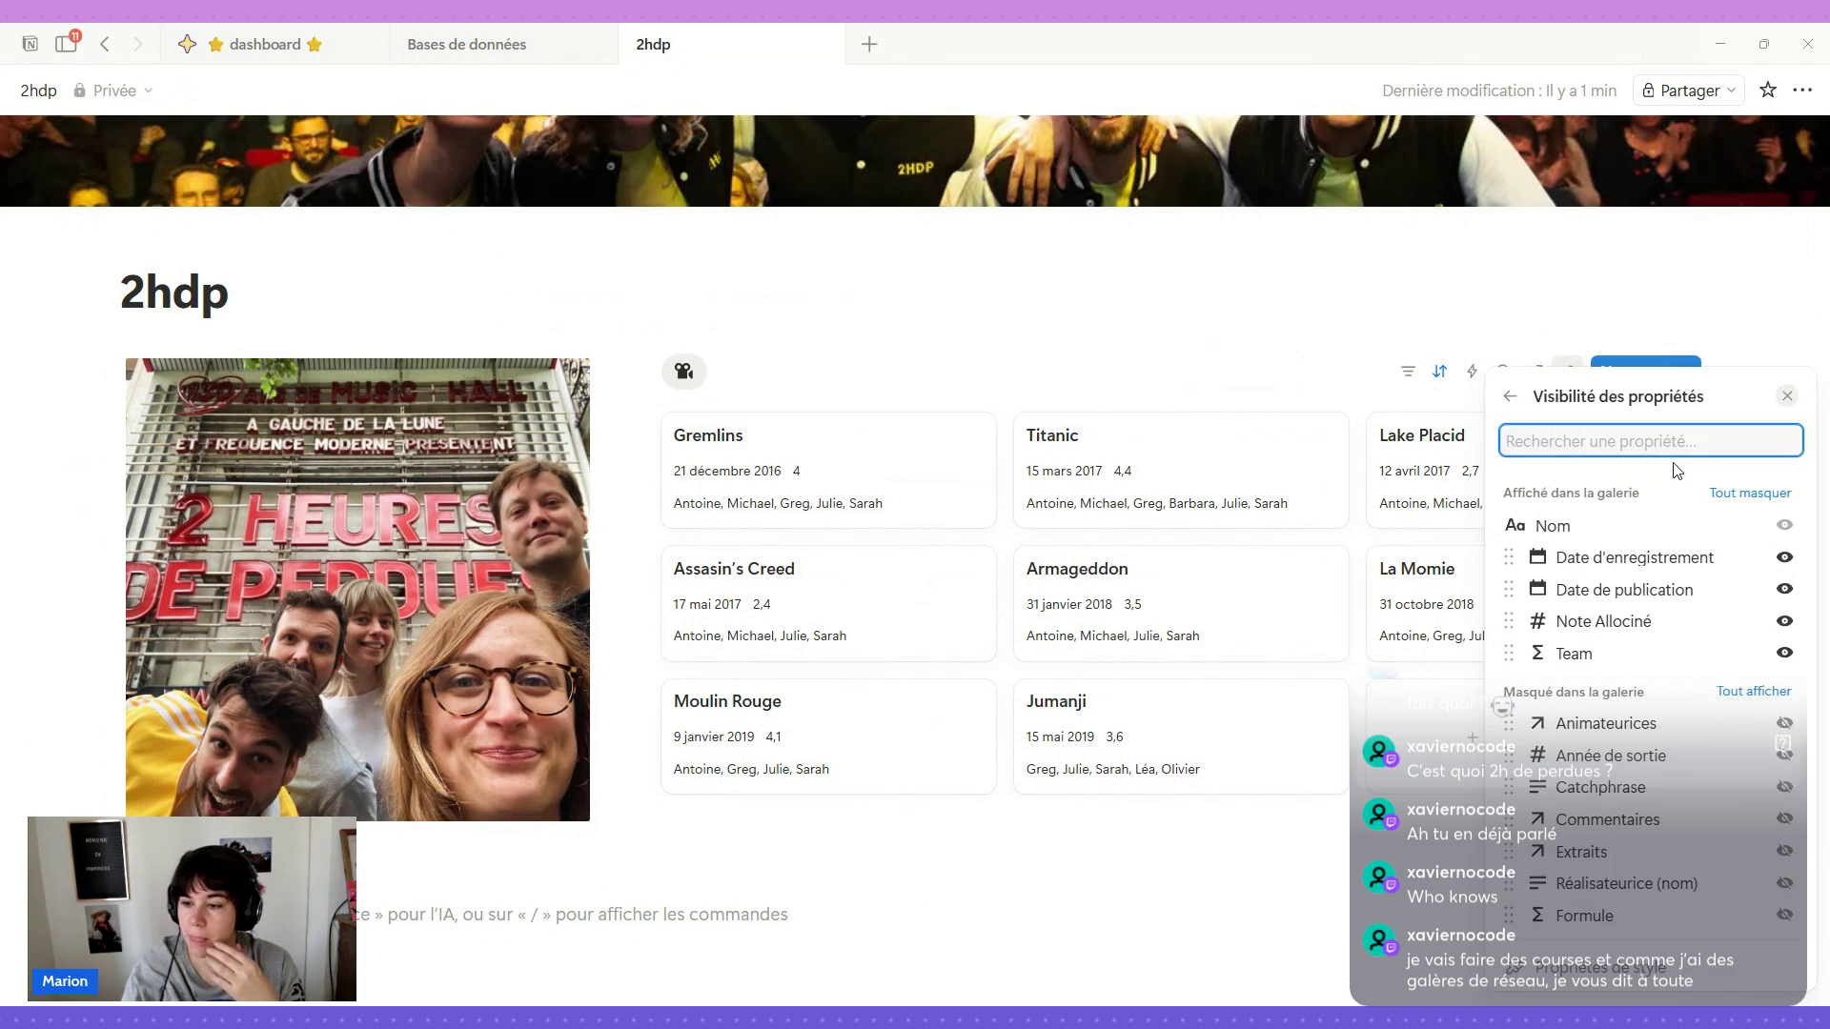
left_click(1785, 620)
mouse_move(1626, 884)
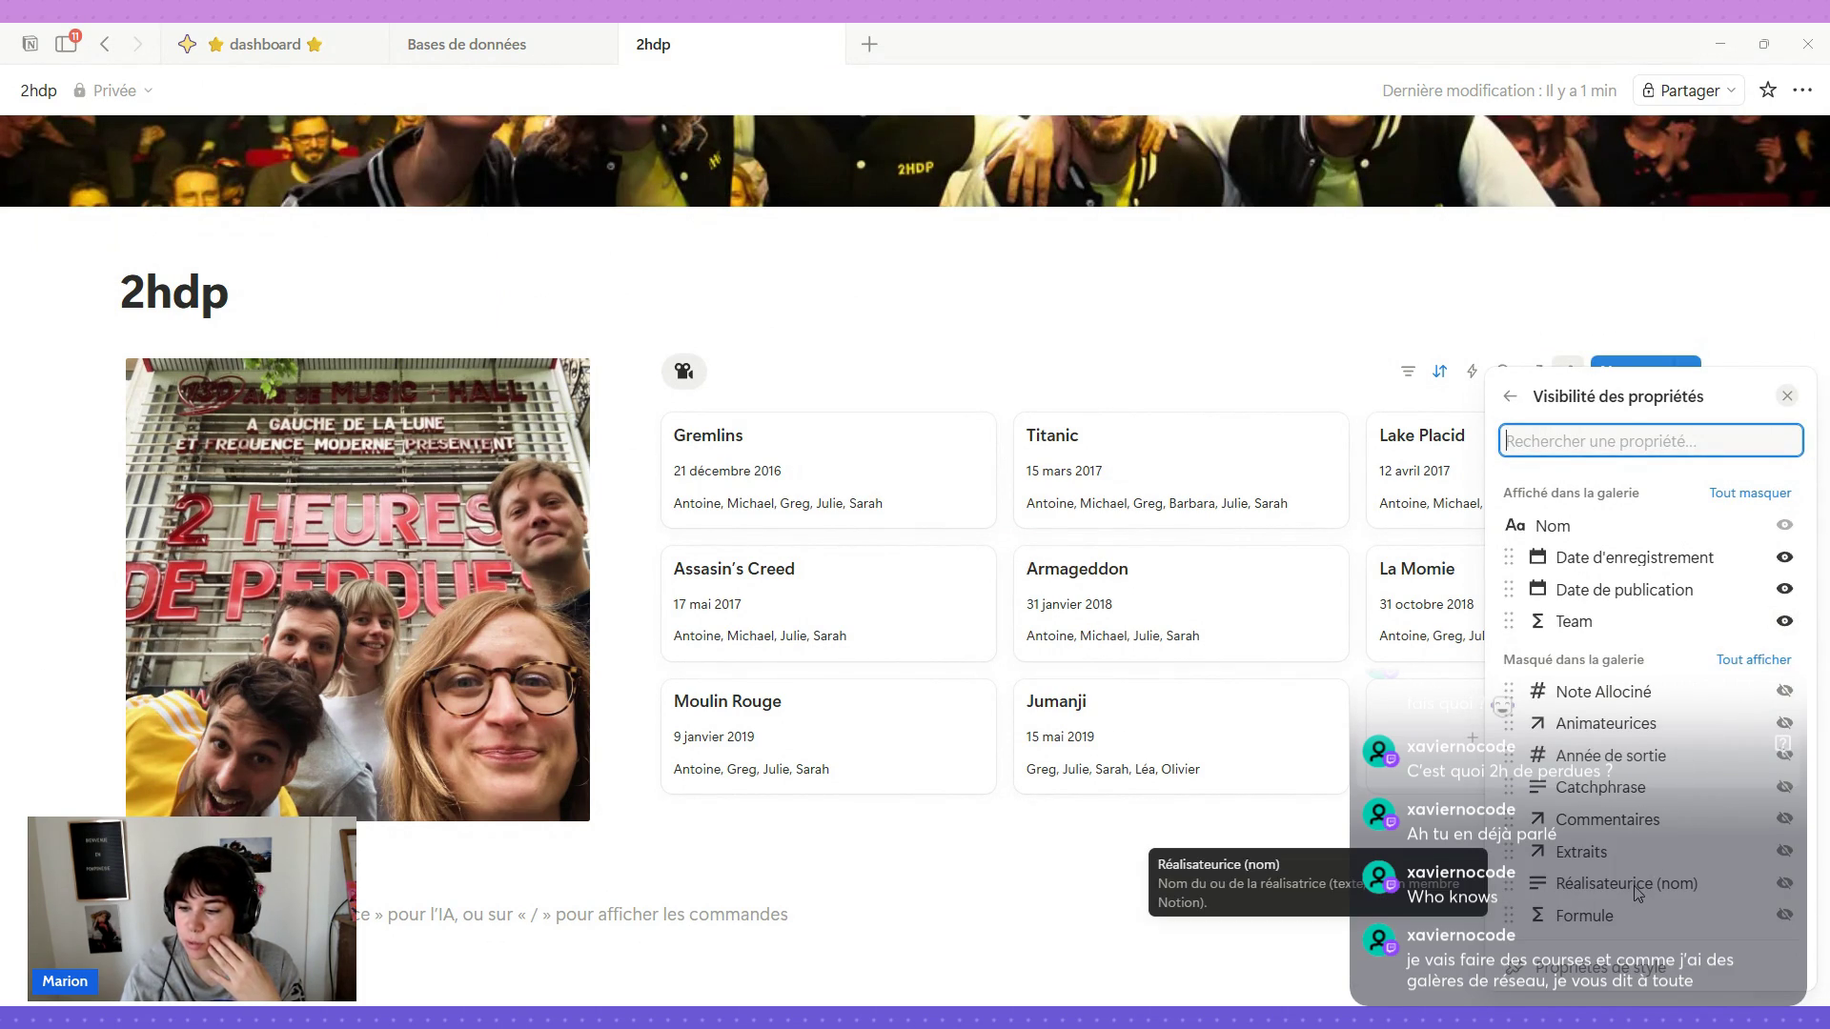
left_click(1785, 916)
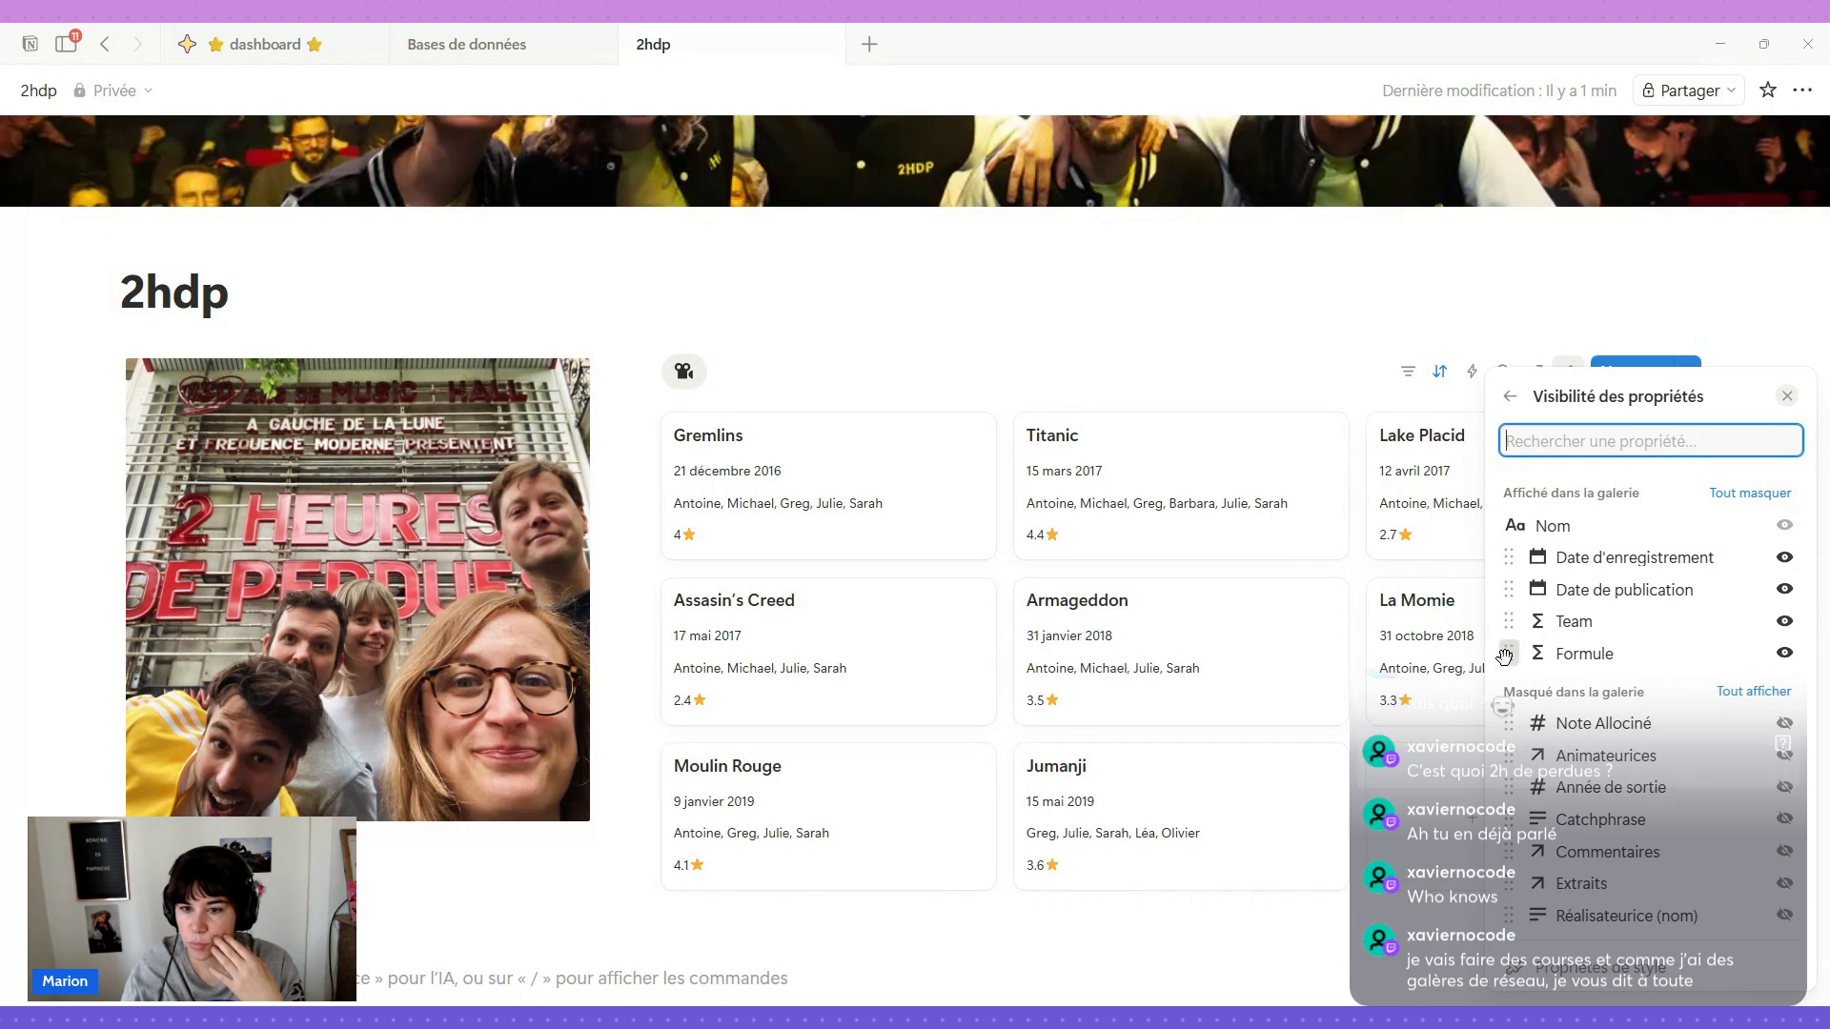
left_click_drag(1506, 655, 1509, 563)
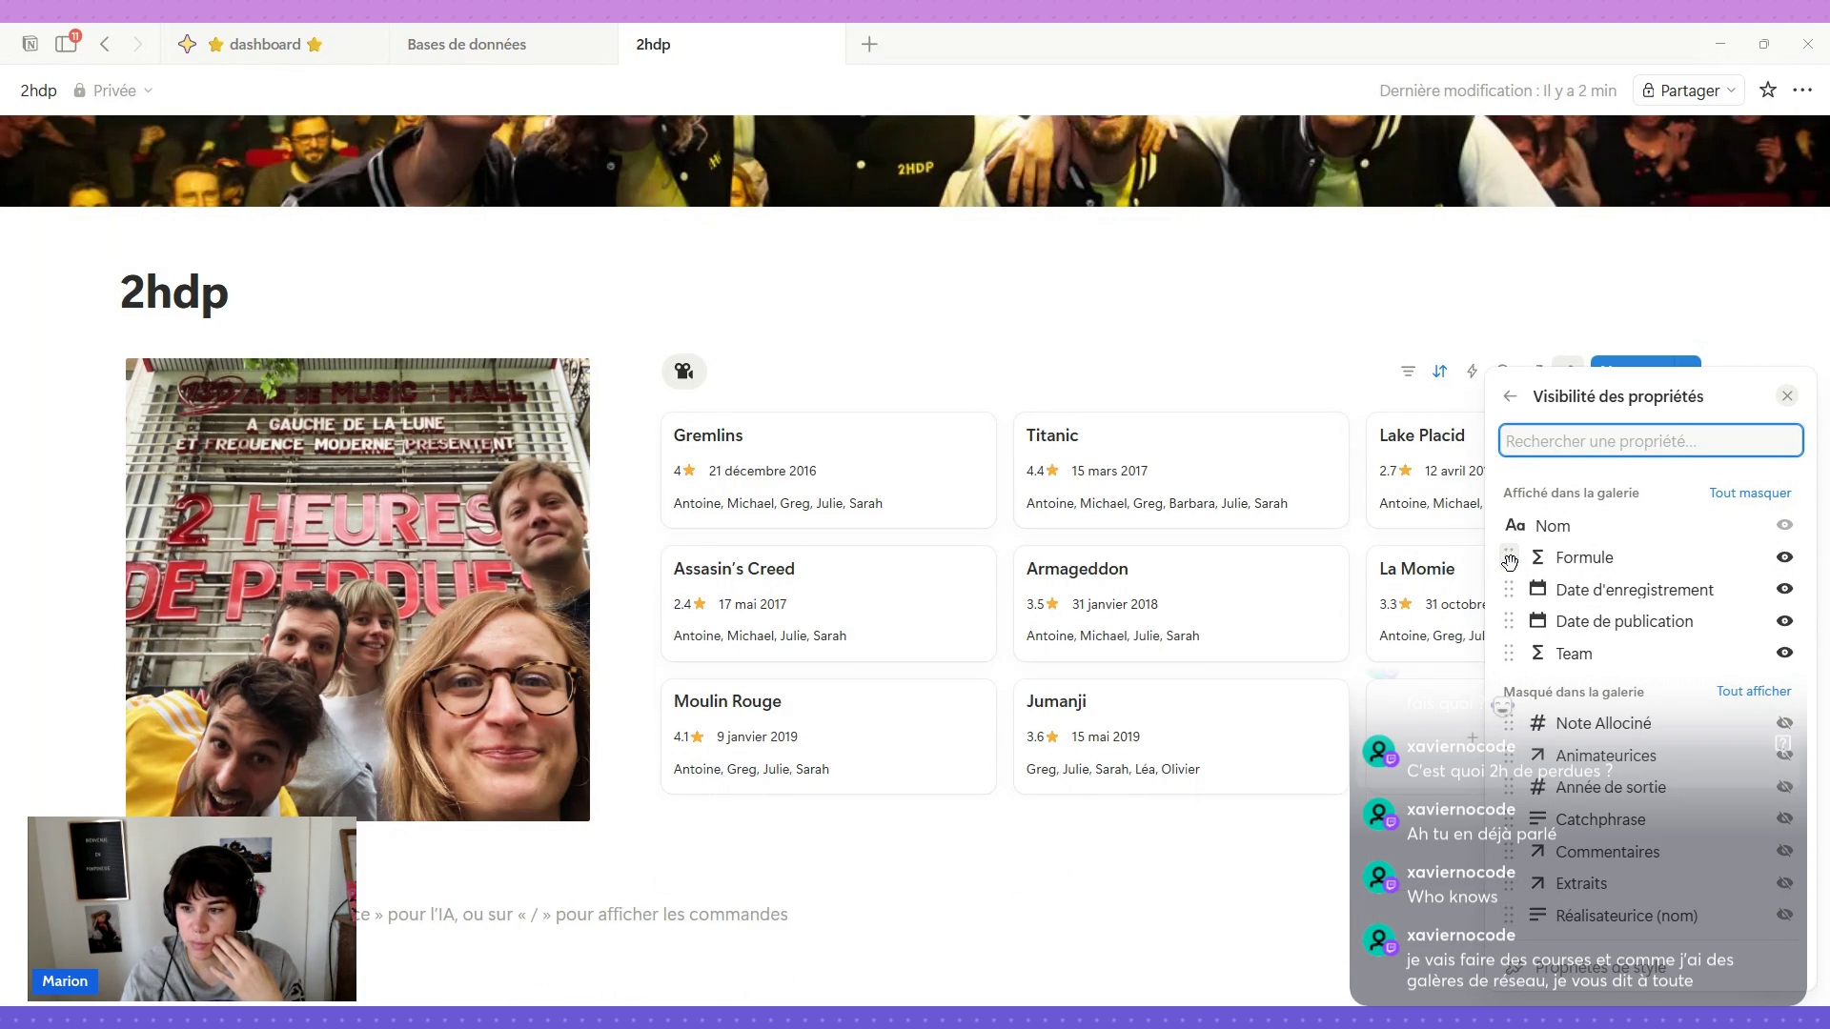